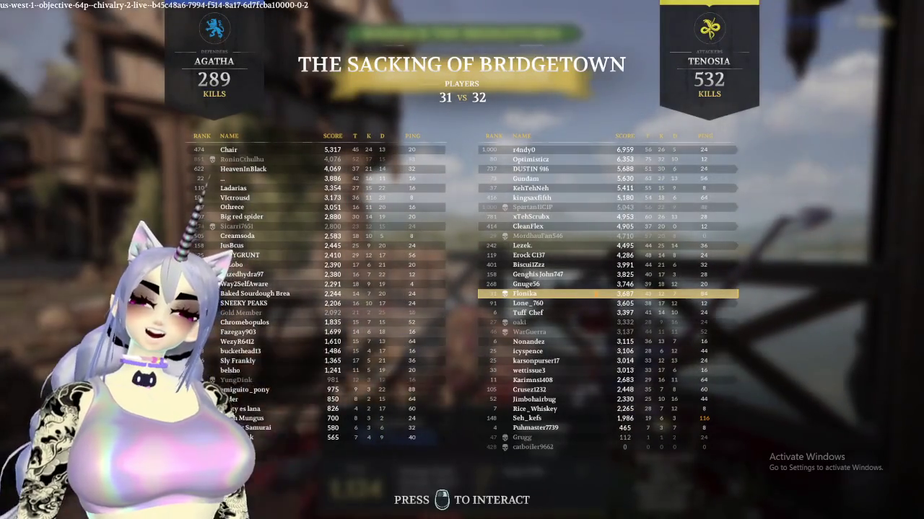
Dismiss the Start menu and advance out of the tent onto the fighting street
{"action": "key", "text": "super"}
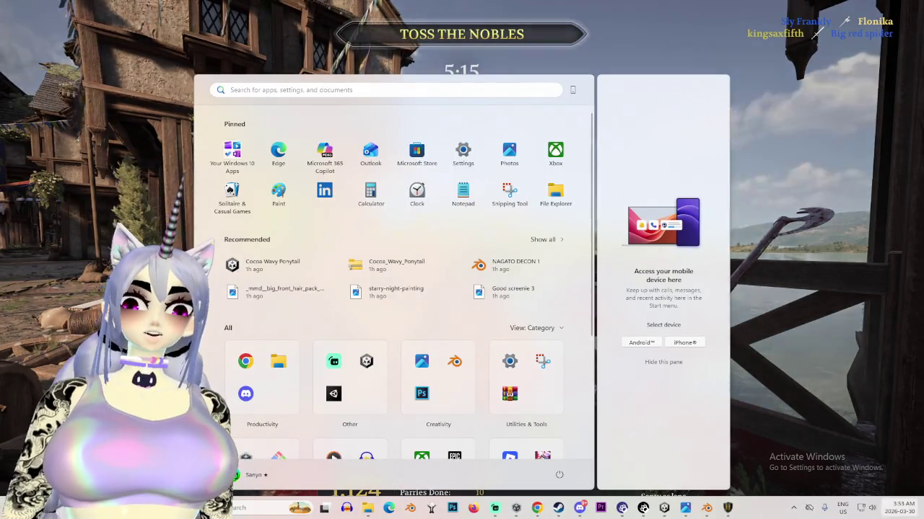
{"action": "key", "text": "super"}
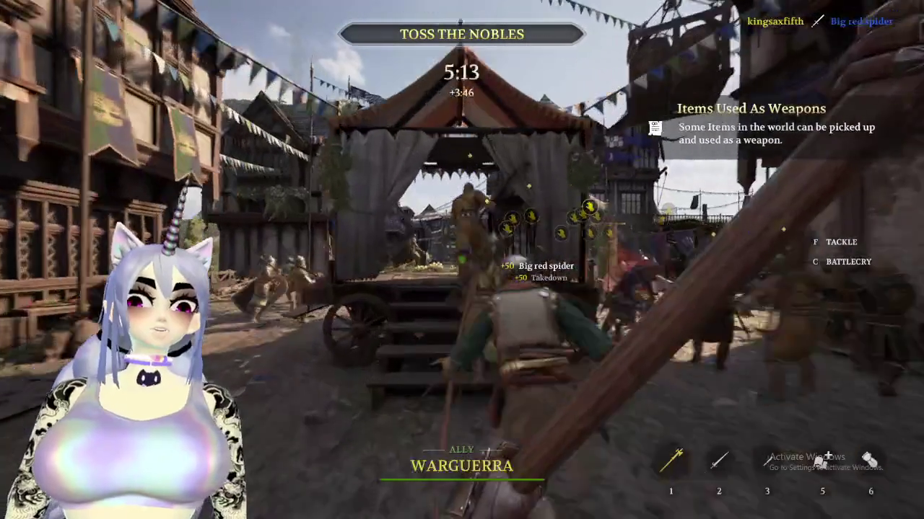
{"action": "key", "text": "w"}
{"action": "key", "text": "w"}
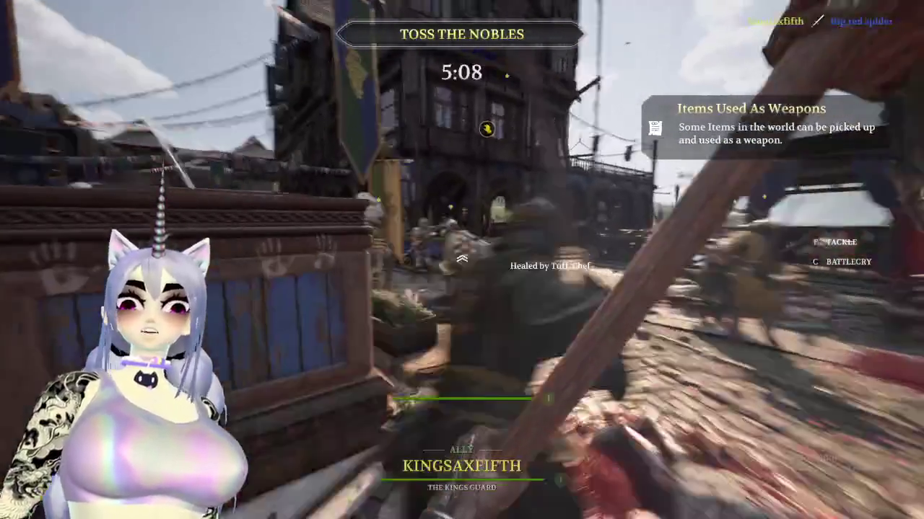
{"action": "left_click", "coordinate": [462, 260]}
{"action": "key", "text": "w"}
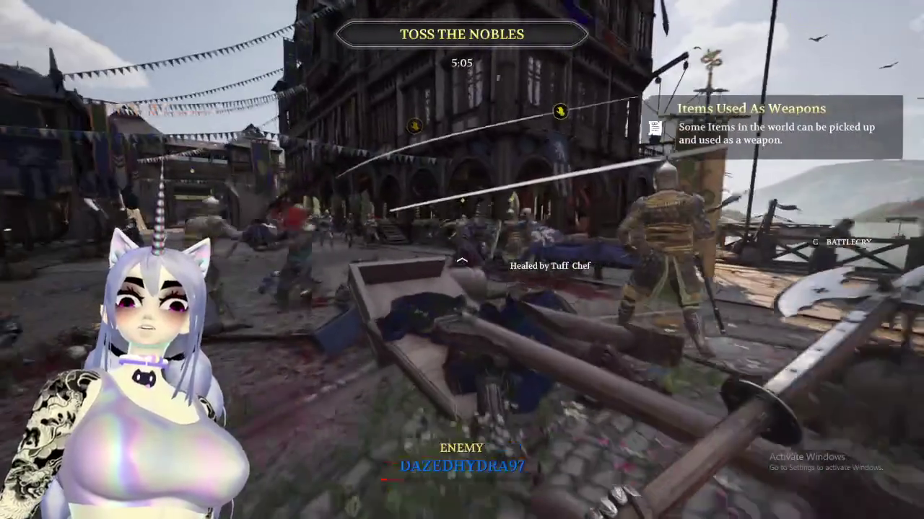
Swing the polearm at enemies around the town square, finishing off a wounded foe
{"action": "left_click", "coordinate": [461, 259]}
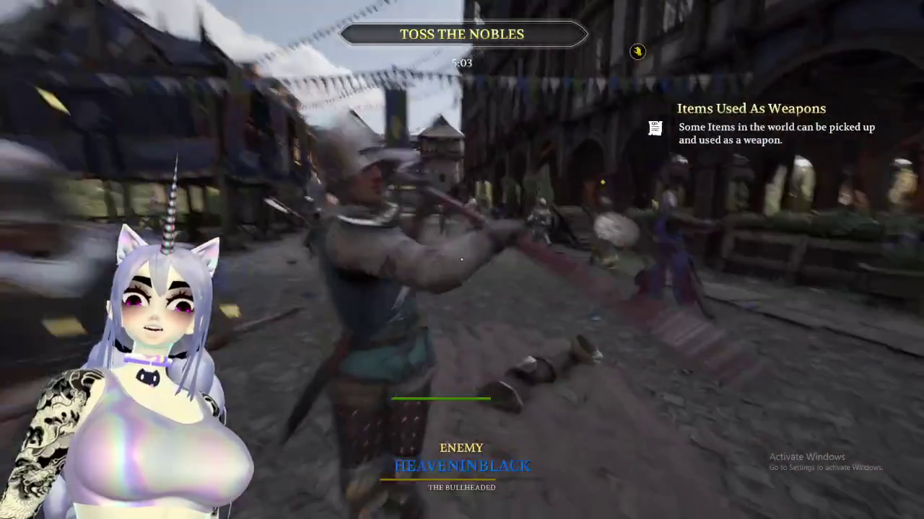
{"action": "left_click", "coordinate": [462, 259]}
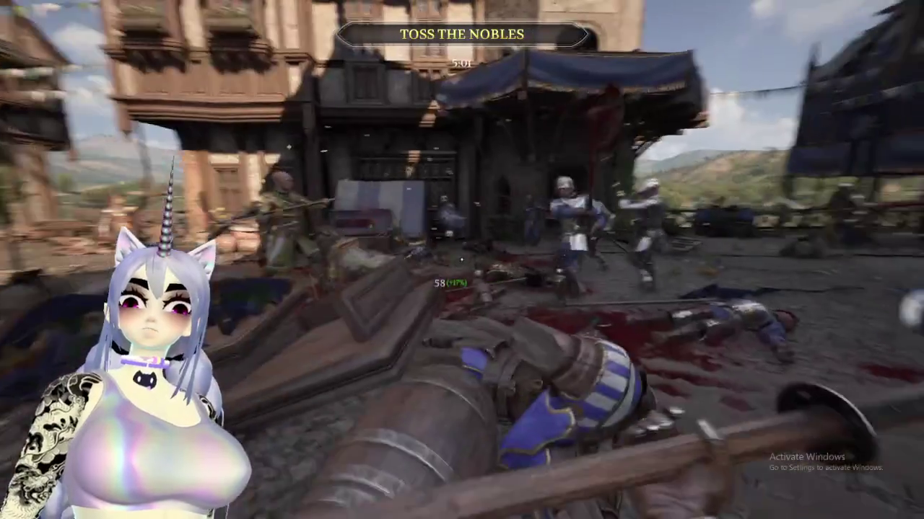
{"action": "left_click", "coordinate": [462, 260]}
{"action": "left_click", "coordinate": [461, 260]}
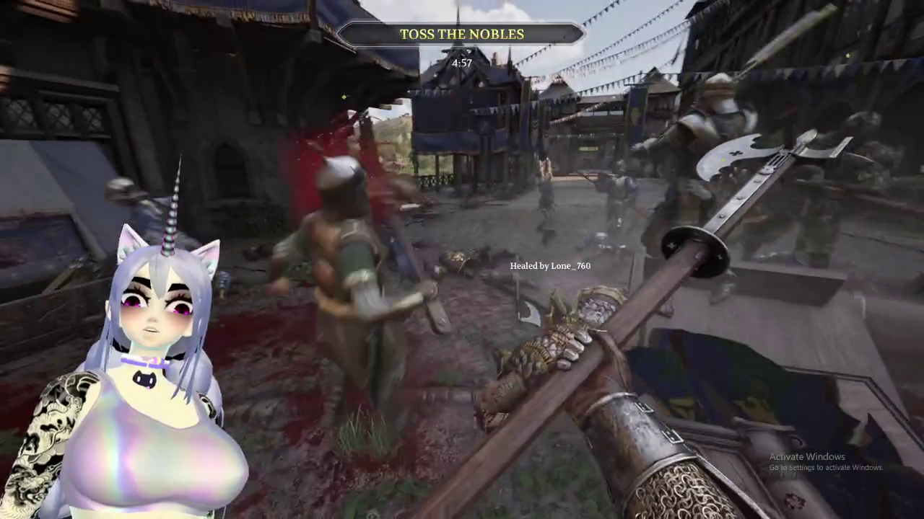
{"action": "left_click", "coordinate": [462, 260]}
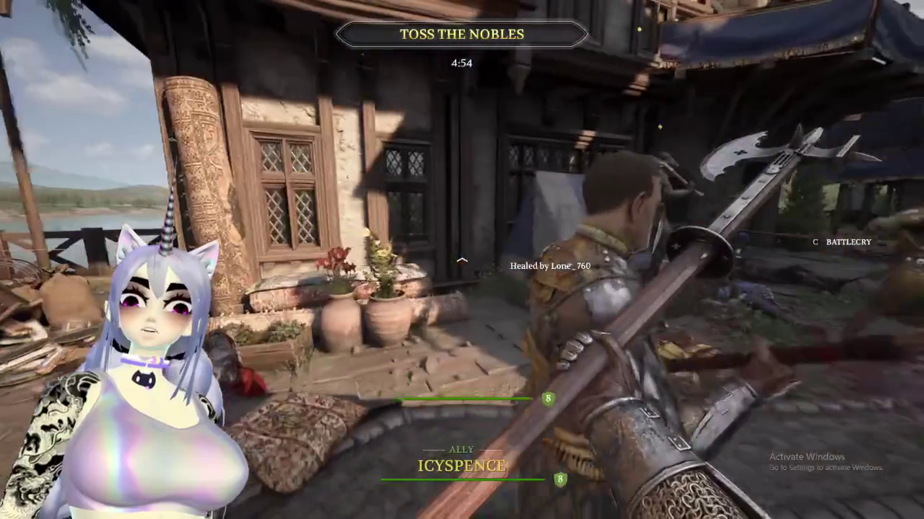
{"action": "left_click", "coordinate": [462, 260]}
{"action": "left_click", "coordinate": [462, 260]}
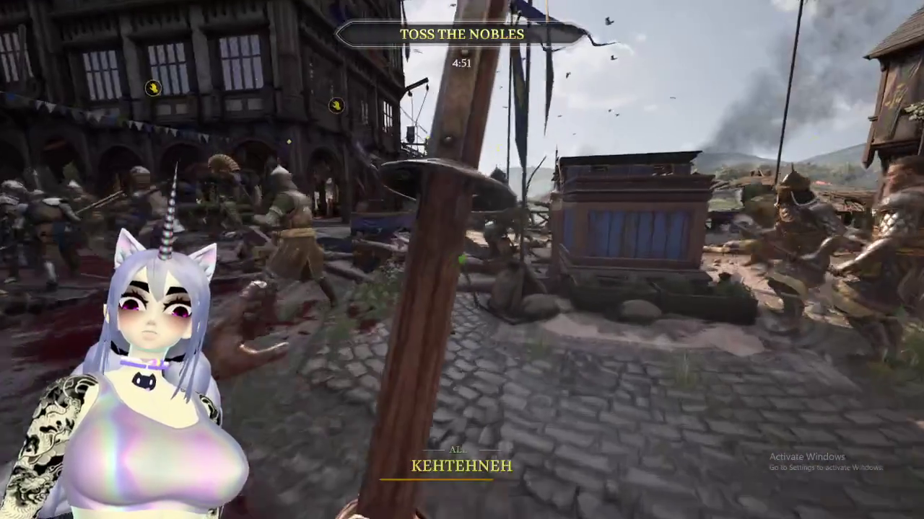
{"action": "left_click", "coordinate": [462, 260]}
{"action": "left_click", "coordinate": [462, 260]}
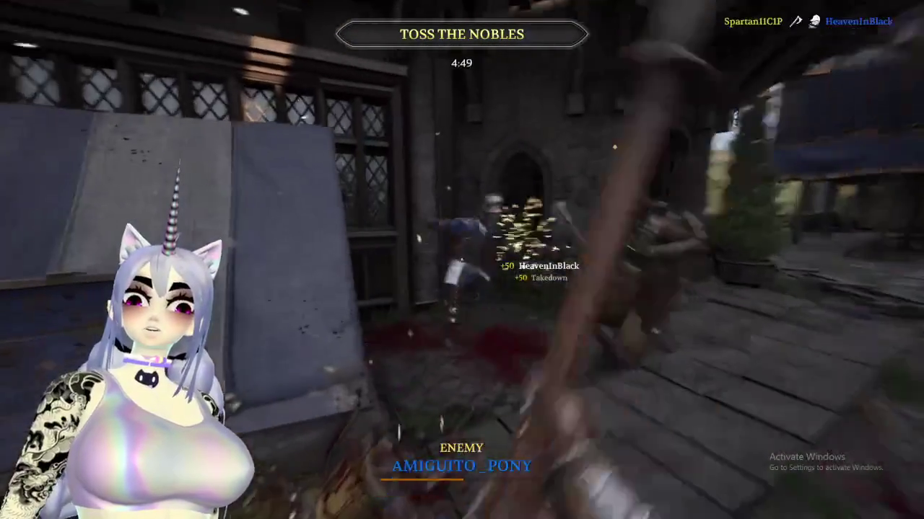
{"action": "left_click", "coordinate": [462, 260]}
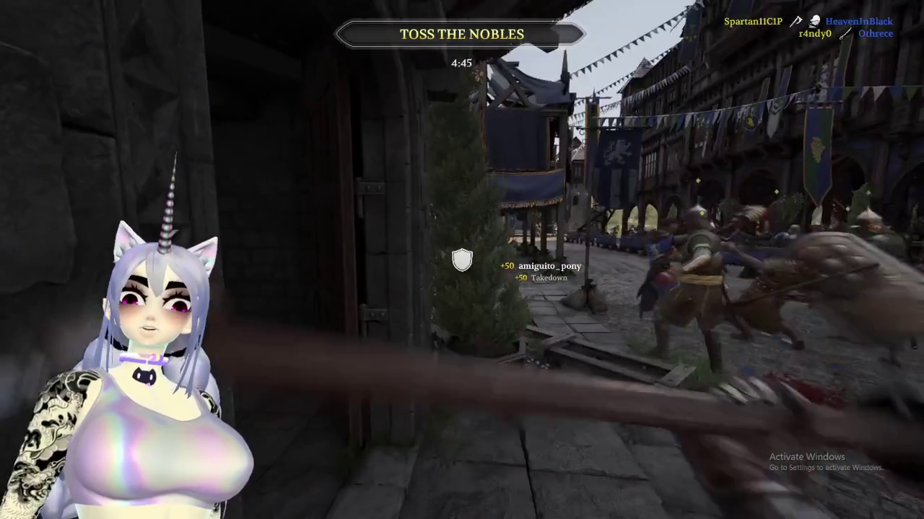
Keep swinging the polearm at enemies near the gate and arcades
{"action": "left_click", "coordinate": [462, 260]}
{"action": "left_click", "coordinate": [462, 260]}
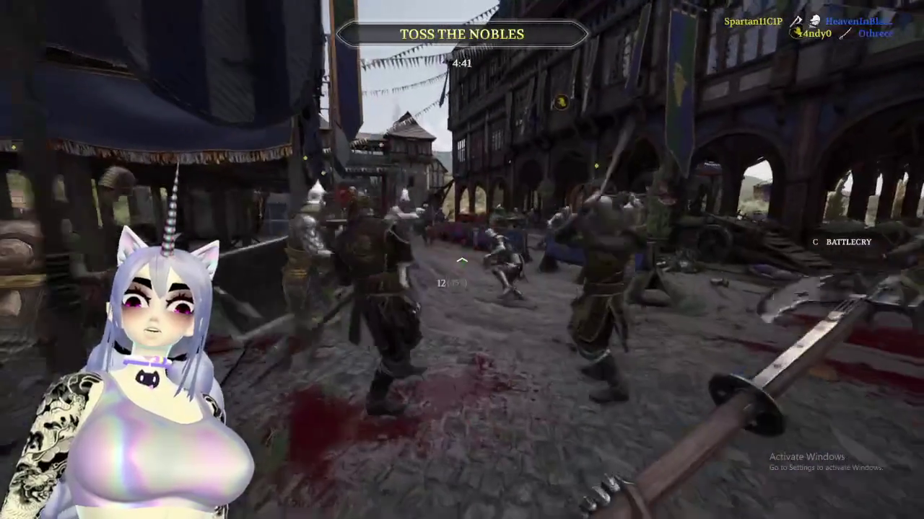
{"action": "left_click", "coordinate": [462, 260]}
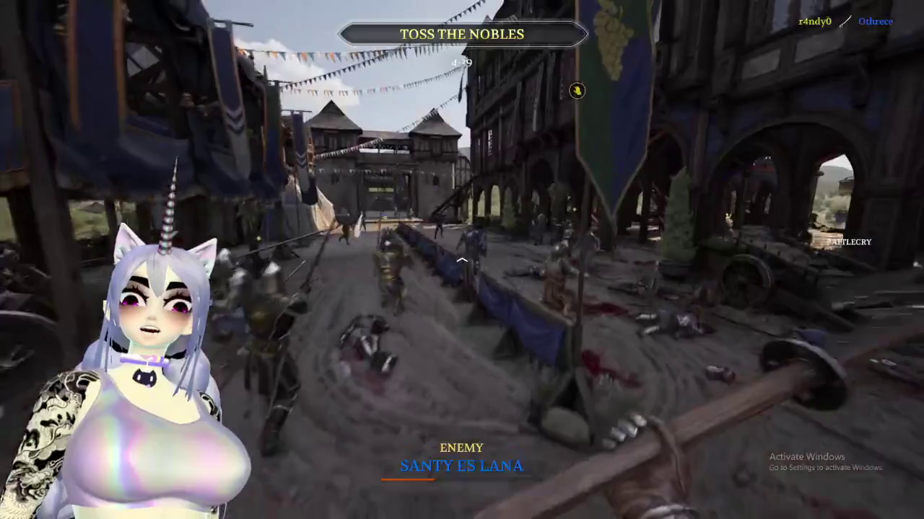
{"action": "left_click", "coordinate": [461, 259]}
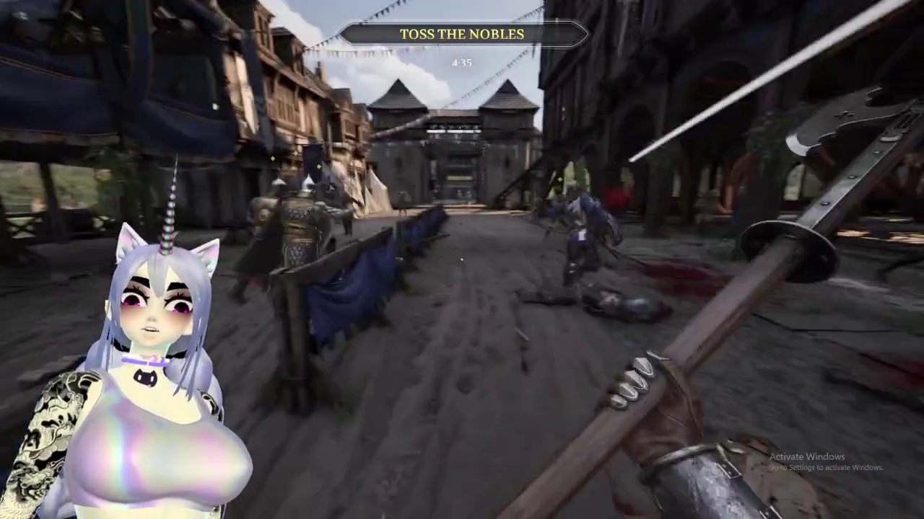
{"action": "left_click", "coordinate": [462, 259]}
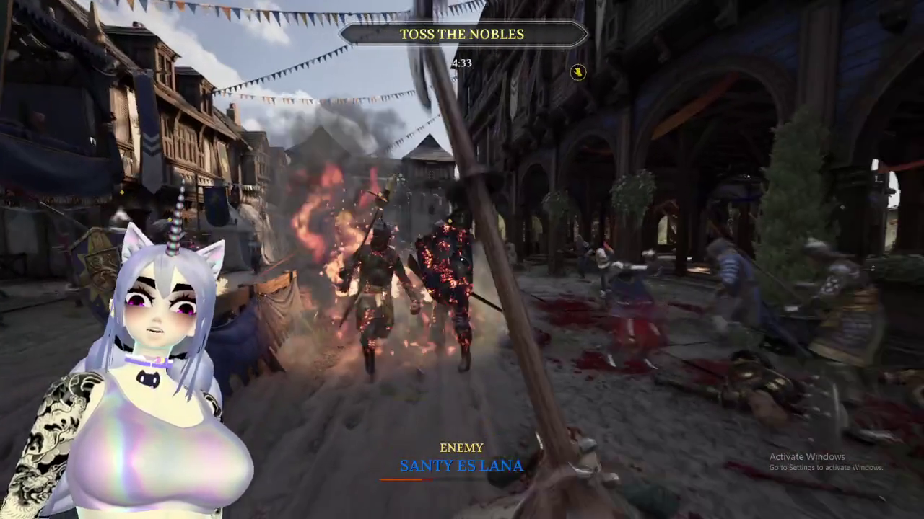
{"action": "left_click", "coordinate": [462, 260]}
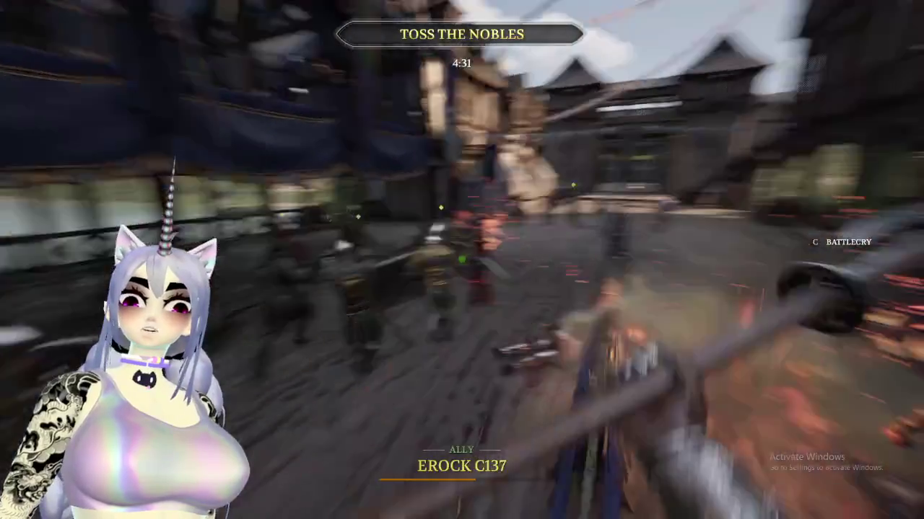
{"action": "left_click", "coordinate": [462, 260]}
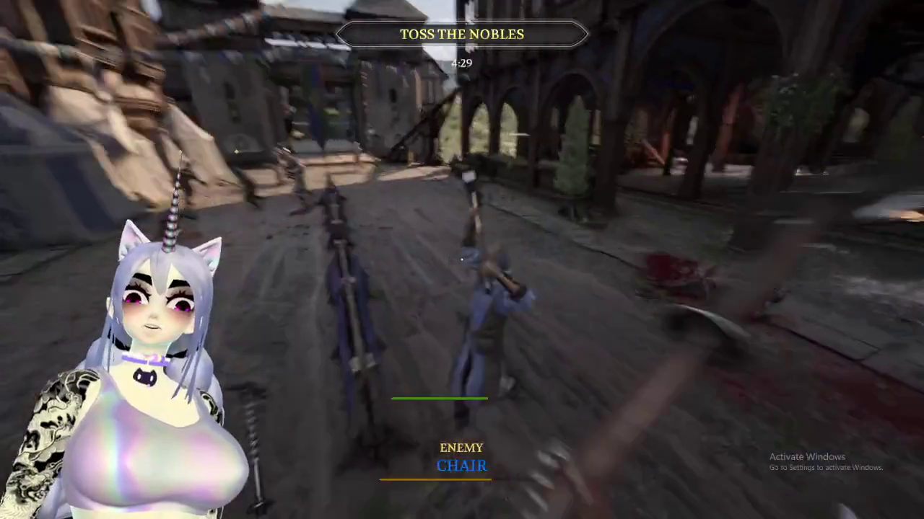
{"action": "left_click", "coordinate": [462, 260]}
{"action": "left_click", "coordinate": [462, 260]}
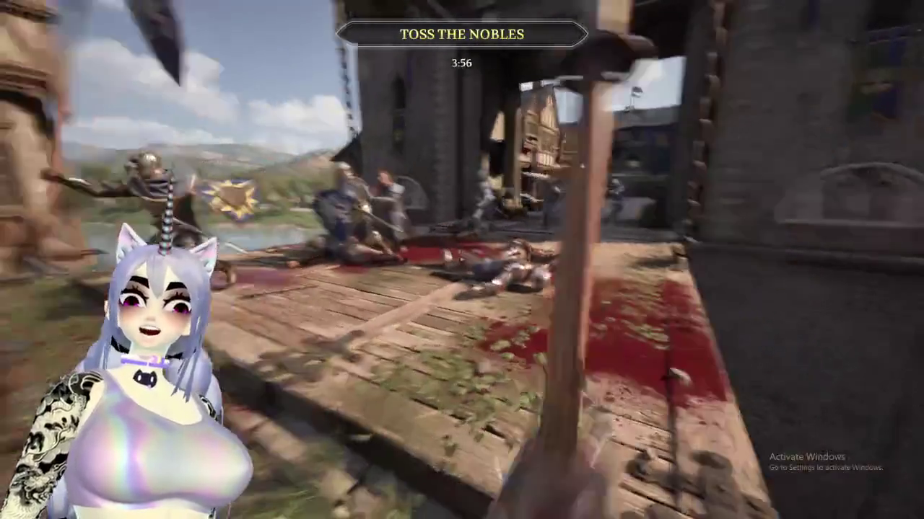
Attack enemies at the gate and bridge, briefly switching to the healing item and back
{"action": "left_click", "coordinate": [462, 260]}
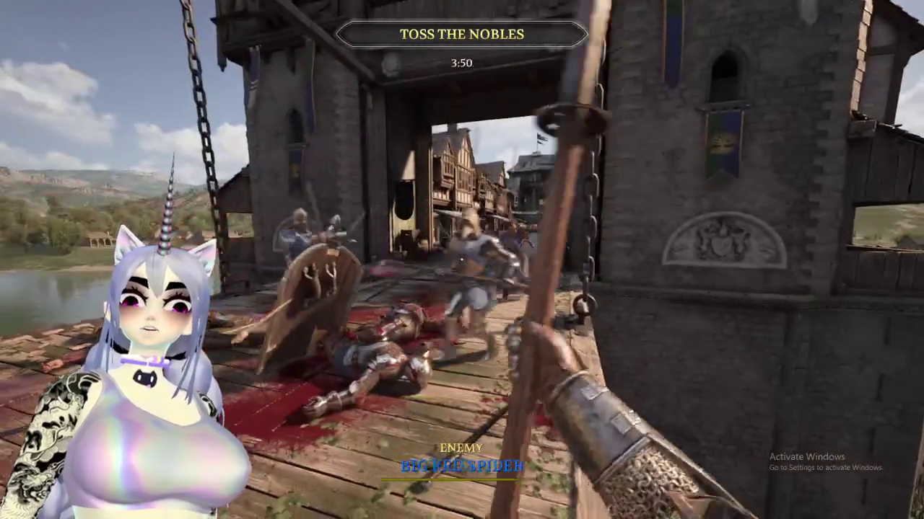
{"action": "left_click", "coordinate": [461, 260]}
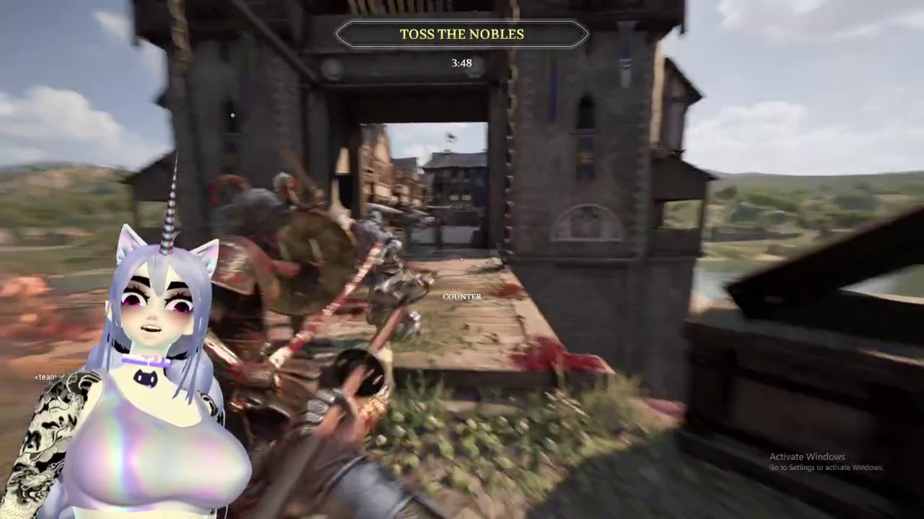
{"action": "left_click", "coordinate": [462, 259]}
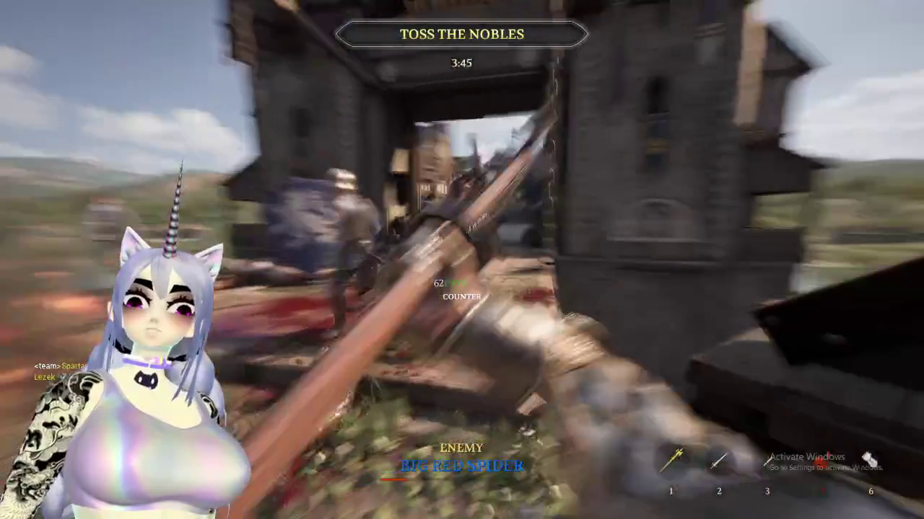
{"action": "left_click", "coordinate": [462, 260]}
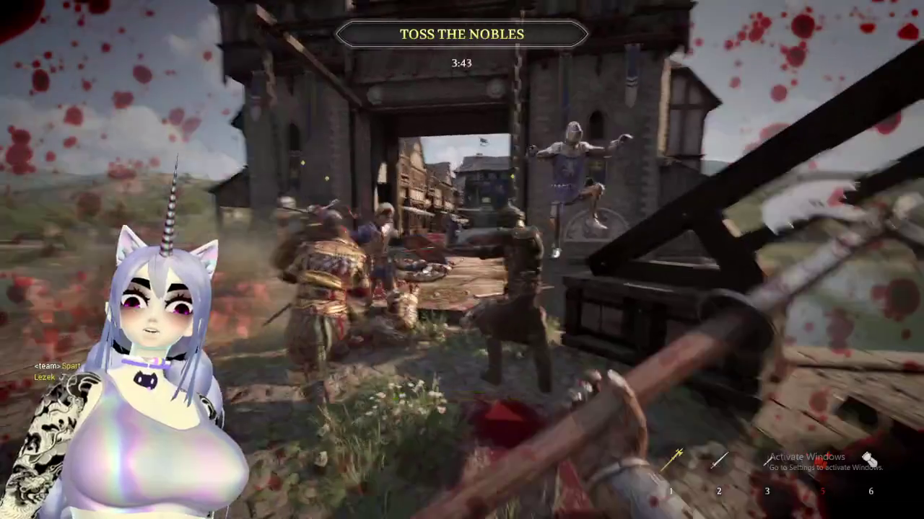
{"action": "key", "text": "e"}
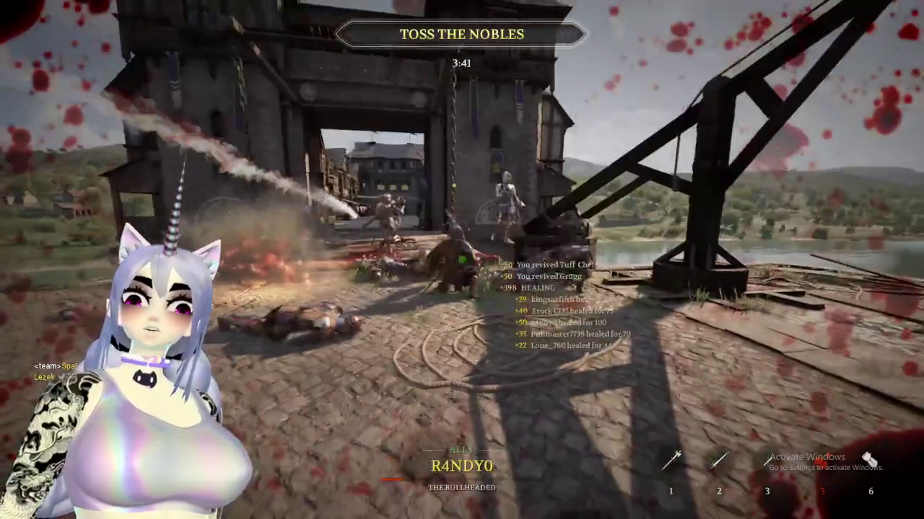
{"action": "key", "text": "1"}
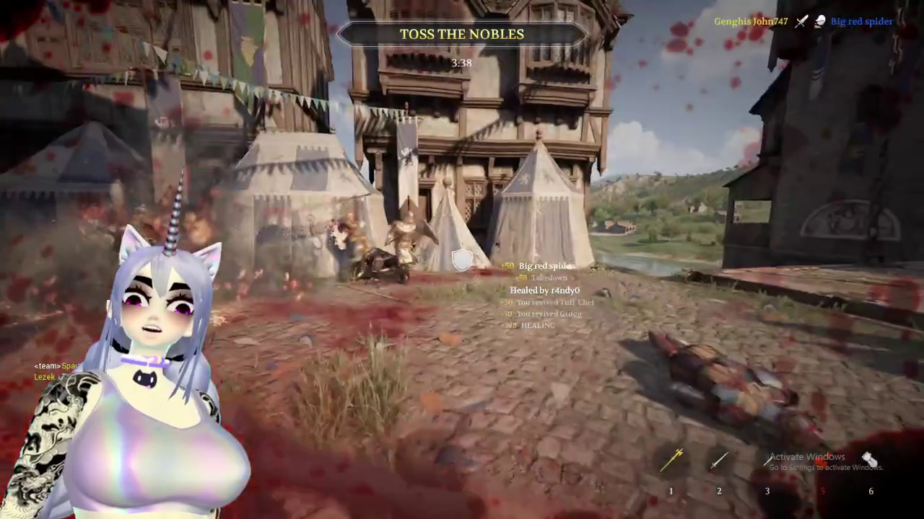
Block an attack, then land heavy polearm attacks near the tents and gatehouse
{"action": "right_click", "coordinate": [461, 260]}
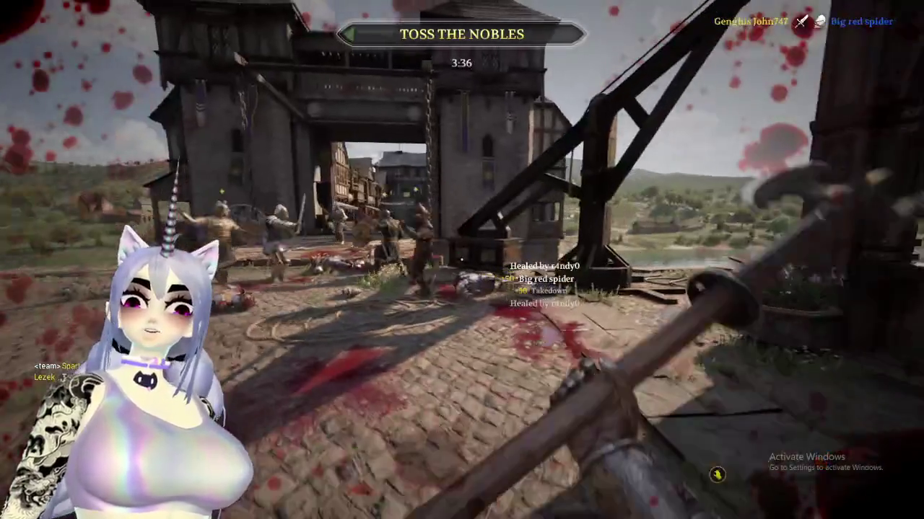
{"action": "left_click", "coordinate": [461, 259]}
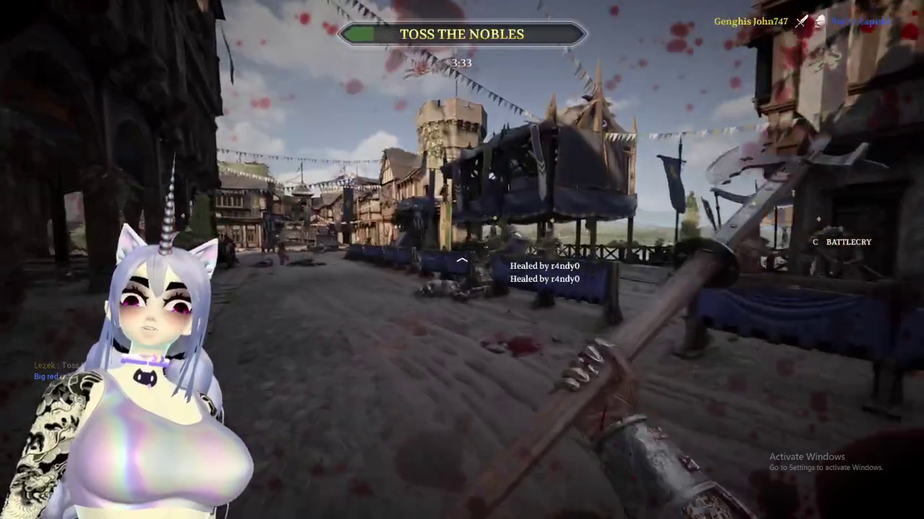
{"action": "left_click", "coordinate": [461, 259]}
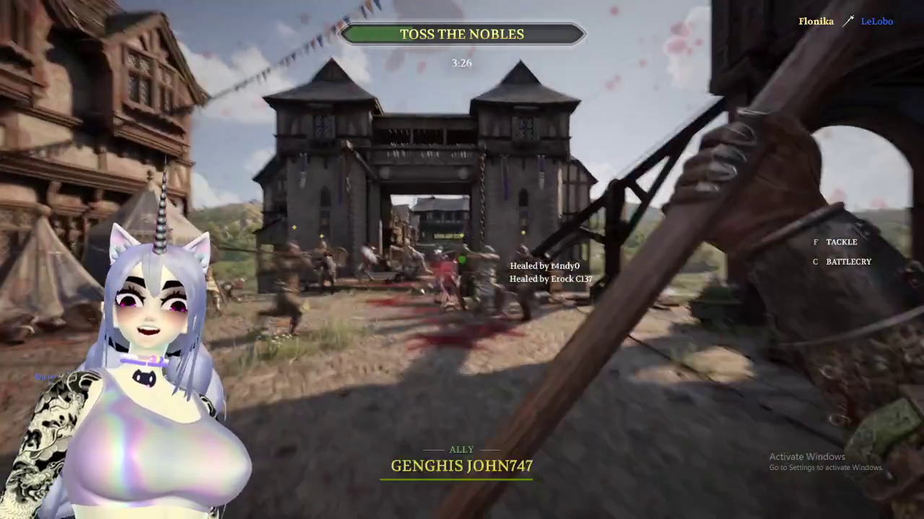
{"action": "left_click", "coordinate": [462, 259]}
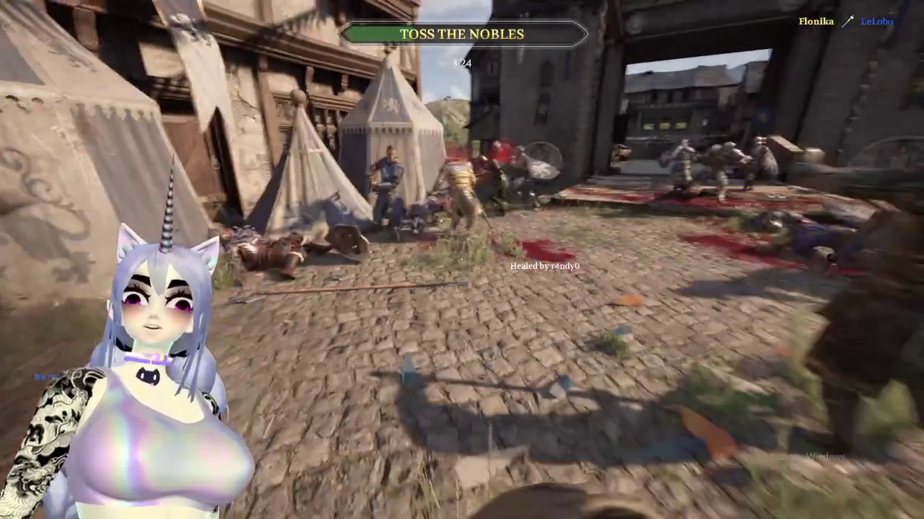
{"action": "left_click", "coordinate": [462, 260]}
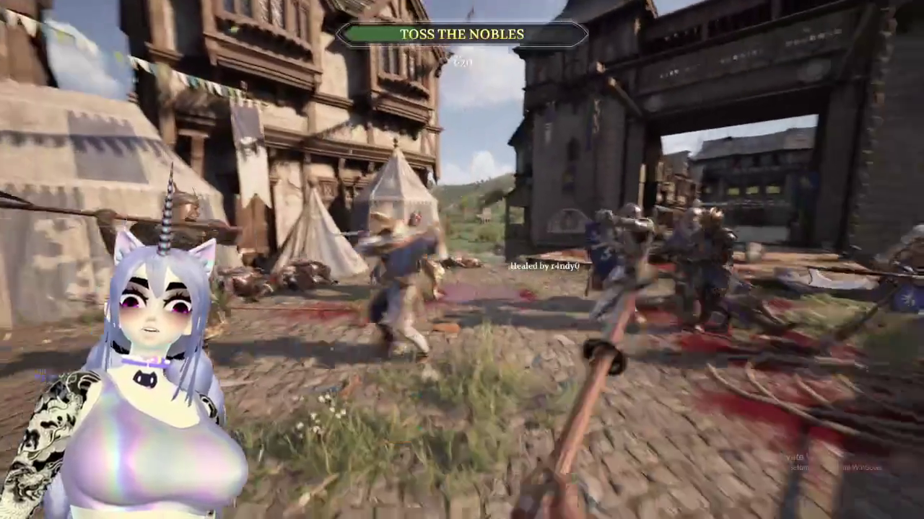
{"action": "left_click", "coordinate": [461, 260]}
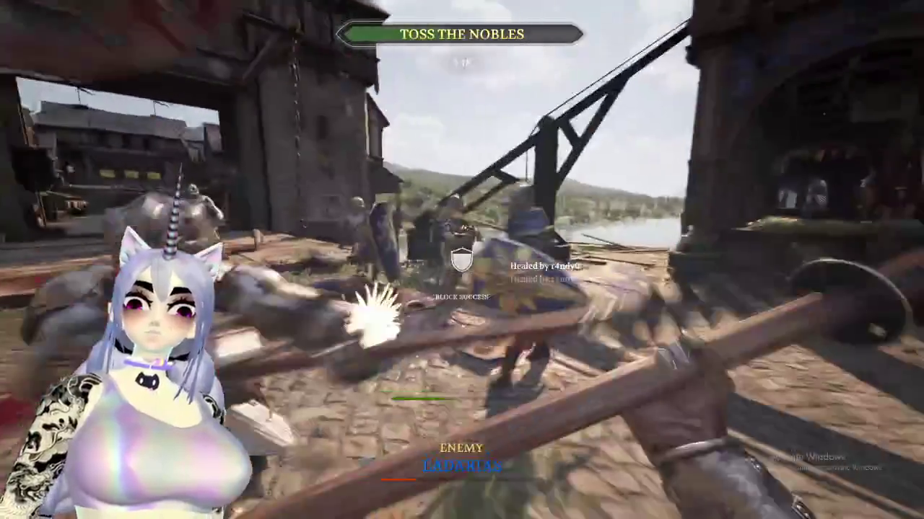
Block two enemy swings and counterattack until the character is killed
{"action": "right_click", "coordinate": [462, 260]}
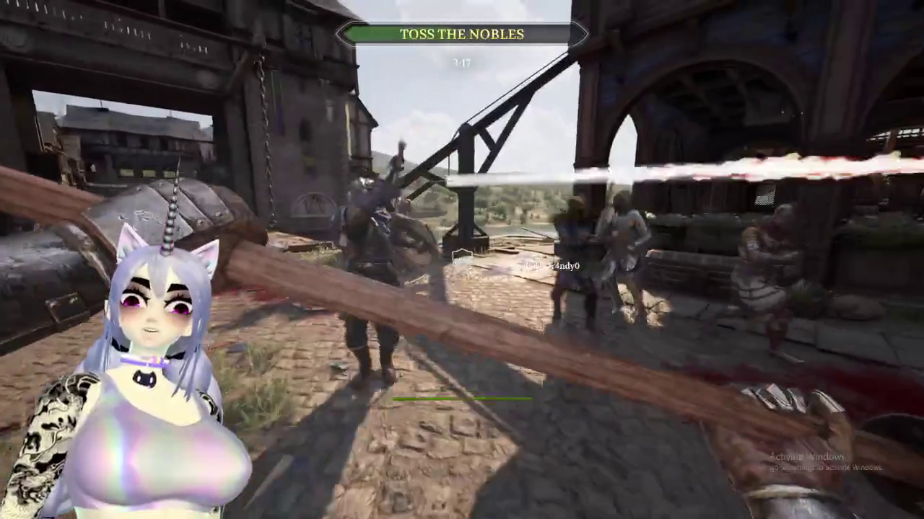
{"action": "right_click", "coordinate": [462, 259]}
{"action": "left_click", "coordinate": [462, 259]}
{"action": "left_click", "coordinate": [462, 259]}
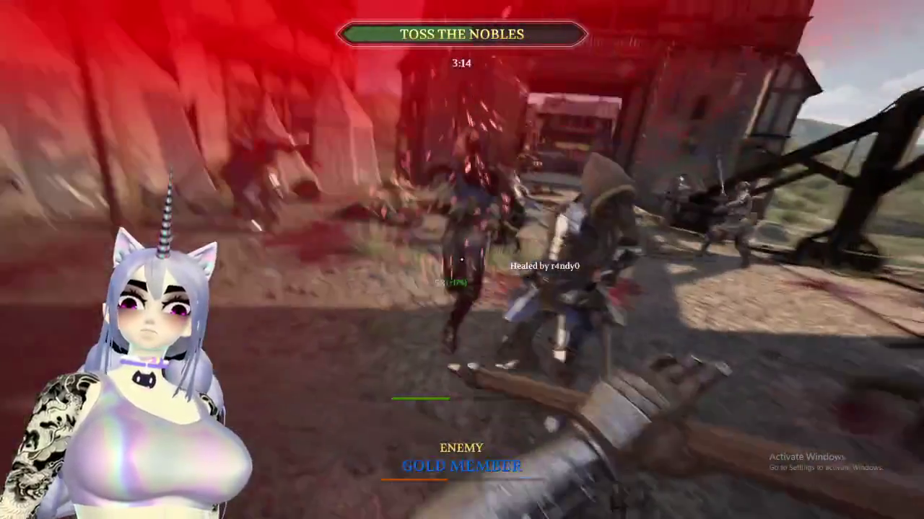
{"action": "left_click", "coordinate": [461, 260]}
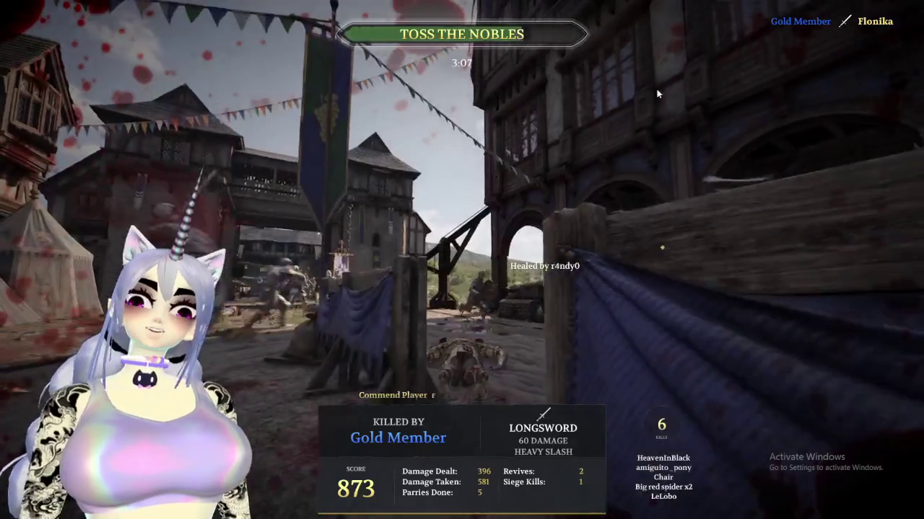
Move through the town toward the docks until victory, then bring up the Start menu
{"action": "key", "text": "super"}
{"action": "key", "text": "super"}
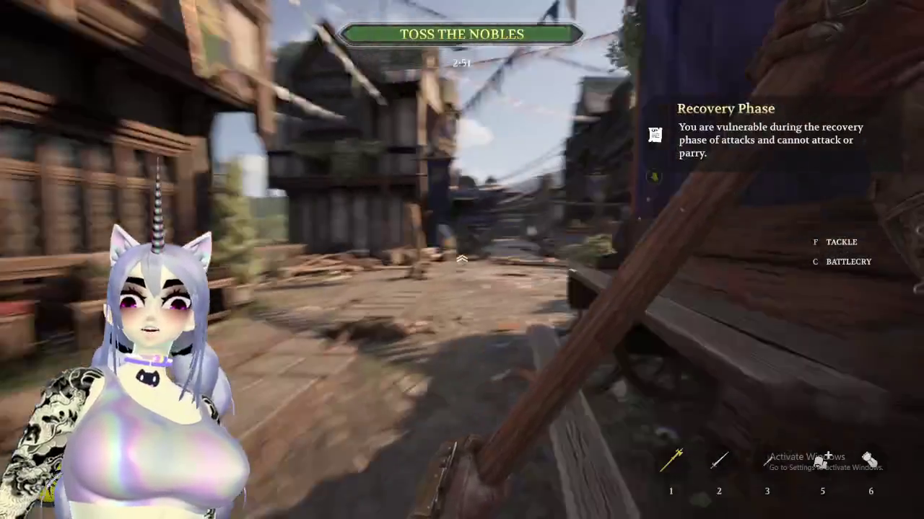
{"action": "key", "text": "Tab"}
{"action": "key", "text": "Tab"}
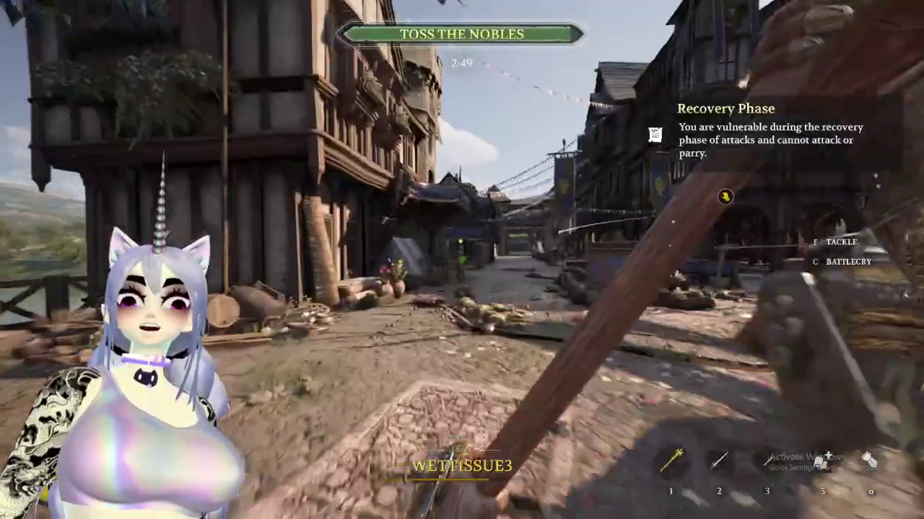
{"action": "key", "text": "w"}
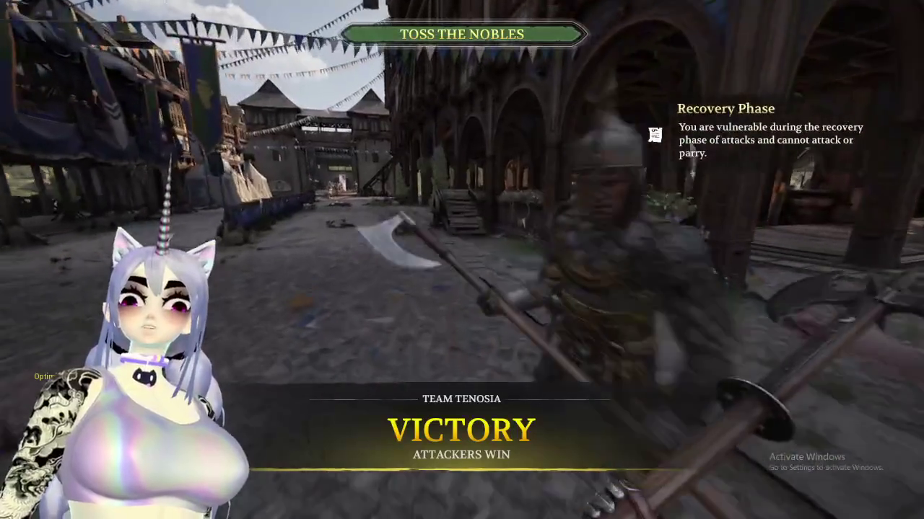
{"action": "key", "text": "super"}
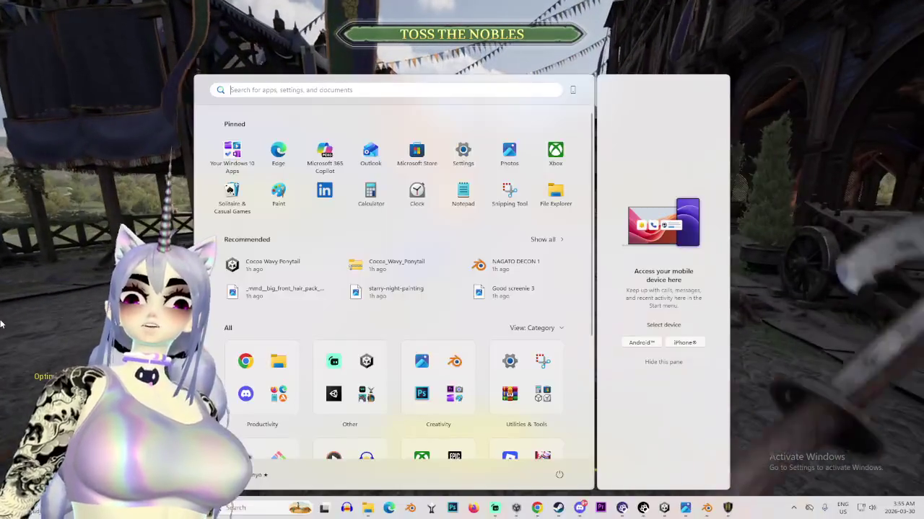
Bring Blender forward and view the head from the front and an angle
{"action": "left_click", "coordinate": [708, 509]}
{"action": "mouse_move", "coordinate": [462, 281]}
{"action": "middle_mouse_down"}
{"action": "mouse_move", "coordinate": [540, 144]}
{"action": "mouse_move", "coordinate": [501, 206]}
{"action": "mouse_move", "coordinate": [332, 190]}
{"action": "mouse_move", "coordinate": [404, 198]}
{"action": "mouse_move", "coordinate": [436, 170]}
{"action": "middle_mouse_up"}
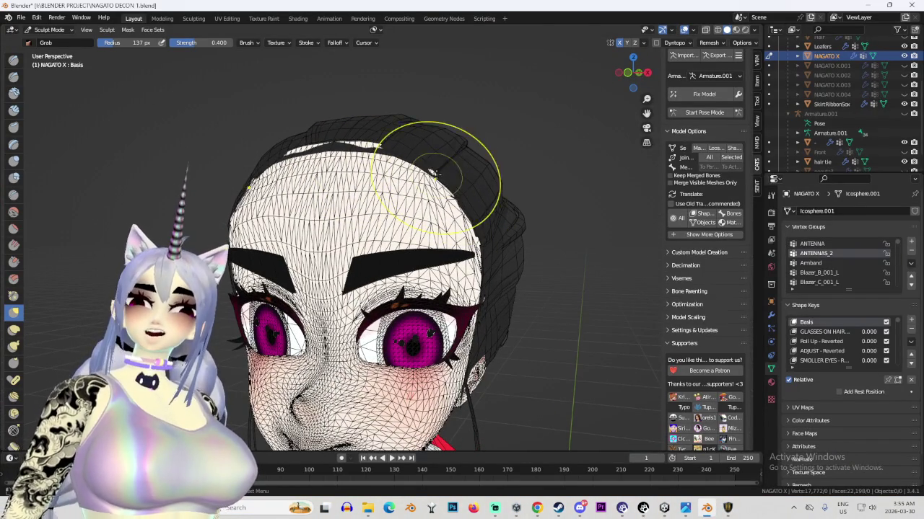
{"action": "left_click", "coordinate": [628, 72]}
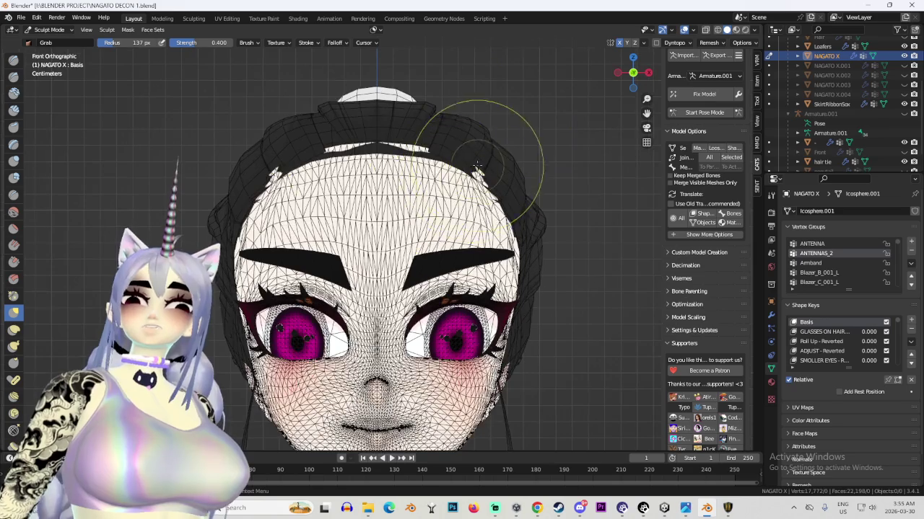
{"action": "scroll", "coordinate": [524, 225], "scroll_direction": "up", "scroll_amount": 3}
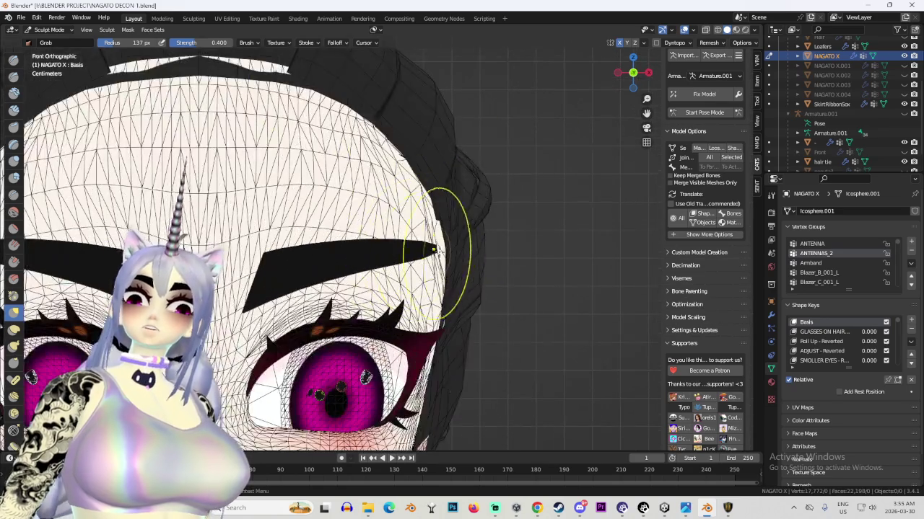
{"action": "scroll", "coordinate": [436, 230], "scroll_direction": "down", "scroll_amount": 2}
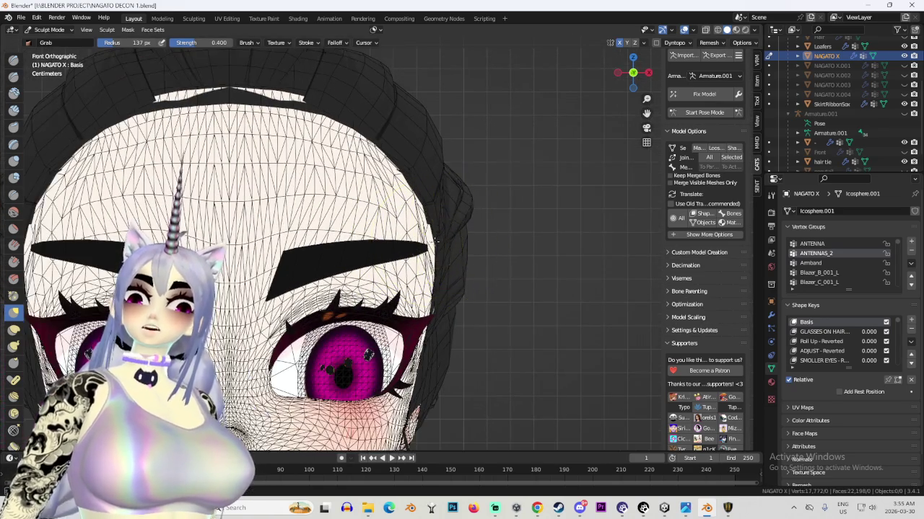
{"action": "mouse_move", "coordinate": [425, 248]}
{"action": "middle_mouse_down"}
{"action": "mouse_move", "coordinate": [437, 243]}
{"action": "mouse_move", "coordinate": [405, 266]}
{"action": "middle_mouse_up"}
{"action": "scroll", "coordinate": [399, 228], "scroll_direction": "down", "scroll_amount": 3}
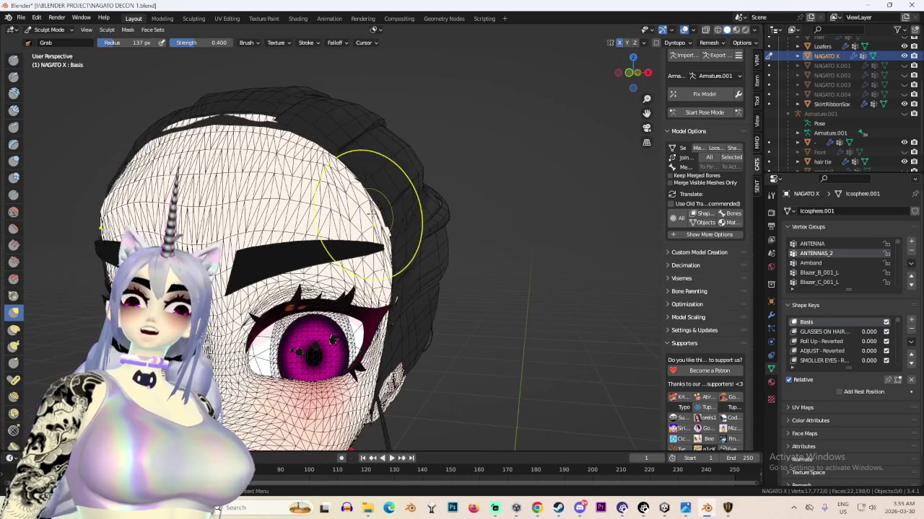
{"action": "scroll", "coordinate": [385, 192], "scroll_direction": "up", "scroll_amount": 2}
{"action": "scroll", "coordinate": [384, 191], "scroll_direction": "up", "scroll_amount": 2}
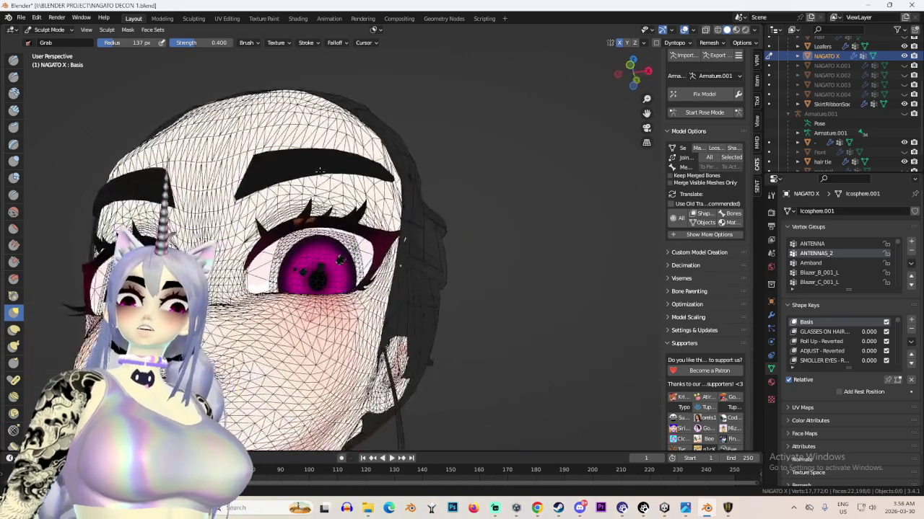
{"action": "scroll", "coordinate": [384, 191], "scroll_direction": "up", "scroll_amount": 3}
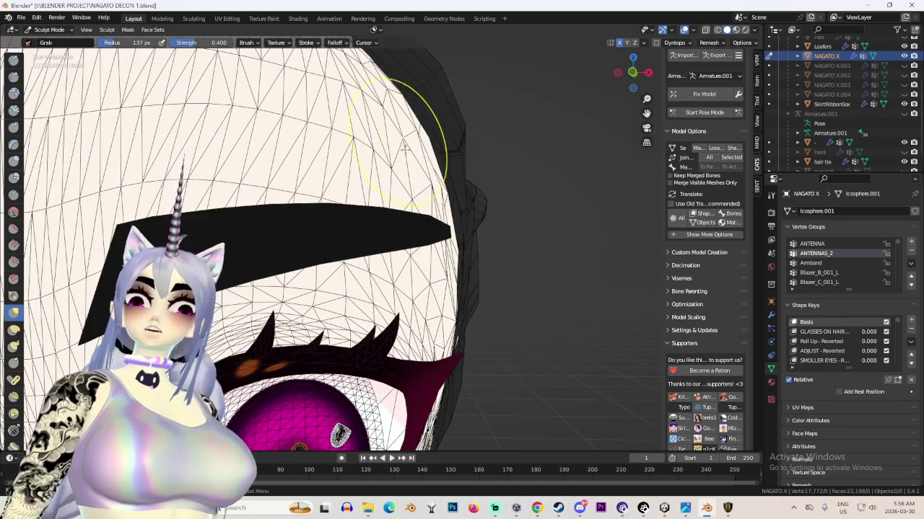
Orbit and zoom to inspect the head's side and eyebrow, ending on a side view
{"action": "mouse_move", "coordinate": [425, 187]}
{"action": "middle_mouse_down"}
{"action": "mouse_move", "coordinate": [501, 189]}
{"action": "mouse_move", "coordinate": [442, 220]}
{"action": "middle_mouse_up"}
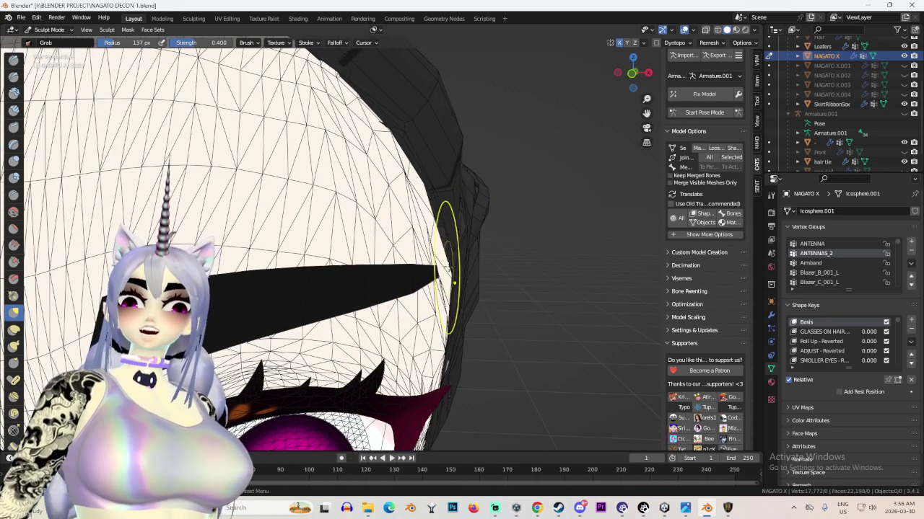
{"action": "scroll", "coordinate": [407, 267], "scroll_direction": "down", "scroll_amount": 3}
{"action": "scroll", "coordinate": [425, 282], "scroll_direction": "up", "scroll_amount": 2}
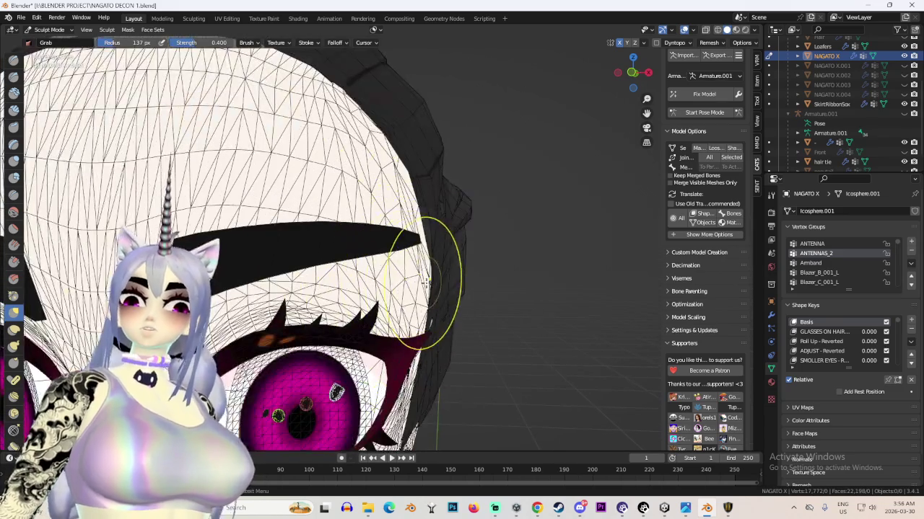
{"action": "mouse_move", "coordinate": [438, 275]}
{"action": "middle_mouse_down"}
{"action": "mouse_move", "coordinate": [422, 279]}
{"action": "mouse_move", "coordinate": [413, 327]}
{"action": "mouse_move", "coordinate": [371, 318]}
{"action": "mouse_move", "coordinate": [446, 317]}
{"action": "middle_mouse_up"}
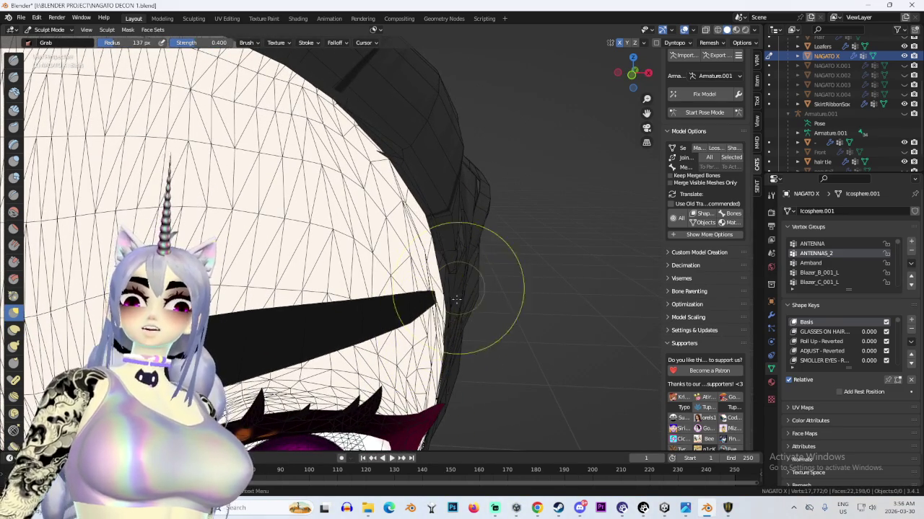
{"action": "scroll", "coordinate": [457, 289], "scroll_direction": "up", "scroll_amount": 3}
{"action": "middle_click_drag", "start_coordinate": [457, 289], "coordinate": [487, 377]}
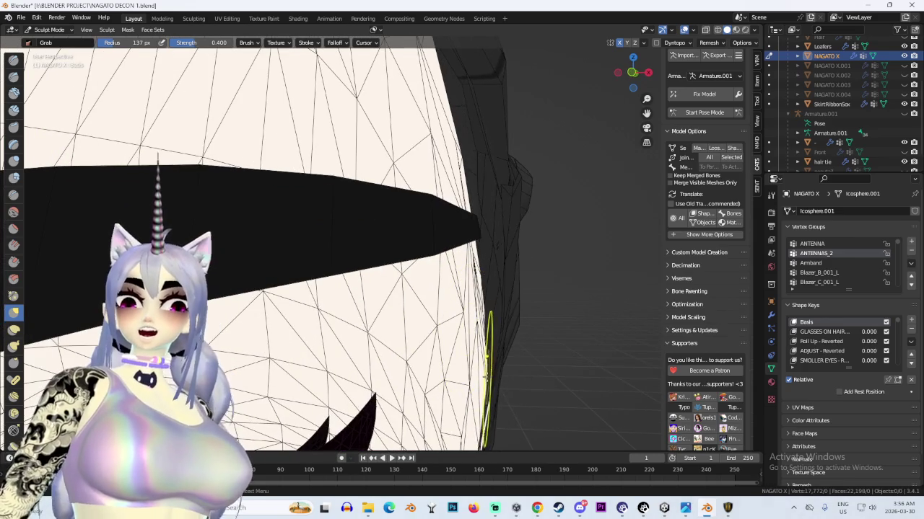
{"action": "scroll", "coordinate": [466, 377], "scroll_direction": "down", "scroll_amount": 3}
{"action": "scroll", "coordinate": [489, 324], "scroll_direction": "down", "scroll_amount": 3}
{"action": "mouse_move", "coordinate": [515, 179]}
{"action": "middle_mouse_down"}
{"action": "mouse_move", "coordinate": [352, 195]}
{"action": "mouse_move", "coordinate": [306, 178]}
{"action": "mouse_move", "coordinate": [360, 154]}
{"action": "mouse_move", "coordinate": [371, 207]}
{"action": "mouse_move", "coordinate": [657, 82]}
{"action": "middle_mouse_up"}
{"action": "scroll", "coordinate": [352, 195], "scroll_direction": "up", "scroll_amount": 3}
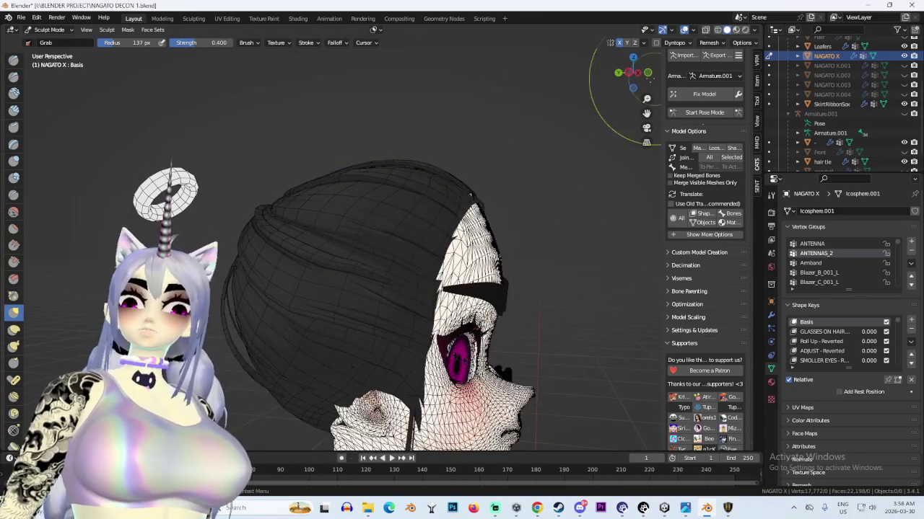
{"action": "left_click", "coordinate": [629, 72]}
Switch from the face mesh to the body mesh and return to Sculpt Mode
{"action": "left_click", "coordinate": [45, 31]}
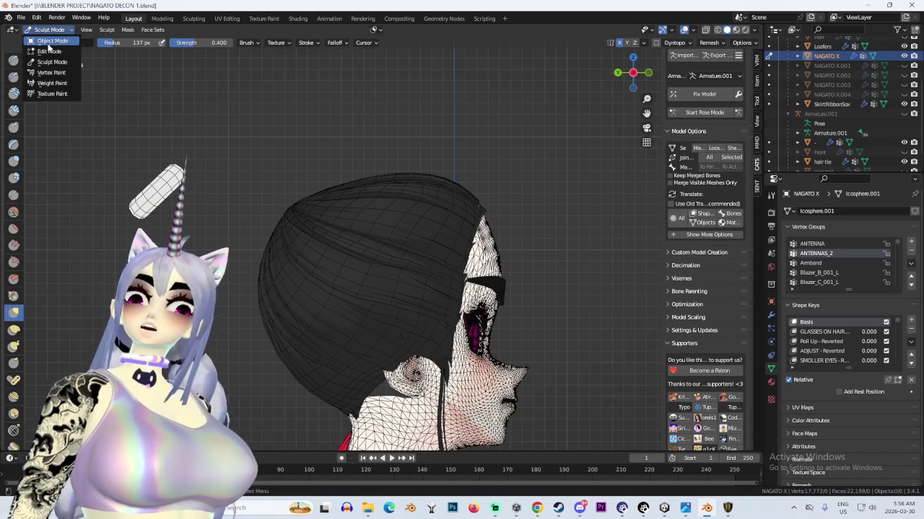
{"action": "left_click", "coordinate": [46, 29]}
{"action": "left_click", "coordinate": [43, 41]}
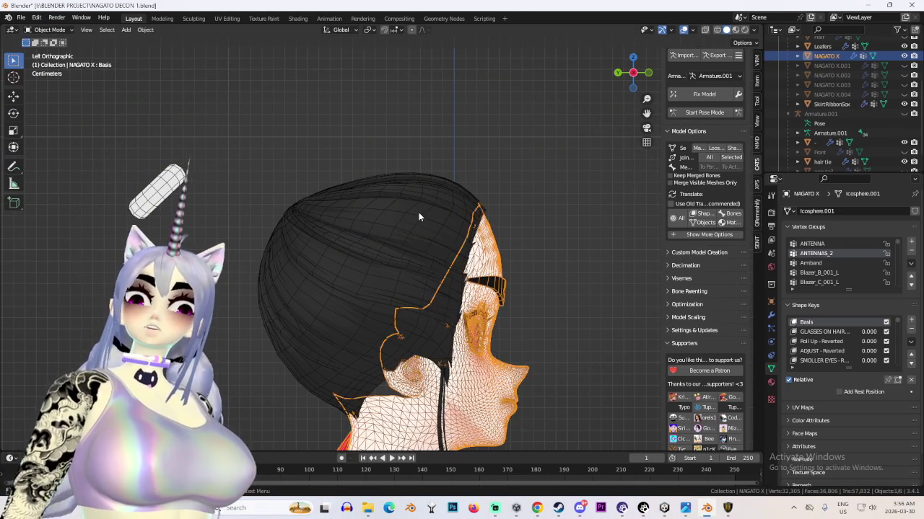
{"action": "left_click", "coordinate": [419, 212]}
{"action": "left_click", "coordinate": [45, 30]}
{"action": "left_click", "coordinate": [43, 65]}
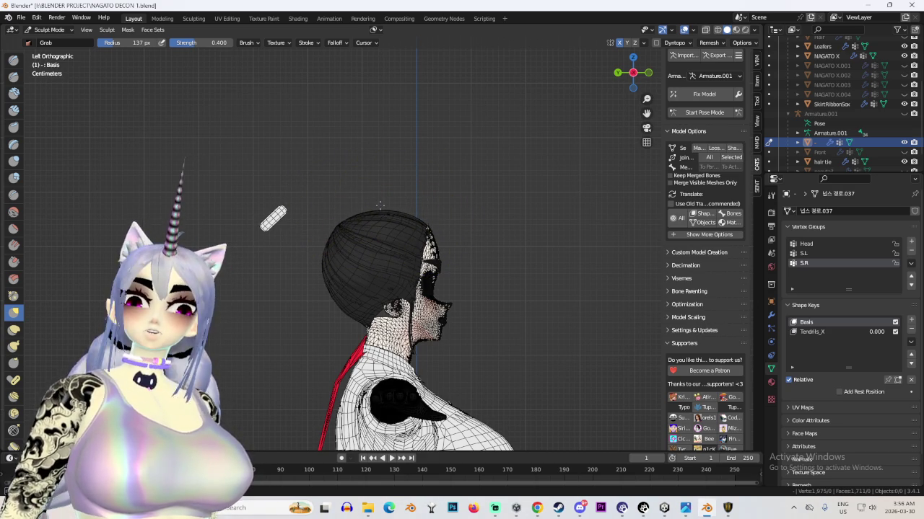
Orbit around the face, hair and shoulders, then minimize Blender and open the Start menu
{"action": "mouse_move", "coordinate": [515, 288]}
{"action": "middle_mouse_down"}
{"action": "mouse_move", "coordinate": [443, 268]}
{"action": "mouse_move", "coordinate": [388, 208]}
{"action": "middle_mouse_up"}
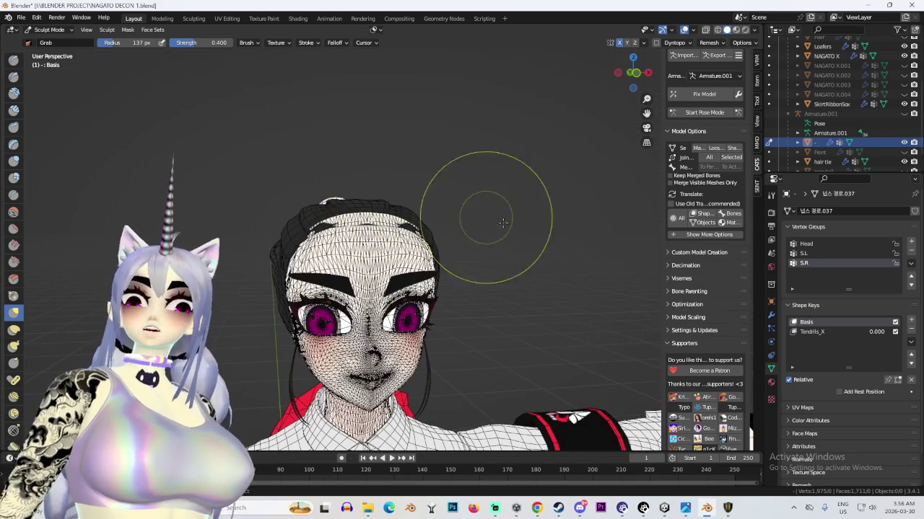
{"action": "mouse_move", "coordinate": [488, 239]}
{"action": "middle_mouse_down"}
{"action": "mouse_move", "coordinate": [526, 113]}
{"action": "mouse_move", "coordinate": [339, 176]}
{"action": "mouse_move", "coordinate": [385, 204]}
{"action": "middle_mouse_up"}
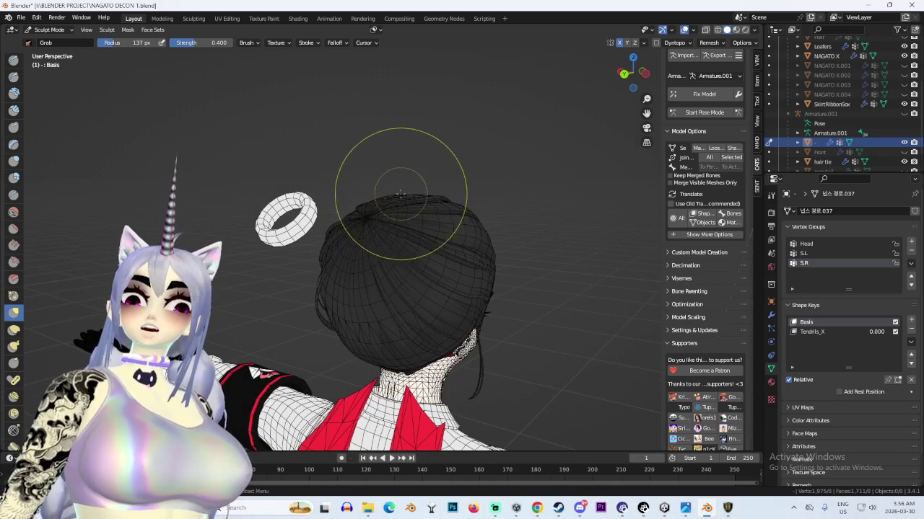
{"action": "middle_click_drag", "start_coordinate": [404, 192], "coordinate": [385, 198]}
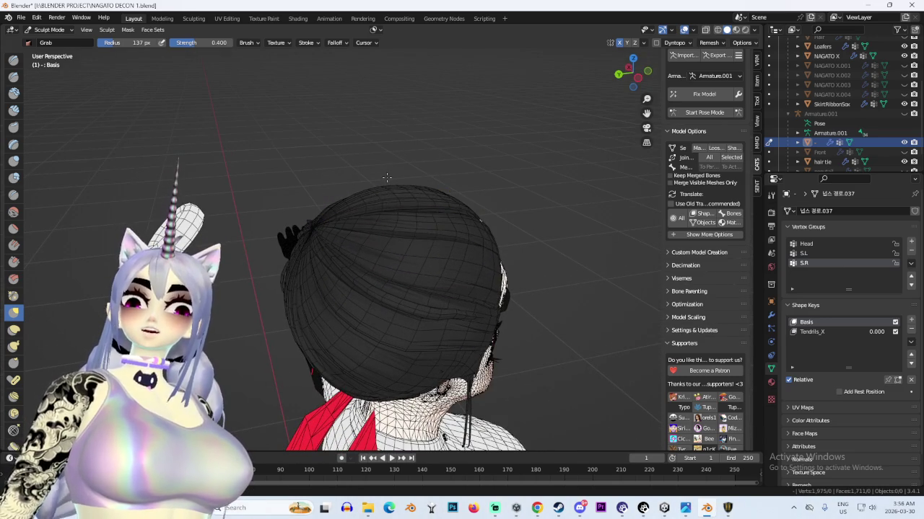
{"action": "mouse_move", "coordinate": [386, 177]}
{"action": "middle_mouse_down"}
{"action": "mouse_move", "coordinate": [406, 154]}
{"action": "mouse_move", "coordinate": [437, 200]}
{"action": "mouse_move", "coordinate": [658, 103]}
{"action": "middle_mouse_up"}
{"action": "left_click", "coordinate": [636, 71]}
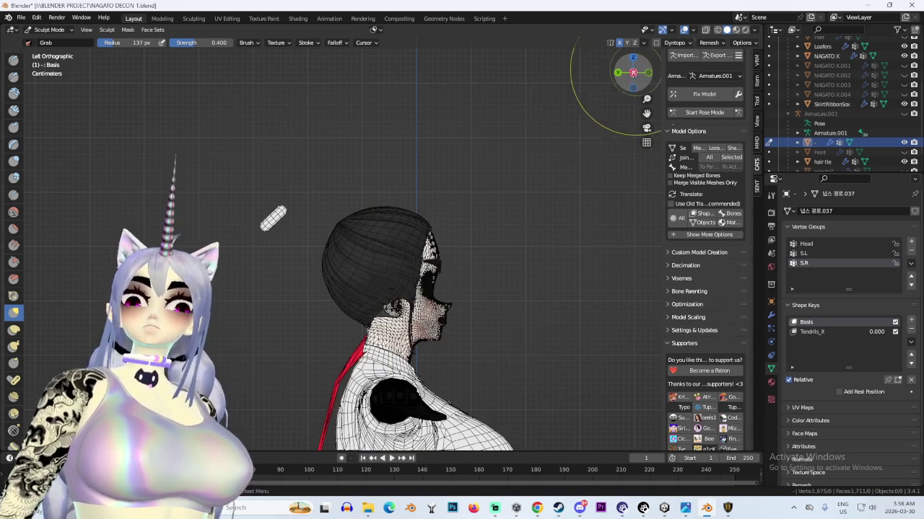
{"action": "middle_click_drag", "start_coordinate": [375, 323], "coordinate": [484, 361]}
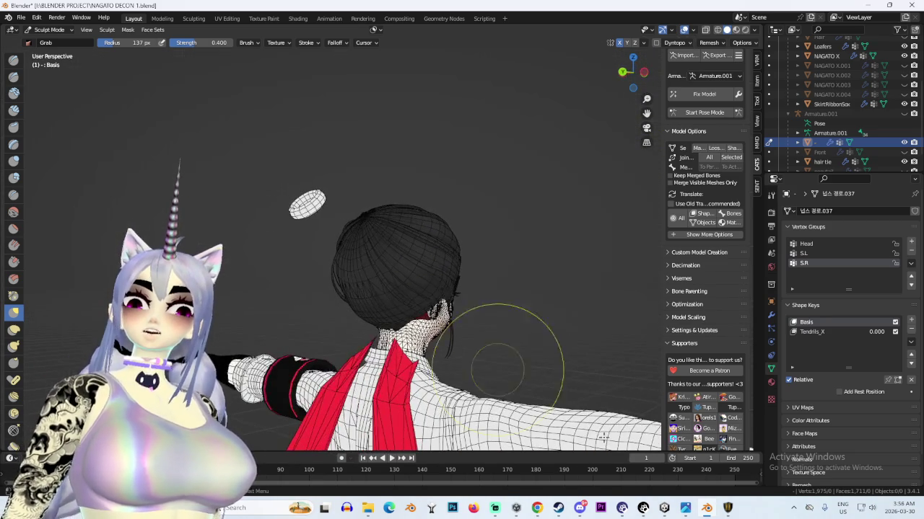
{"action": "left_click", "coordinate": [706, 508]}
{"action": "key", "text": "super"}
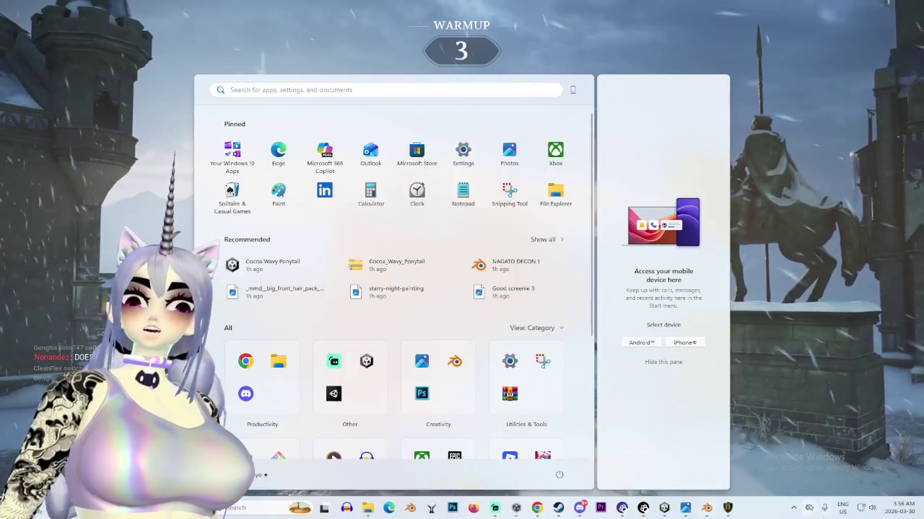
Restore Blender from the taskbar and orbit over to the front of the head
{"action": "left_click", "coordinate": [706, 508]}
{"action": "mouse_move", "coordinate": [404, 375]}
{"action": "middle_mouse_down"}
{"action": "mouse_move", "coordinate": [402, 334]}
{"action": "mouse_move", "coordinate": [457, 407]}
{"action": "mouse_move", "coordinate": [505, 337]}
{"action": "mouse_move", "coordinate": [433, 300]}
{"action": "mouse_move", "coordinate": [375, 312]}
{"action": "mouse_move", "coordinate": [433, 288]}
{"action": "mouse_move", "coordinate": [419, 299]}
{"action": "mouse_move", "coordinate": [436, 199]}
{"action": "mouse_move", "coordinate": [619, 75]}
{"action": "middle_mouse_up"}
Inspect the neck and shoulders from the front, right side and behind
{"action": "left_click", "coordinate": [633, 73]}
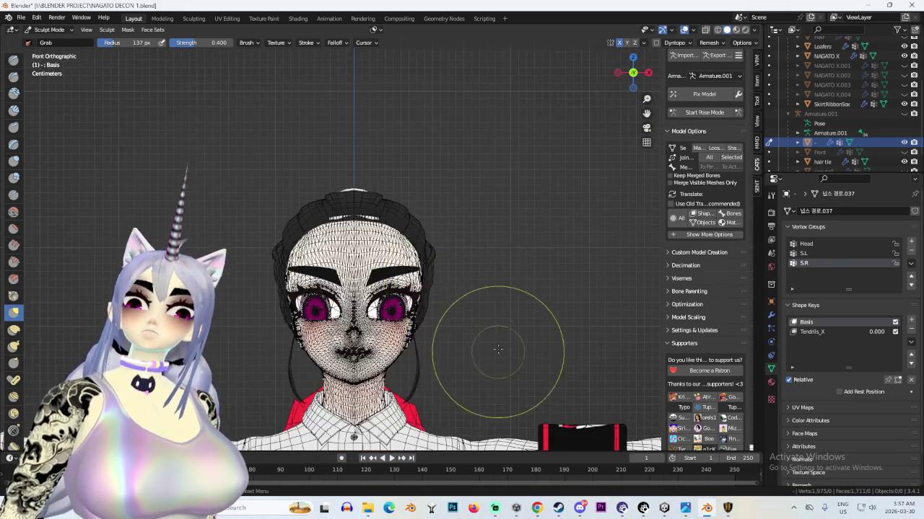
{"action": "middle_click_drag", "start_coordinate": [257, 207], "coordinate": [249, 195]}
{"action": "scroll", "coordinate": [453, 237], "scroll_direction": "down", "scroll_amount": 3}
{"action": "mouse_move", "coordinate": [453, 237]}
{"action": "middle_mouse_down"}
{"action": "mouse_move", "coordinate": [439, 233]}
{"action": "mouse_move", "coordinate": [423, 253]}
{"action": "mouse_move", "coordinate": [388, 261]}
{"action": "middle_mouse_up"}
{"action": "left_click", "coordinate": [633, 72]}
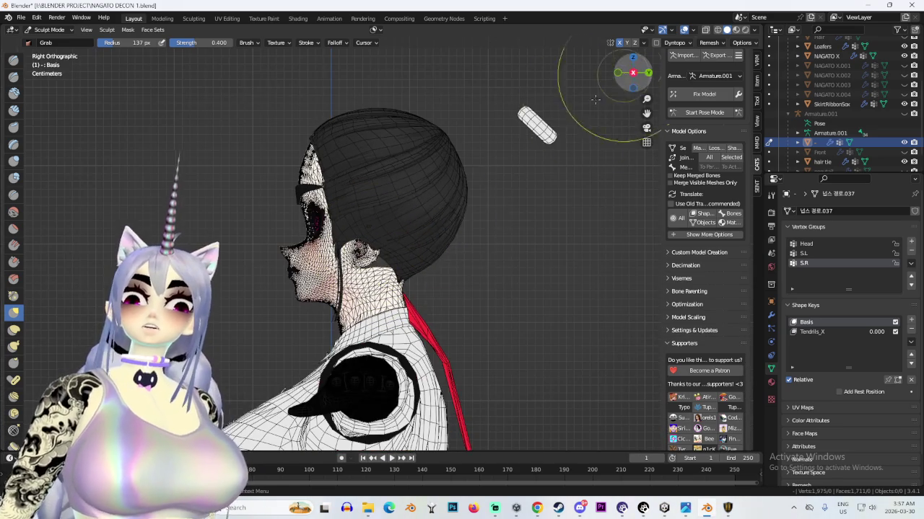
{"action": "middle_click_drag", "start_coordinate": [361, 262], "coordinate": [336, 98]}
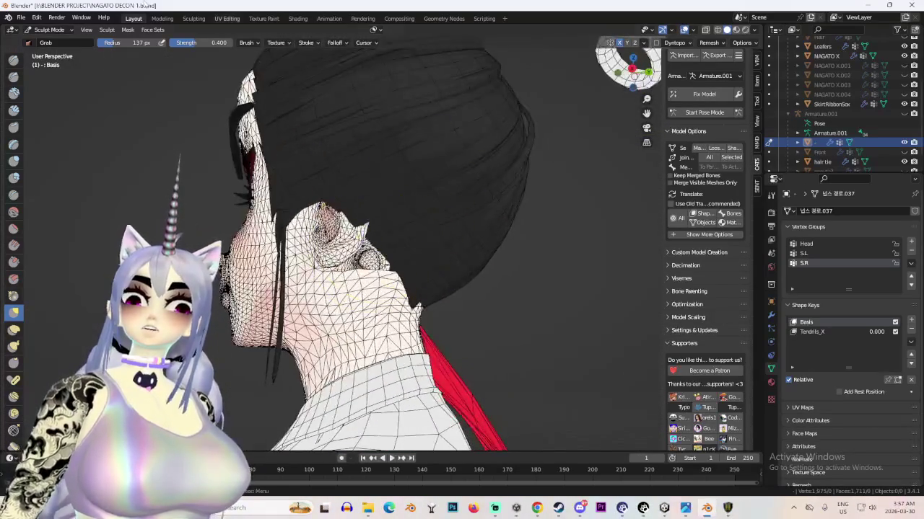
Return to Object Mode with the NAGATO X body mesh selected
{"action": "left_click", "coordinate": [49, 30]}
{"action": "left_click", "coordinate": [45, 45]}
{"action": "left_click", "coordinate": [404, 274]}
{"action": "mouse_move", "coordinate": [404, 274]}
{"action": "middle_mouse_down"}
{"action": "mouse_move", "coordinate": [433, 258]}
{"action": "mouse_move", "coordinate": [410, 266]}
{"action": "middle_mouse_up"}
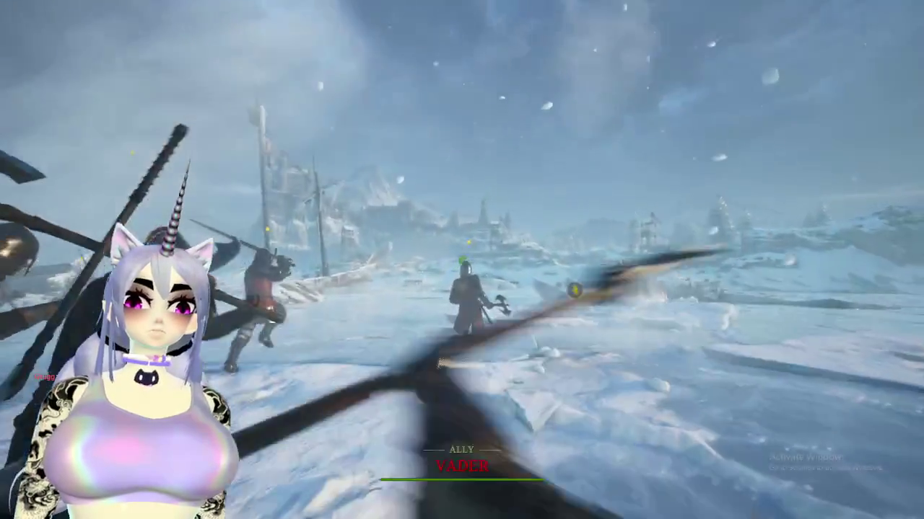
Advance the knight across the ice toward the ice block
{"action": "key", "text": "w"}
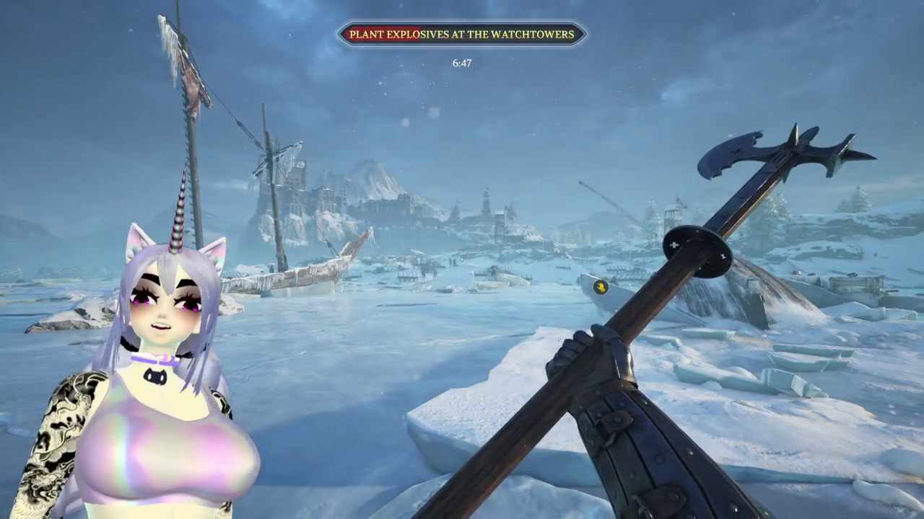
Cross the ice to the white boat and pick up an explosive barrel
{"action": "left_click", "coordinate": [462, 259]}
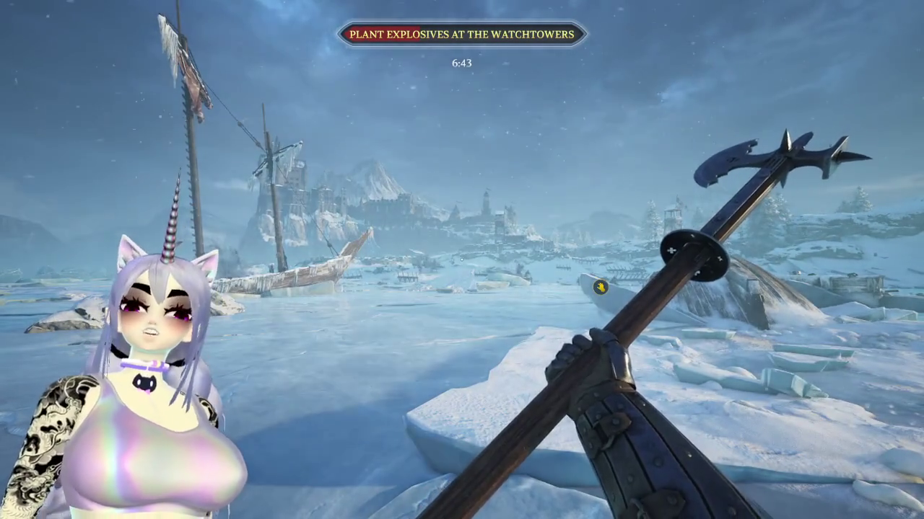
{"action": "key", "text": "w"}
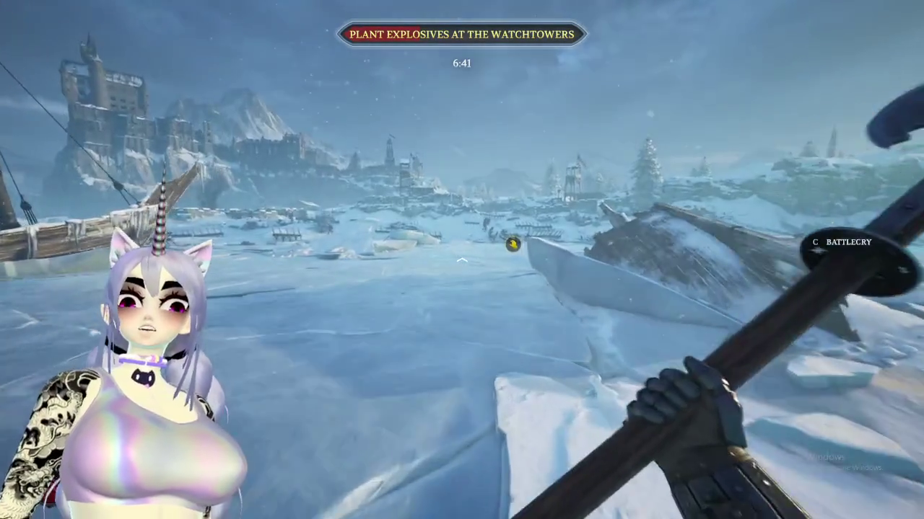
{"action": "key", "text": "shift"}
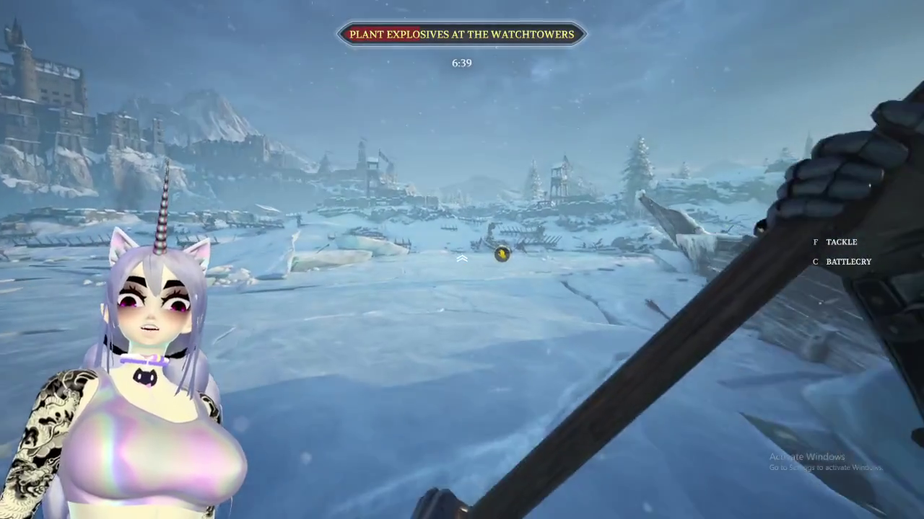
{"action": "key", "text": "w"}
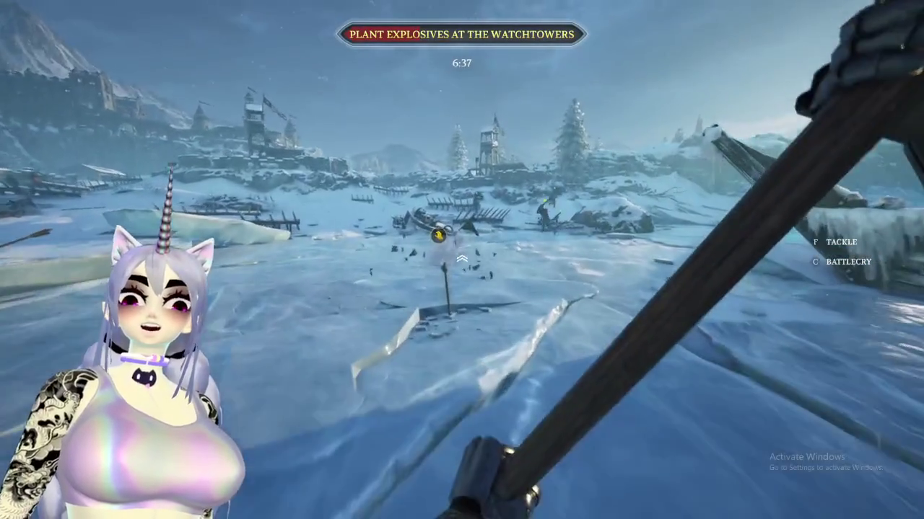
{"action": "key", "text": "w"}
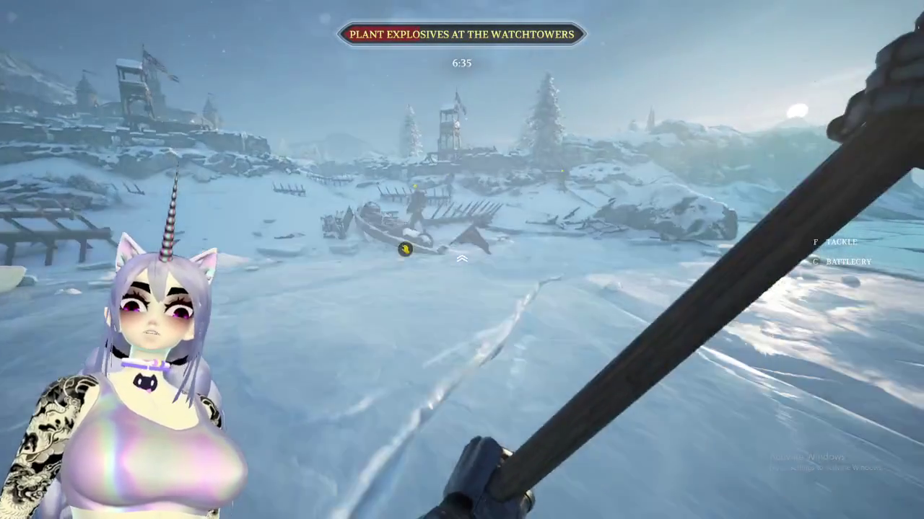
{"action": "key", "text": "w"}
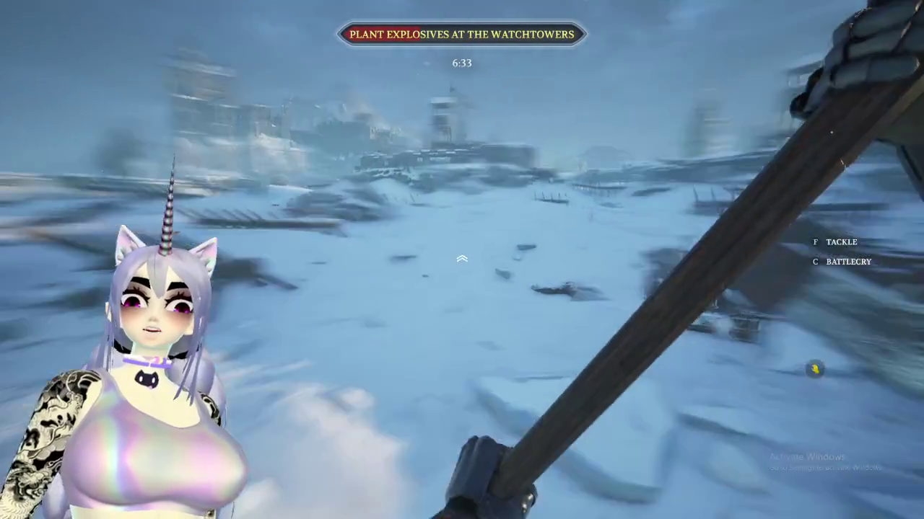
{"action": "key", "text": "w"}
{"action": "key", "text": "f"}
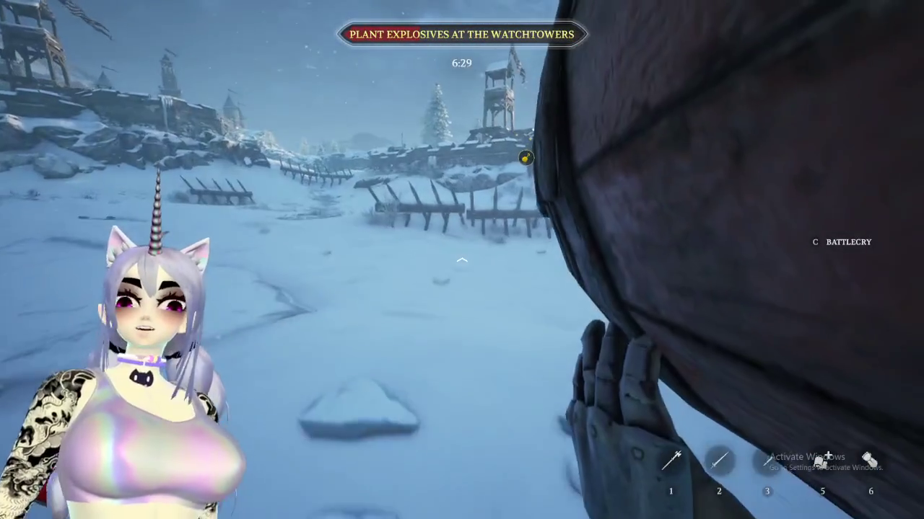
Carry the barrel toward the fences and wall, attacking an enemy near the watchtower
{"action": "key", "text": "w"}
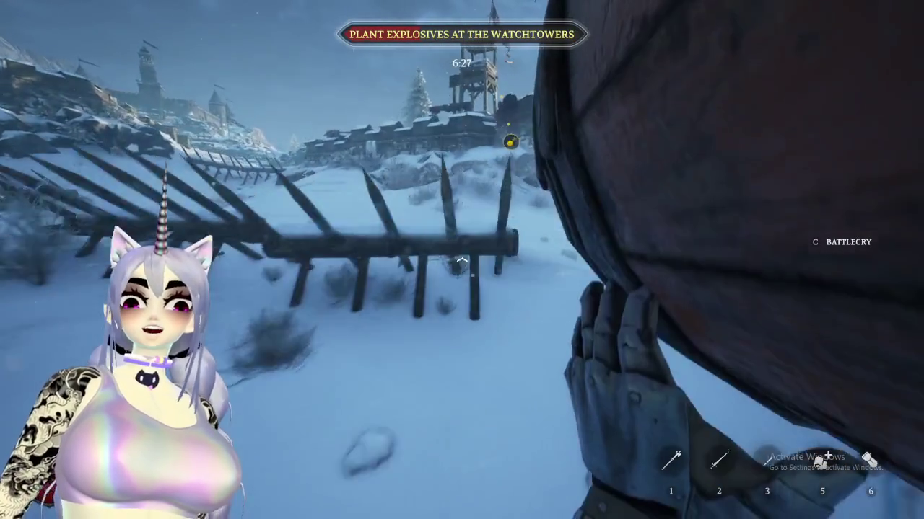
{"action": "key", "text": "w"}
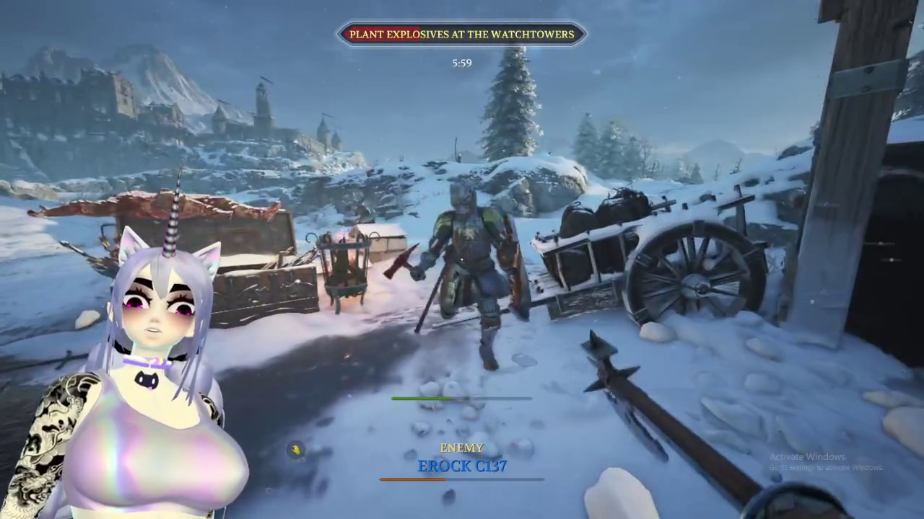
{"action": "left_click", "coordinate": [462, 260]}
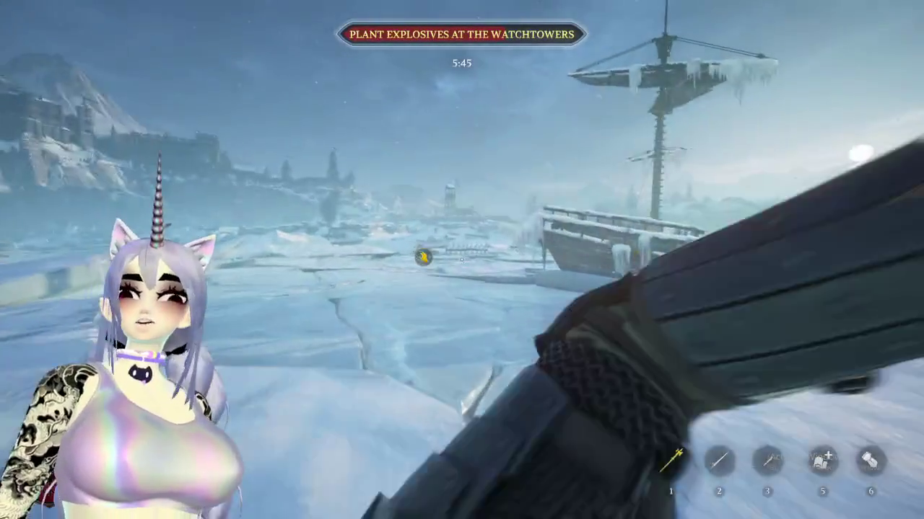
After respawning, push across the ice toward the watchtower, then open the Start menu
{"action": "key", "text": "w"}
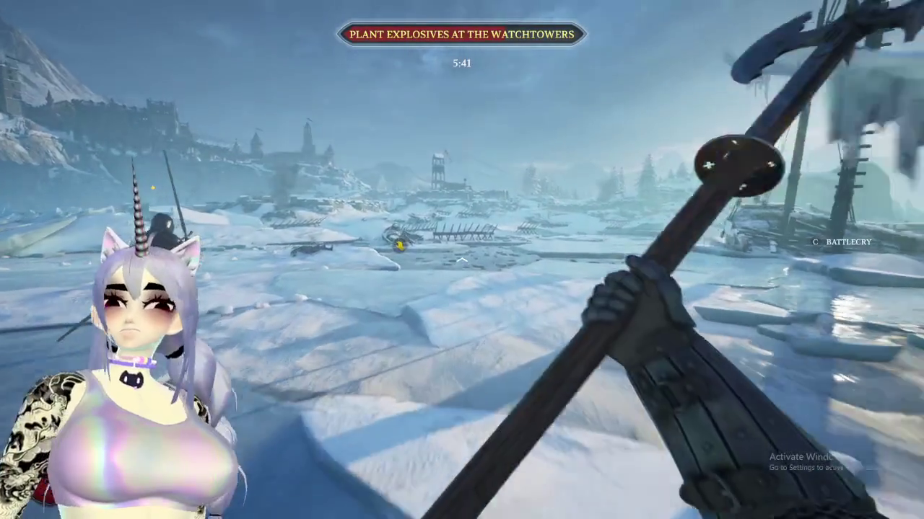
{"action": "key", "text": "shift"}
{"action": "key", "text": "w"}
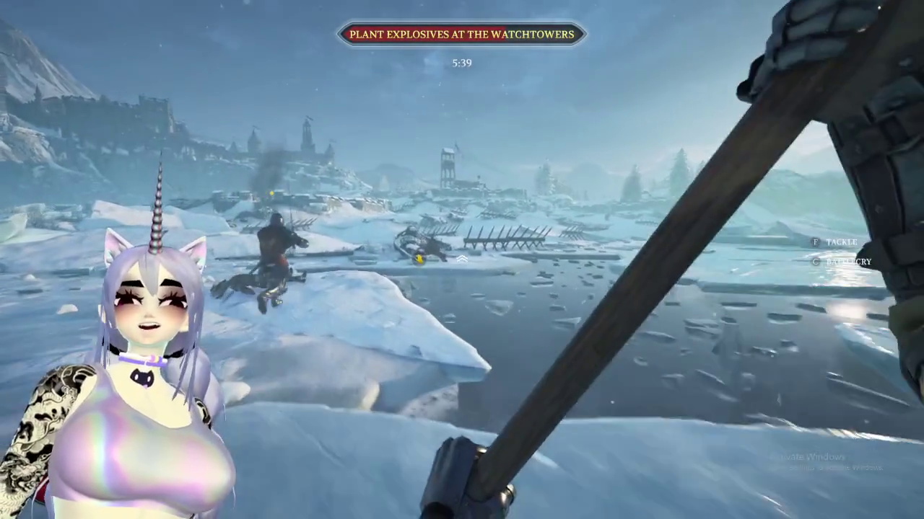
{"action": "key", "text": "w"}
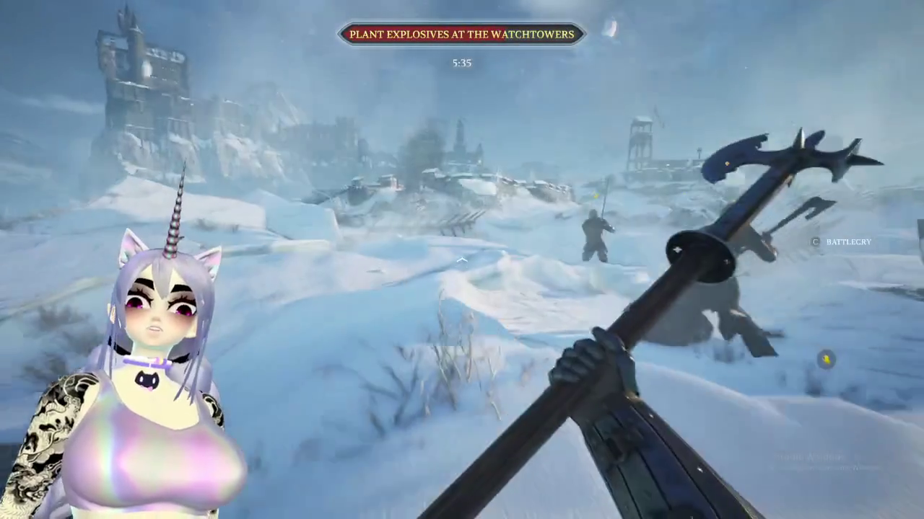
{"action": "key", "text": "super"}
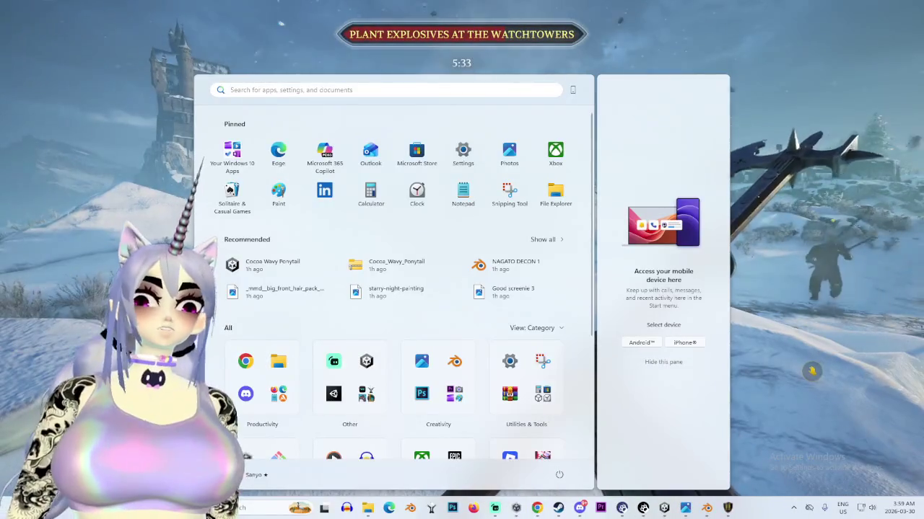
Return to the game and advance down the slope past the wall toward the watchtower
{"action": "key", "text": "super"}
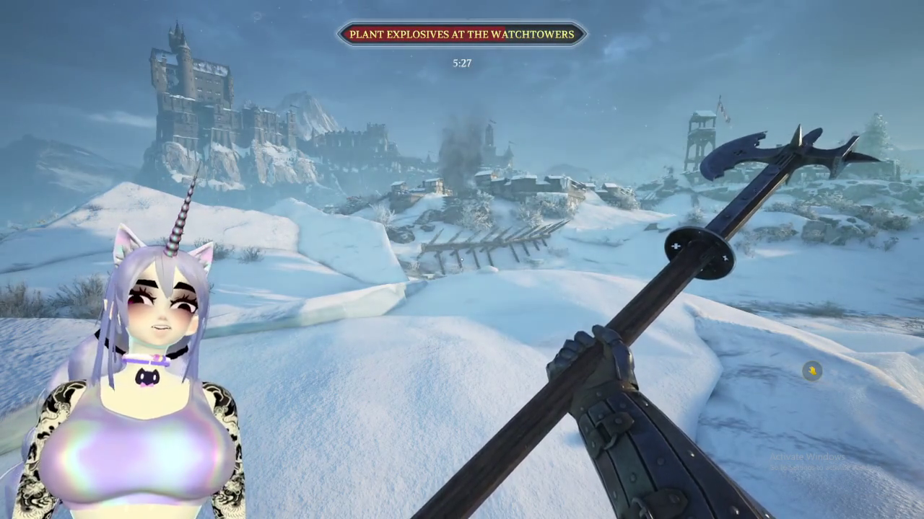
{"action": "key", "text": "w"}
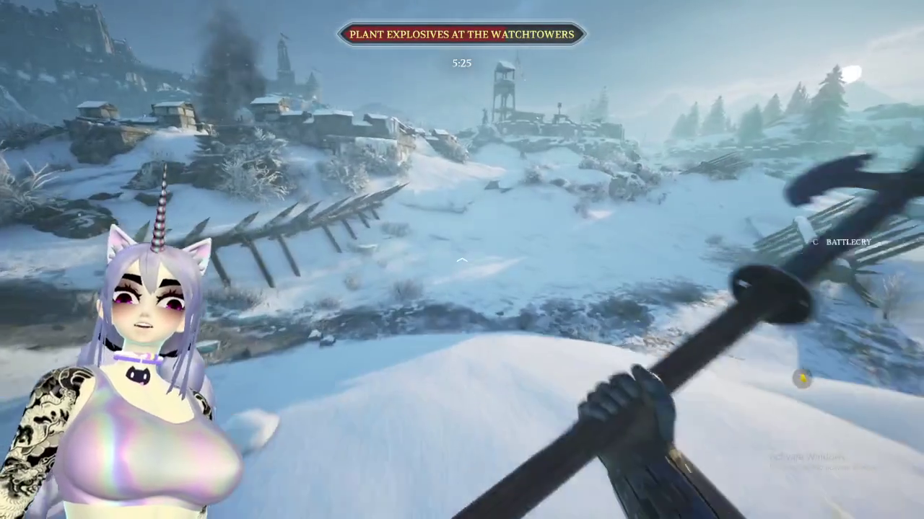
{"action": "key", "text": "w"}
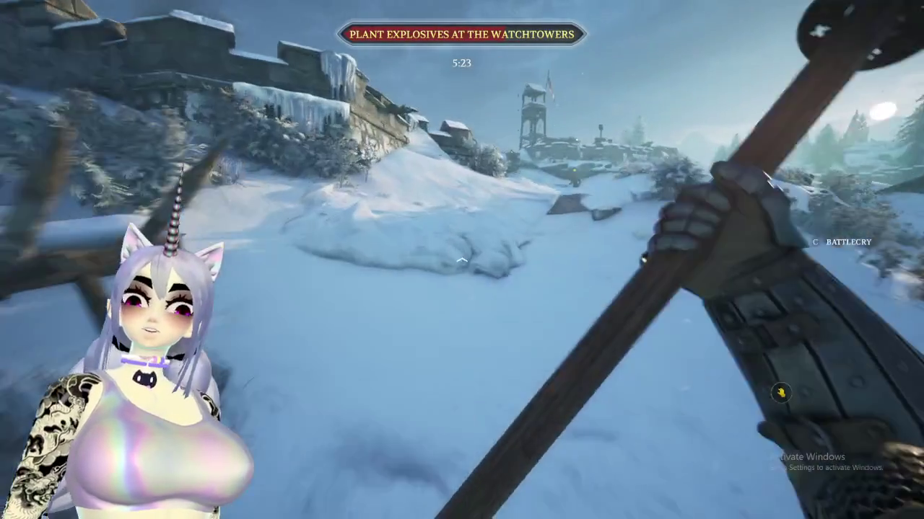
{"action": "key", "text": "w"}
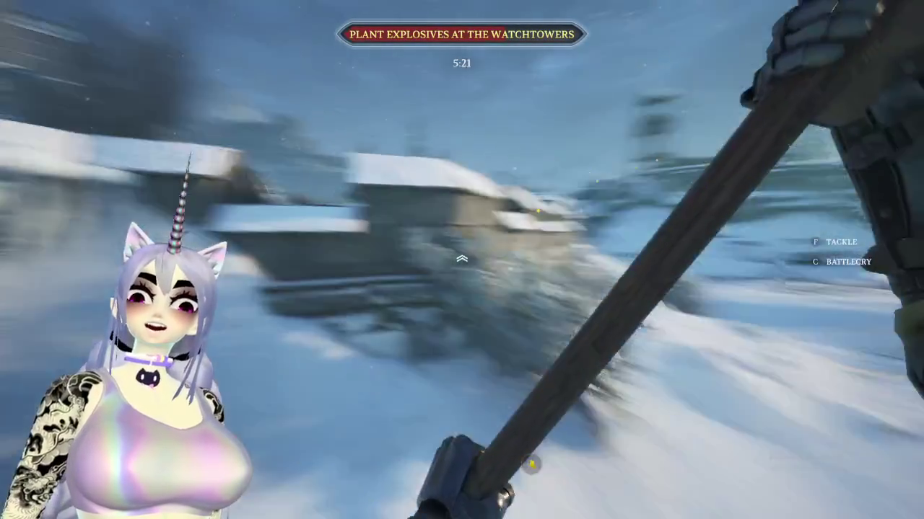
{"action": "key", "text": "w"}
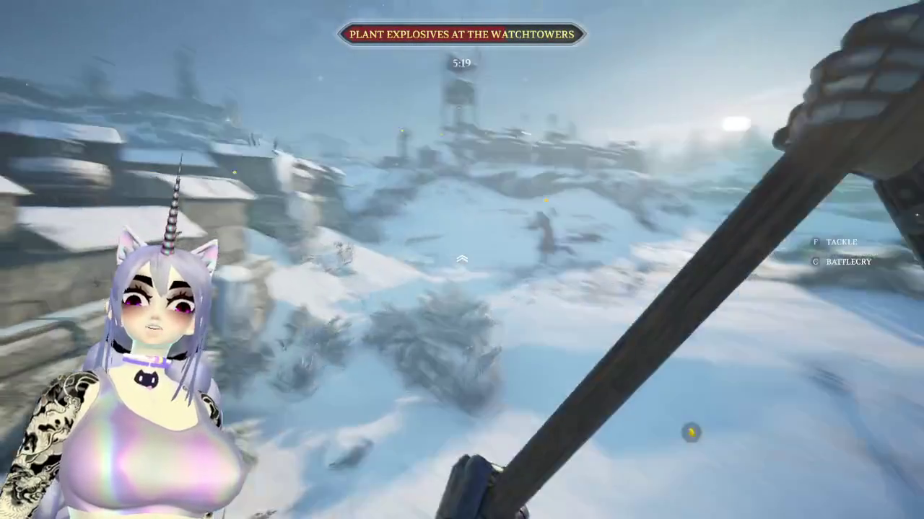
{"action": "key", "text": "w"}
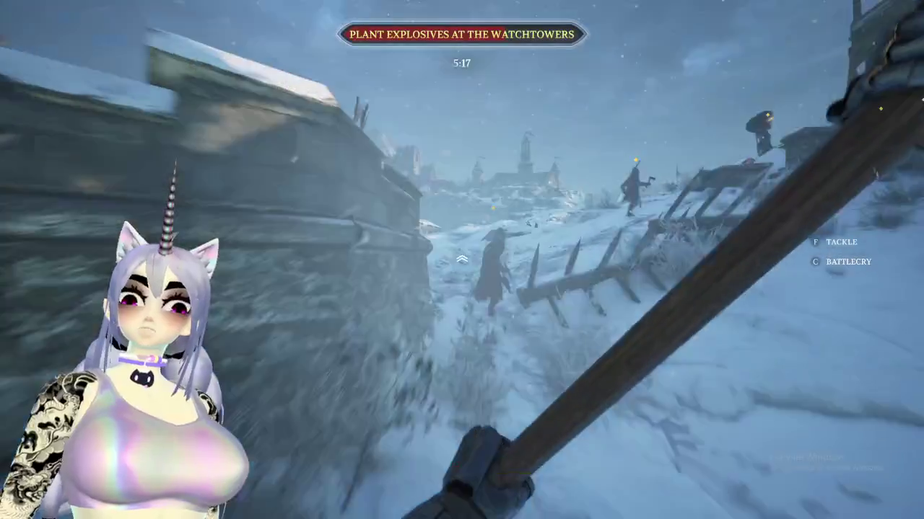
{"action": "key", "text": "w"}
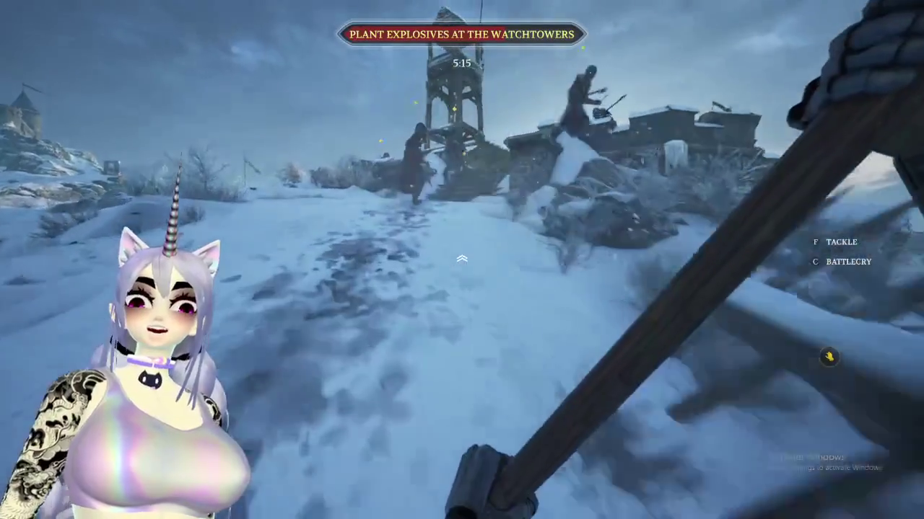
{"action": "key", "text": "w"}
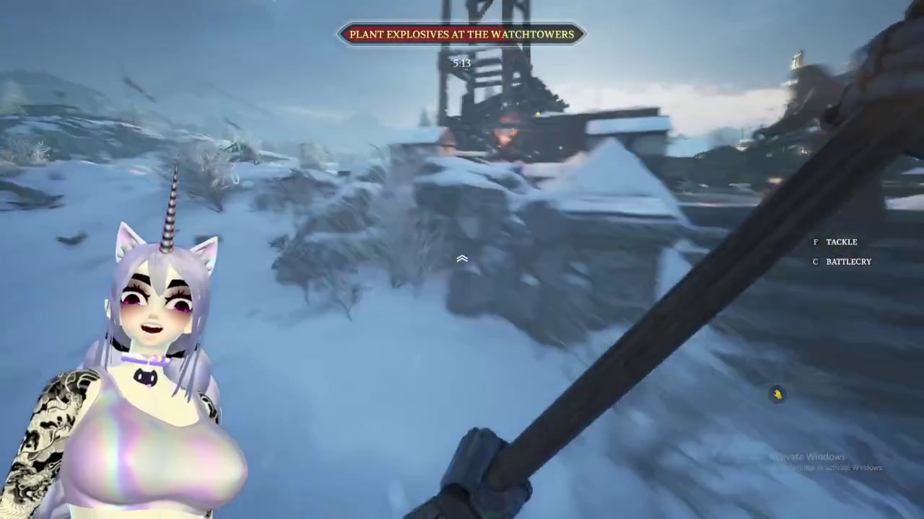
{"action": "key", "text": "w"}
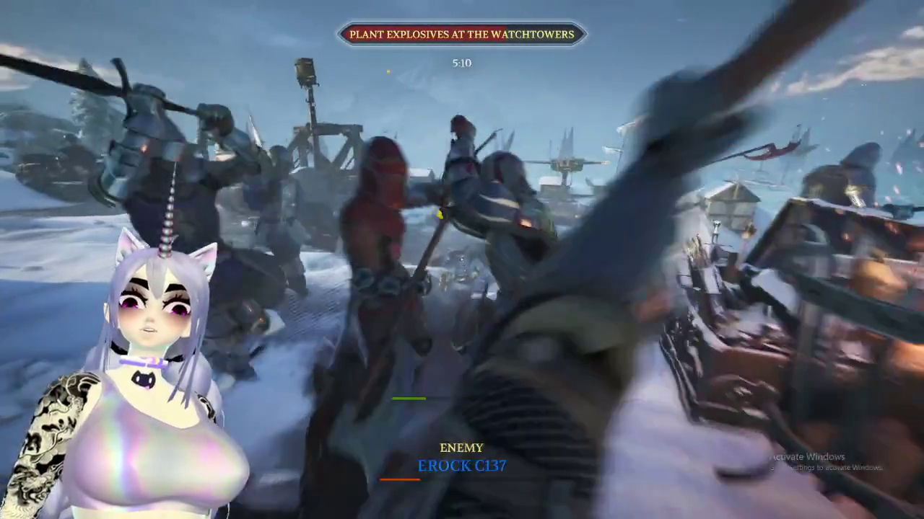
Fight the enemies around the watchtower camp with the polearm
{"action": "left_click", "coordinate": [462, 260]}
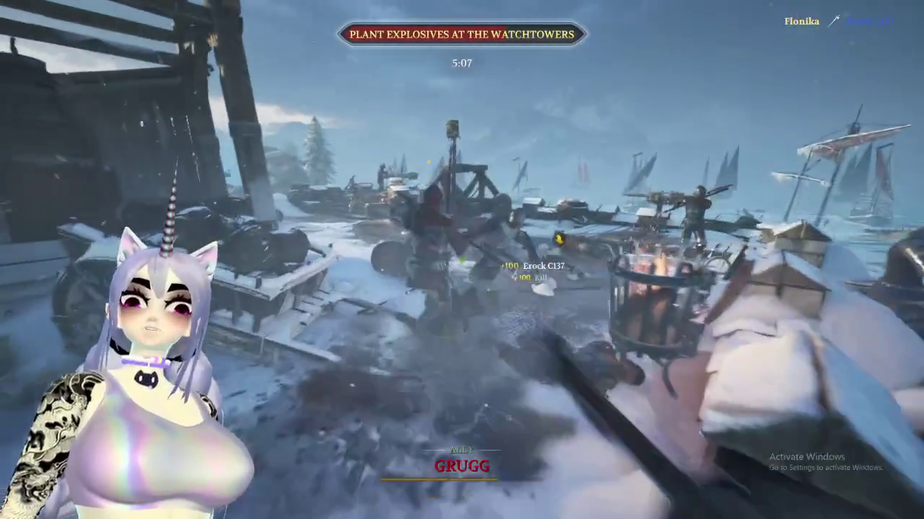
{"action": "left_click", "coordinate": [462, 260]}
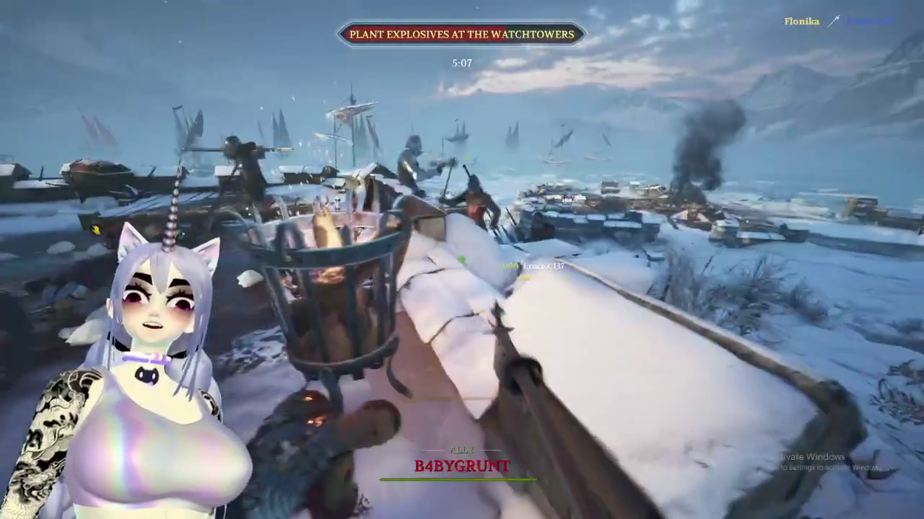
{"action": "key", "text": "w"}
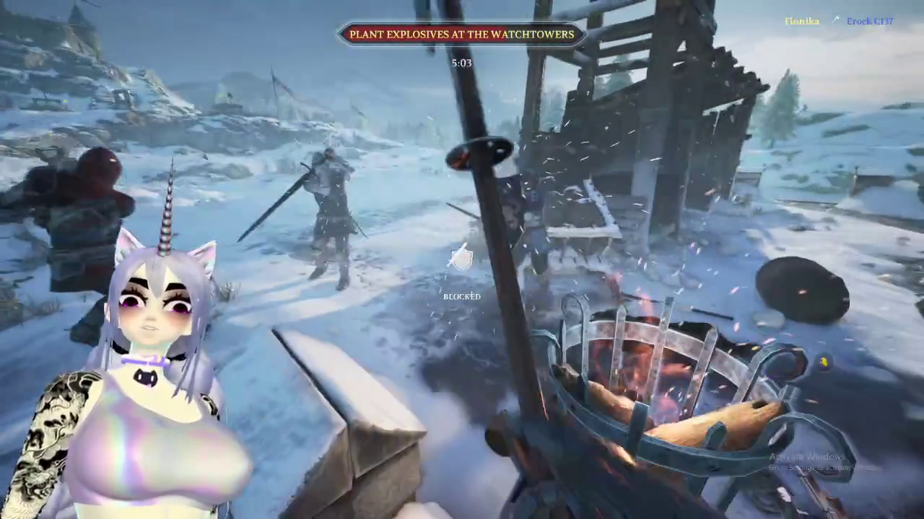
{"action": "left_click", "coordinate": [462, 260]}
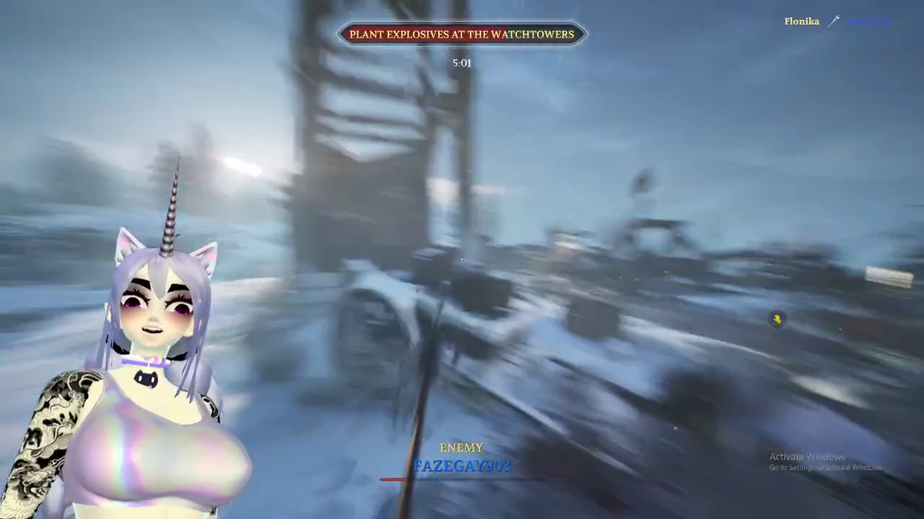
{"action": "key", "text": "w"}
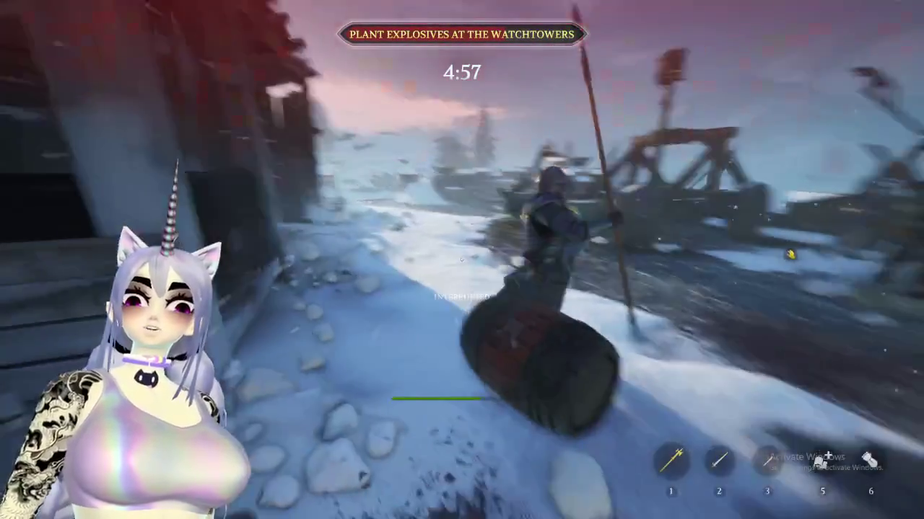
{"action": "left_click", "coordinate": [461, 260]}
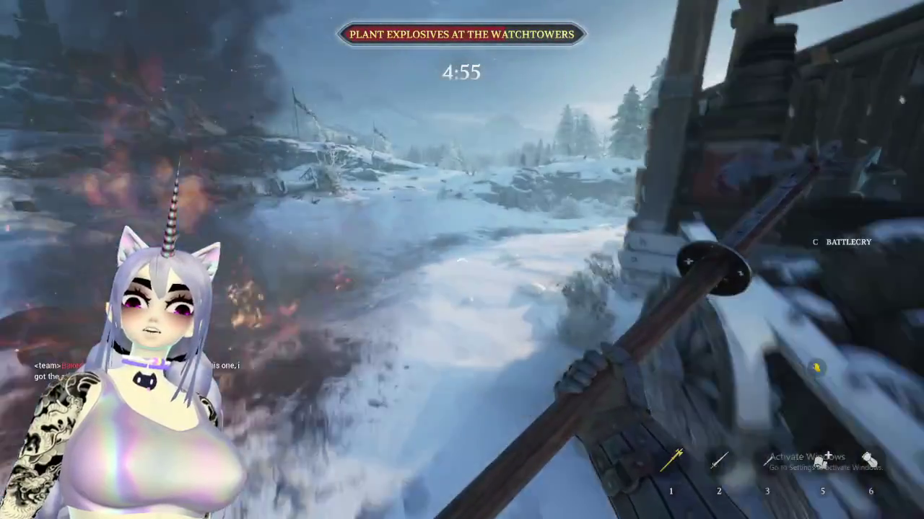
{"action": "key", "text": "space"}
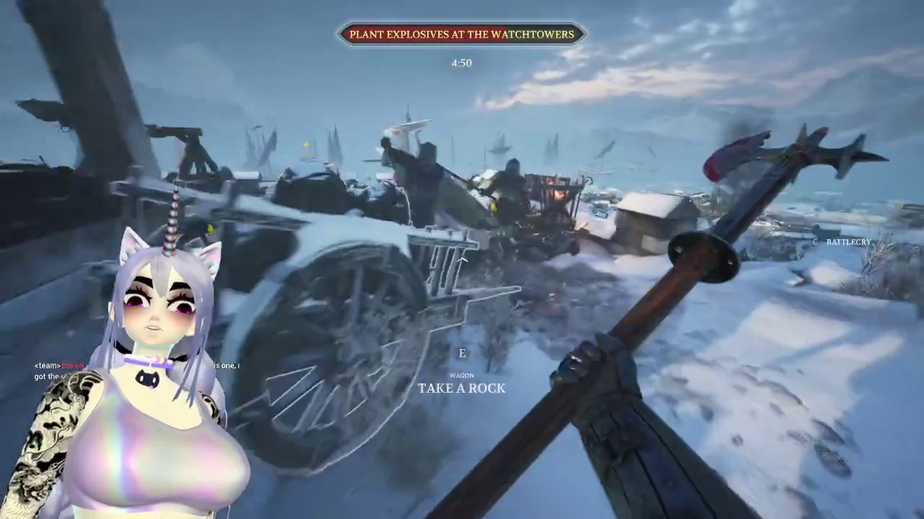
{"action": "left_click", "coordinate": [462, 260]}
{"action": "left_click", "coordinate": [462, 259]}
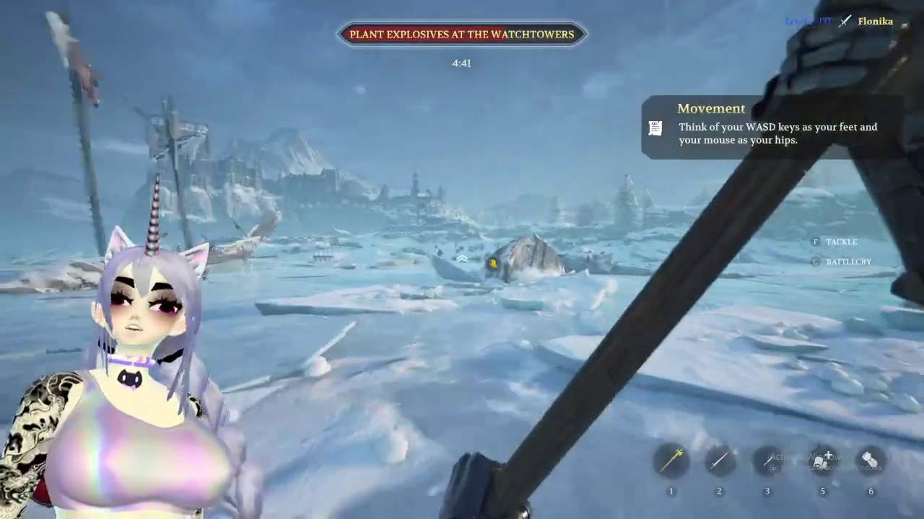
Cross the wrecked ship and the frozen ice toward the melee
{"action": "key", "text": "w"}
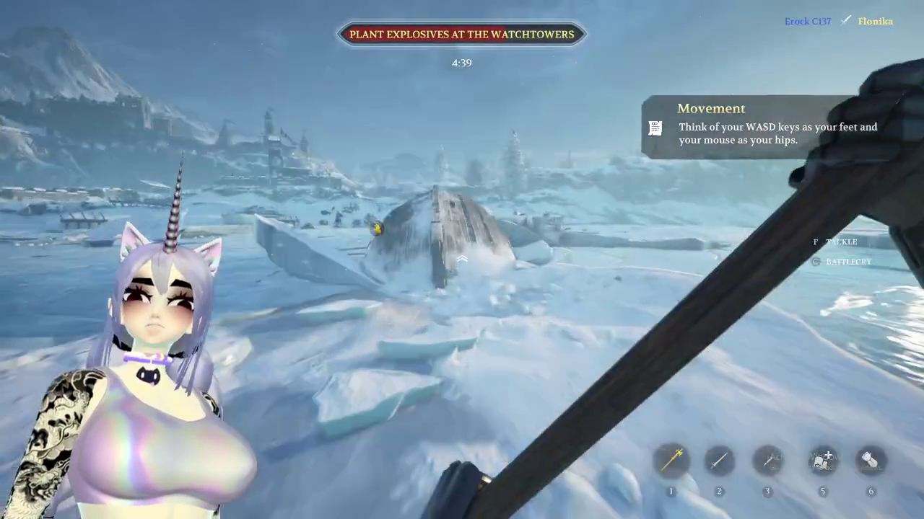
{"action": "key", "text": "w"}
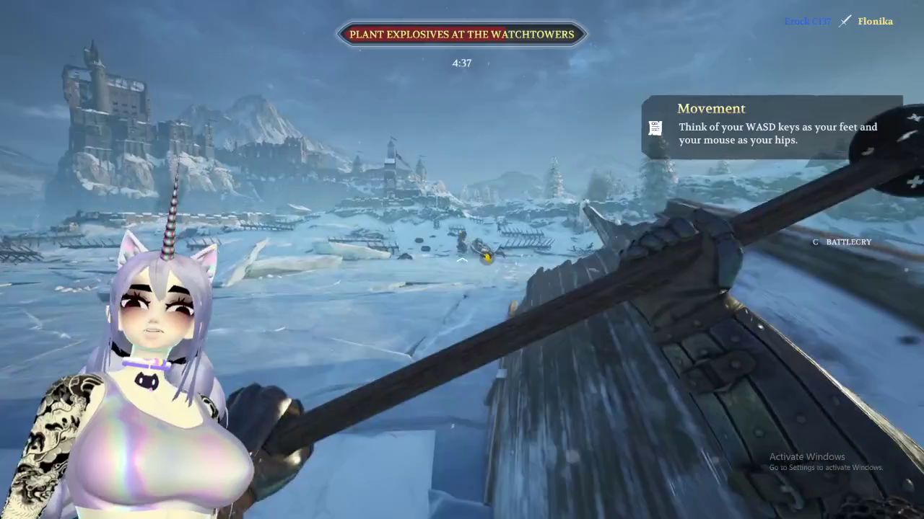
{"action": "key", "text": "w"}
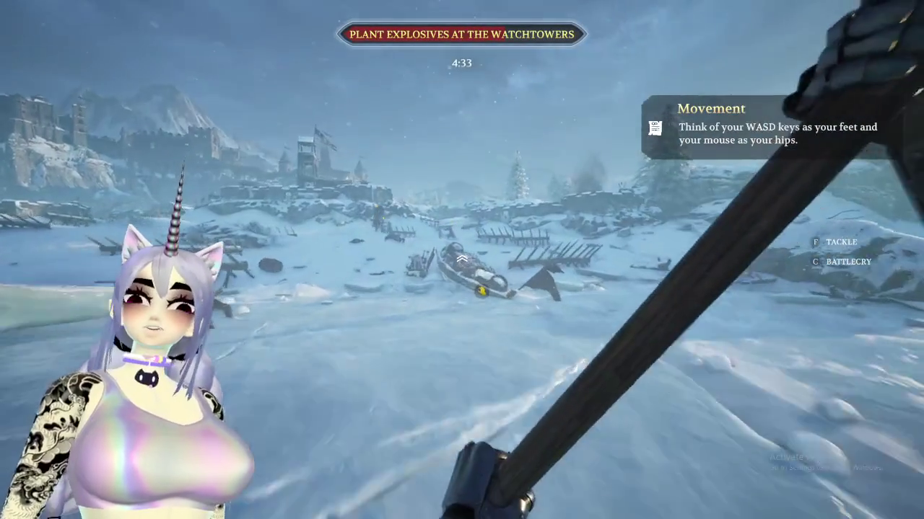
{"action": "key", "text": "w"}
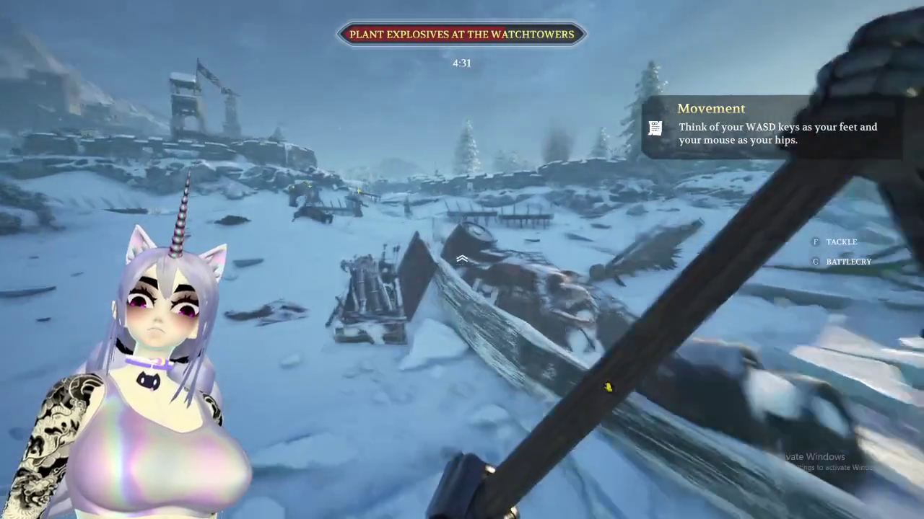
{"action": "key", "text": "w"}
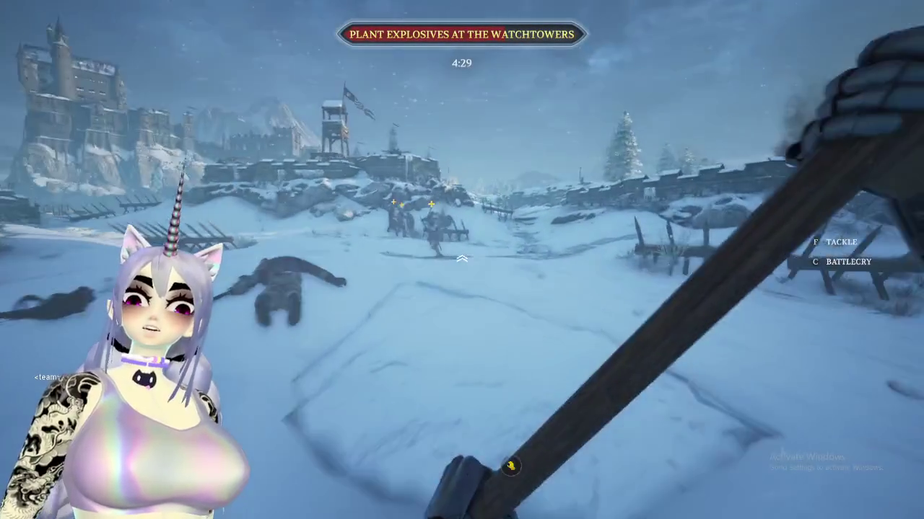
{"action": "key", "text": "w"}
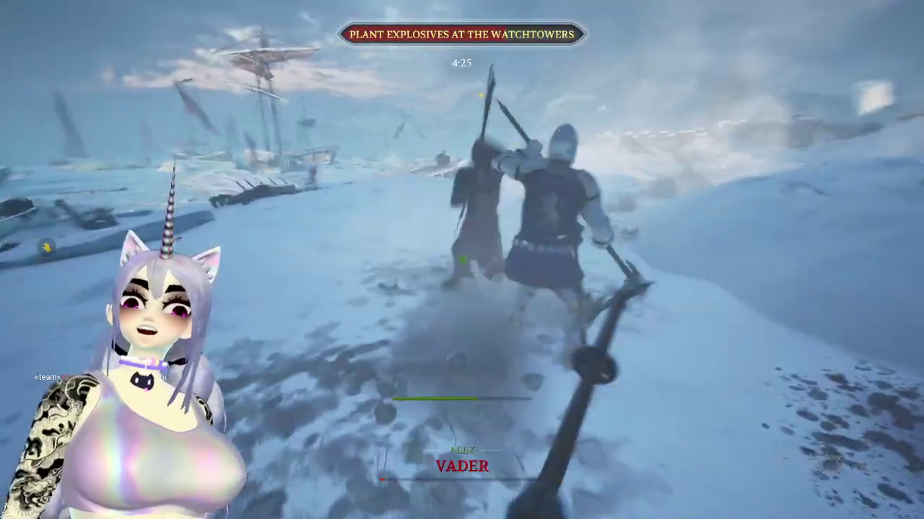
Fight the blue knight in the melee, blocking and riposting his attacks
{"action": "left_click_drag", "start_coordinate": [461, 260], "coordinate": [462, 260]}
{"action": "left_click", "coordinate": [462, 260]}
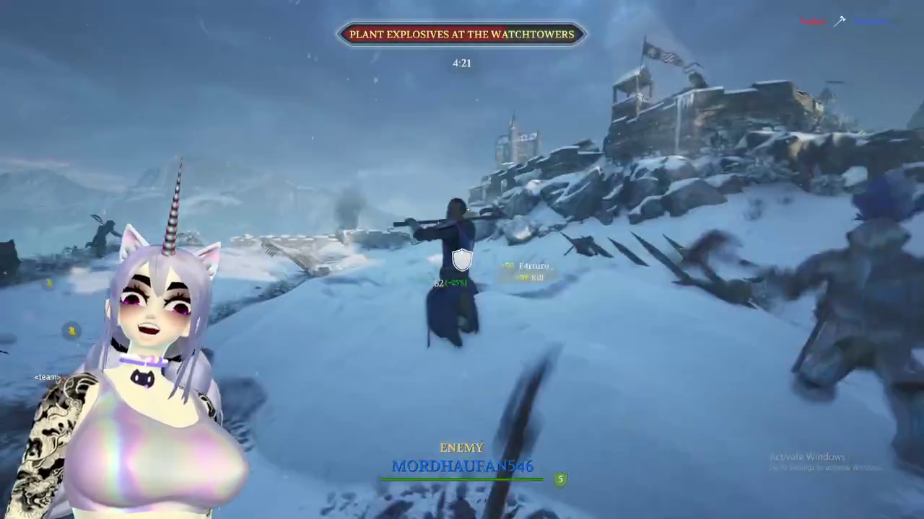
{"action": "left_click", "coordinate": [462, 259]}
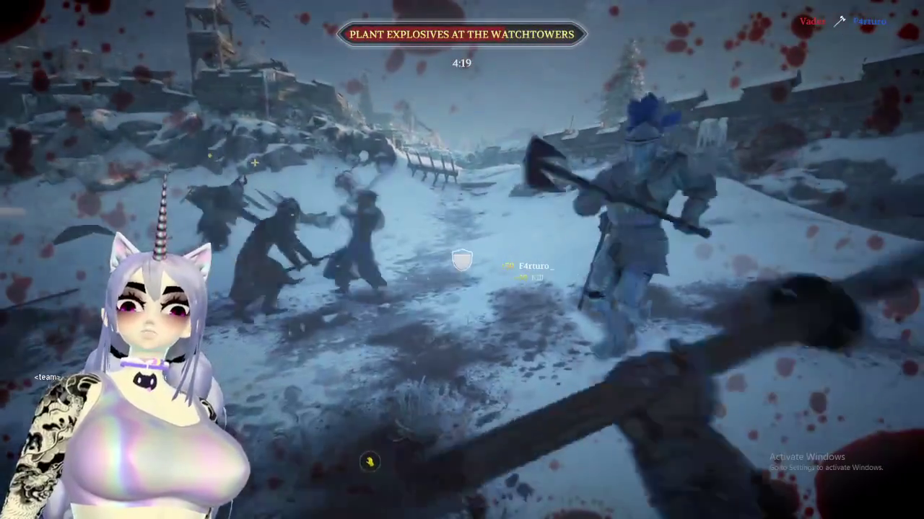
{"action": "right_click", "coordinate": [462, 260]}
{"action": "left_click", "coordinate": [462, 260]}
{"action": "left_click", "coordinate": [462, 260]}
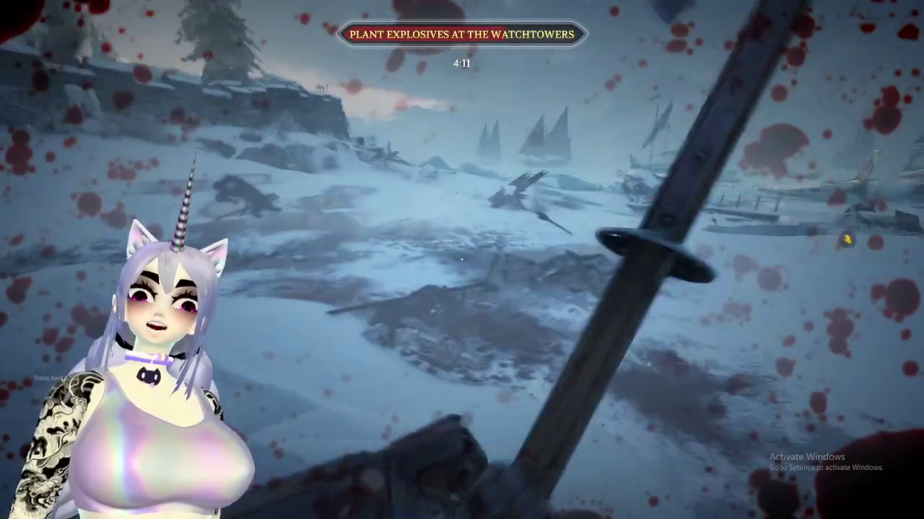
{"action": "left_click", "coordinate": [462, 260]}
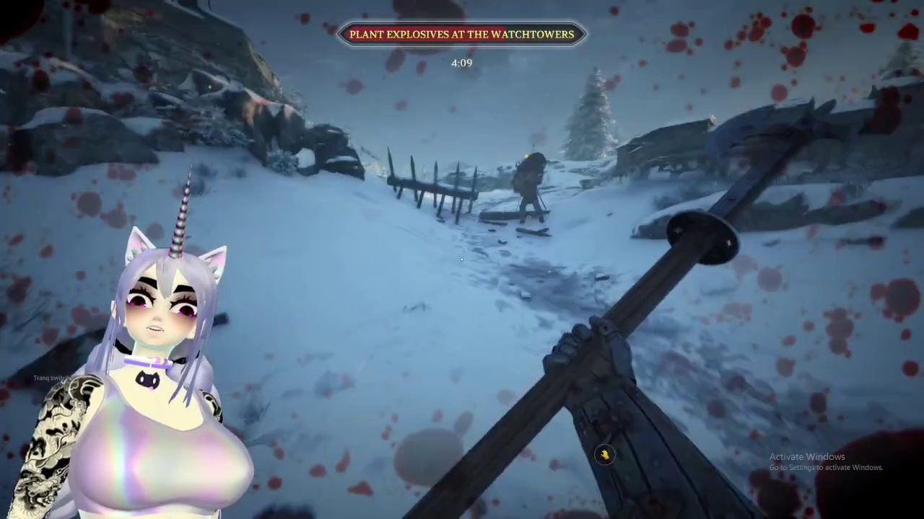
{"action": "left_click", "coordinate": [618, 453]}
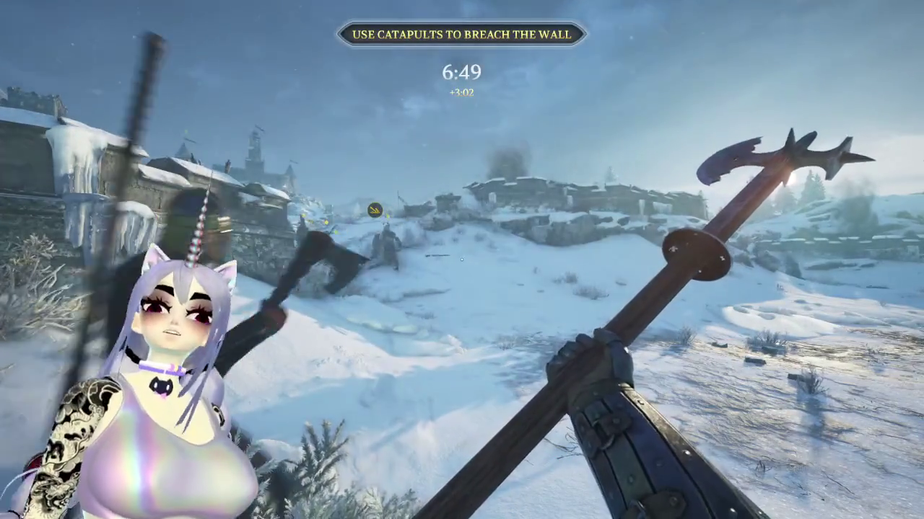
Sprint along the wall toward the castle for the catapult wall-breach objective
{"action": "key", "text": "w"}
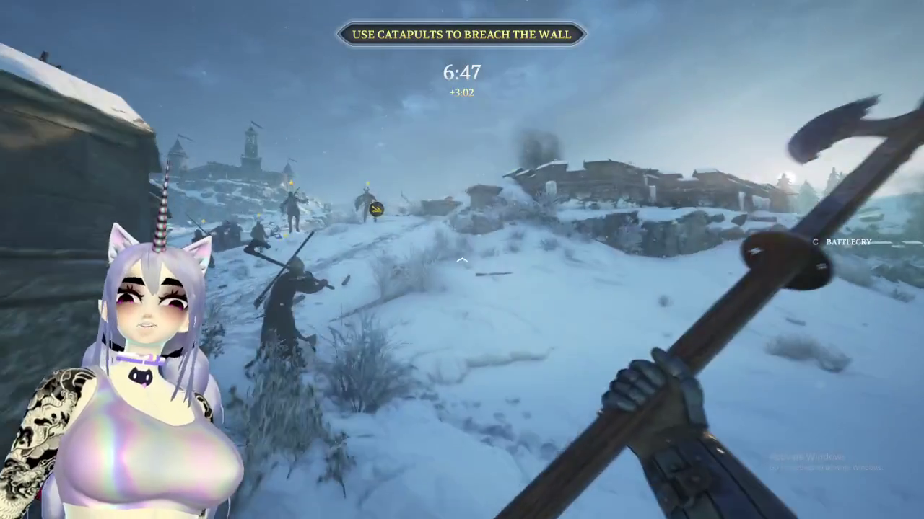
{"action": "key", "text": "shift"}
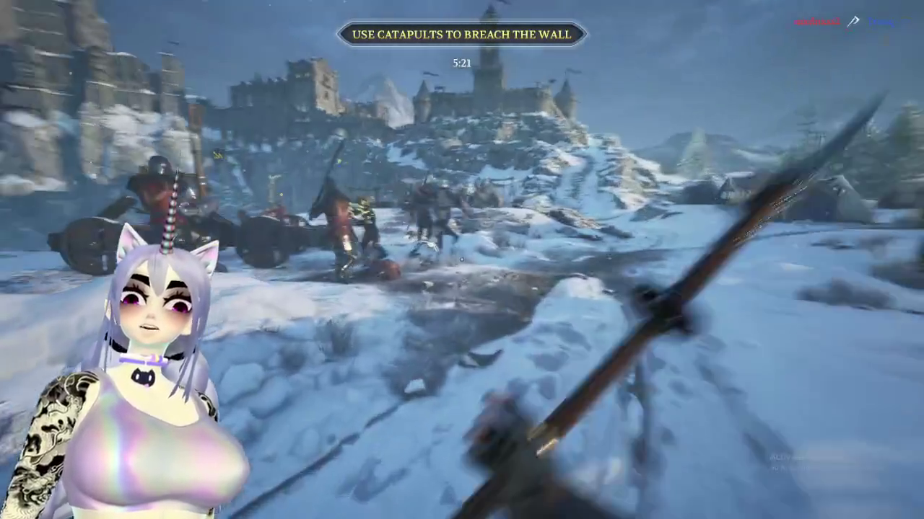
Attack enemies near the catapults, blocking one strike and countering
{"action": "left_click", "coordinate": [462, 259]}
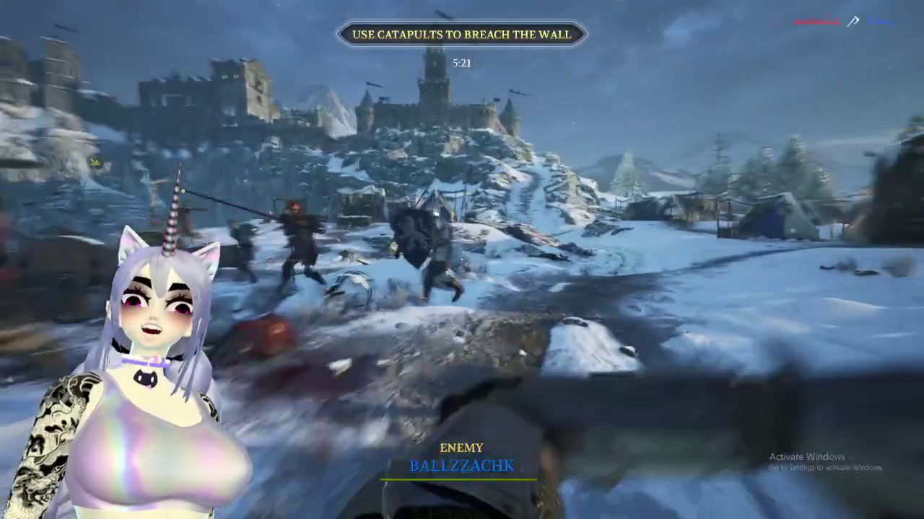
{"action": "left_click", "coordinate": [462, 260]}
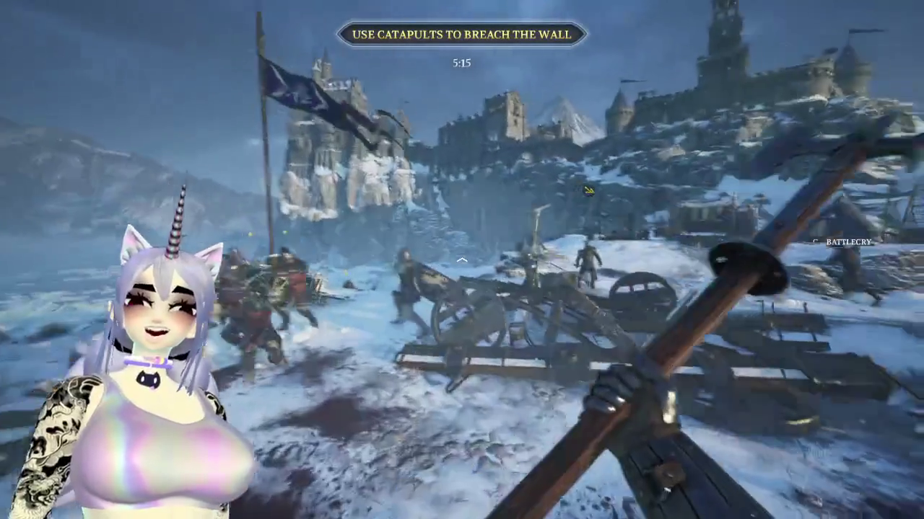
{"action": "left_click", "coordinate": [462, 260]}
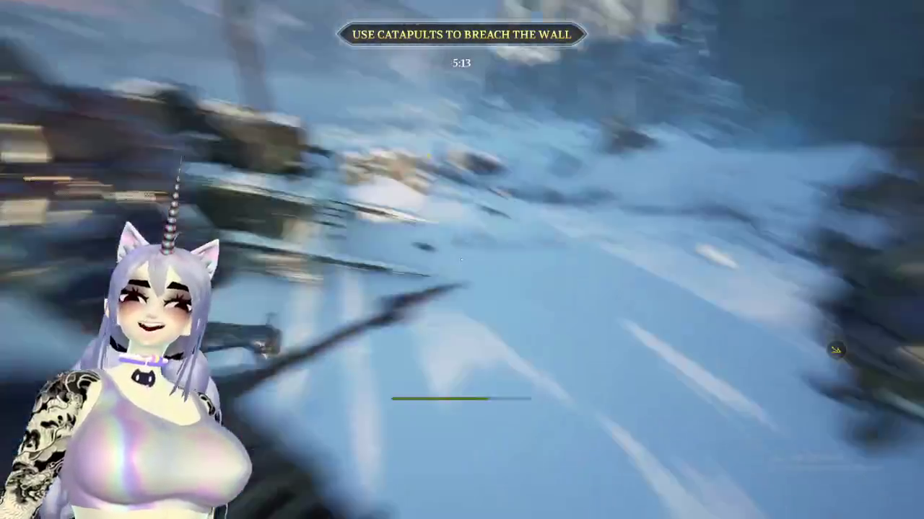
{"action": "left_click", "coordinate": [462, 260]}
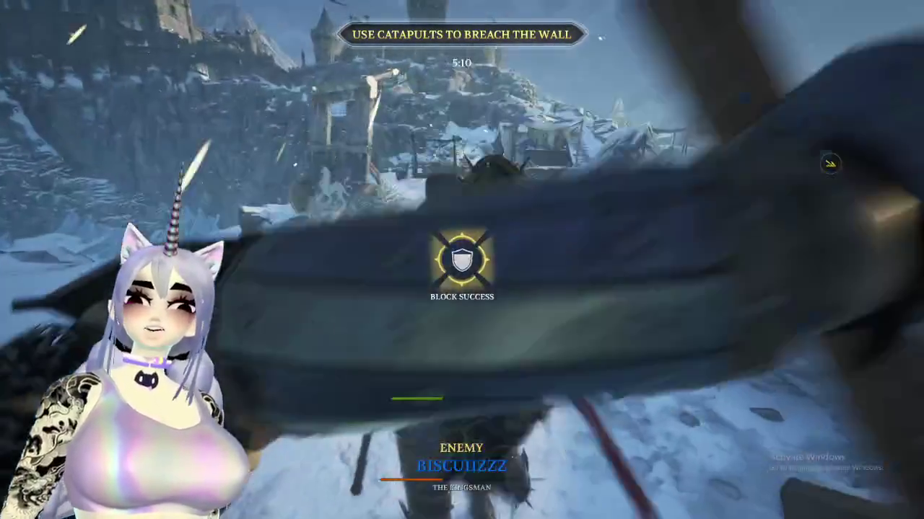
{"action": "left_click", "coordinate": [462, 260]}
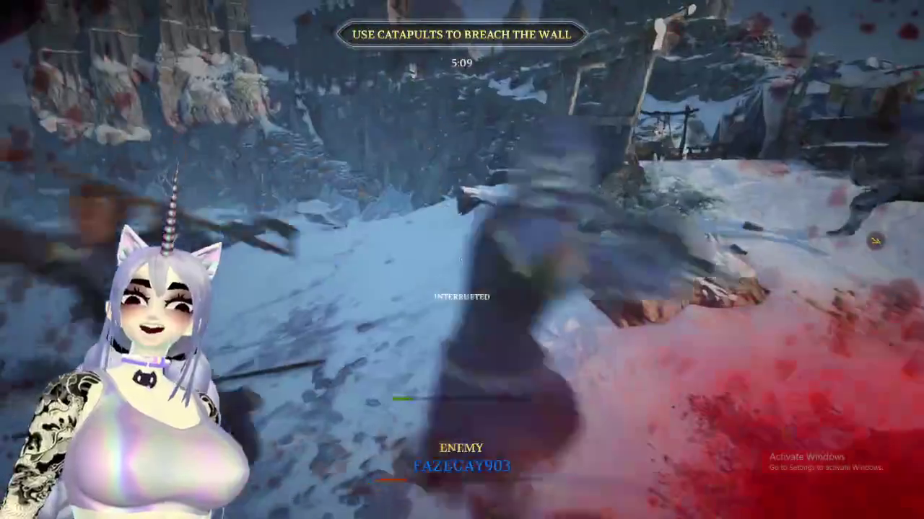
{"action": "right_click", "coordinate": [462, 259]}
{"action": "left_click", "coordinate": [462, 260]}
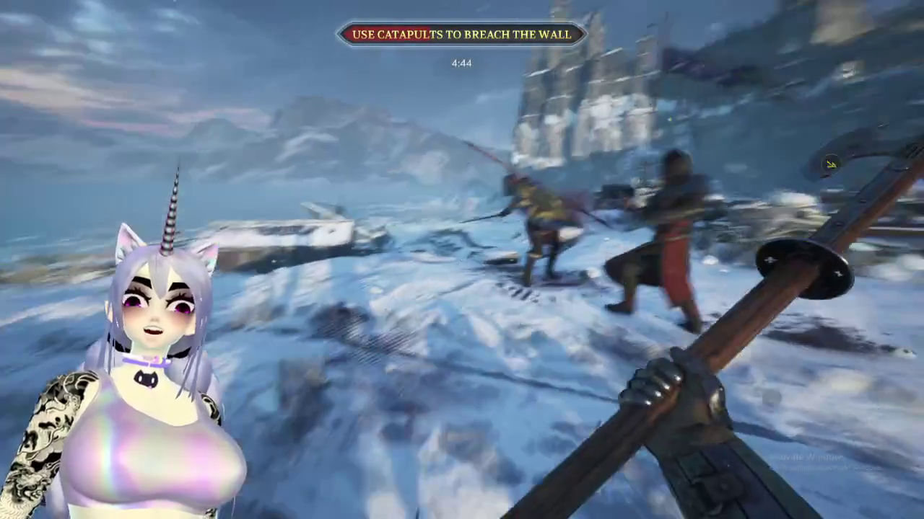
Keep swinging the polearm at fighters near the castle
{"action": "left_click", "coordinate": [461, 260]}
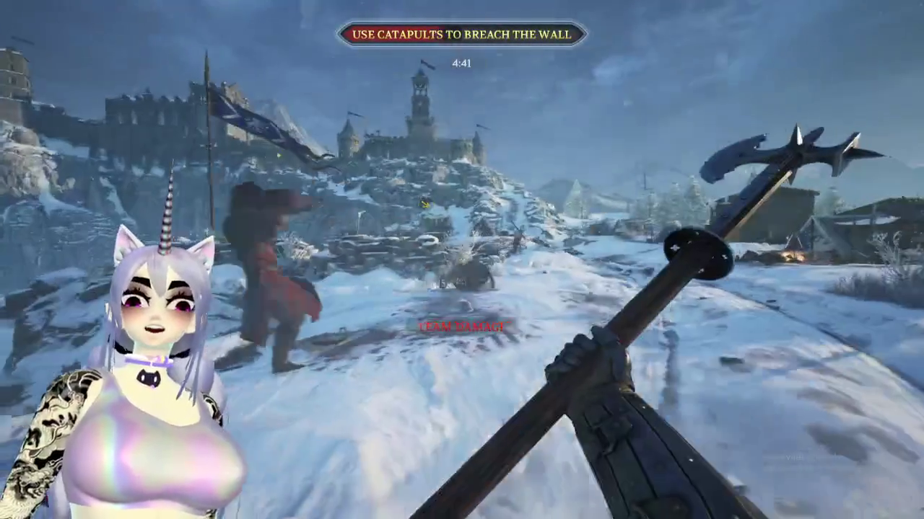
{"action": "scroll", "coordinate": [461, 259], "scroll_direction": "up", "scroll_amount": 1}
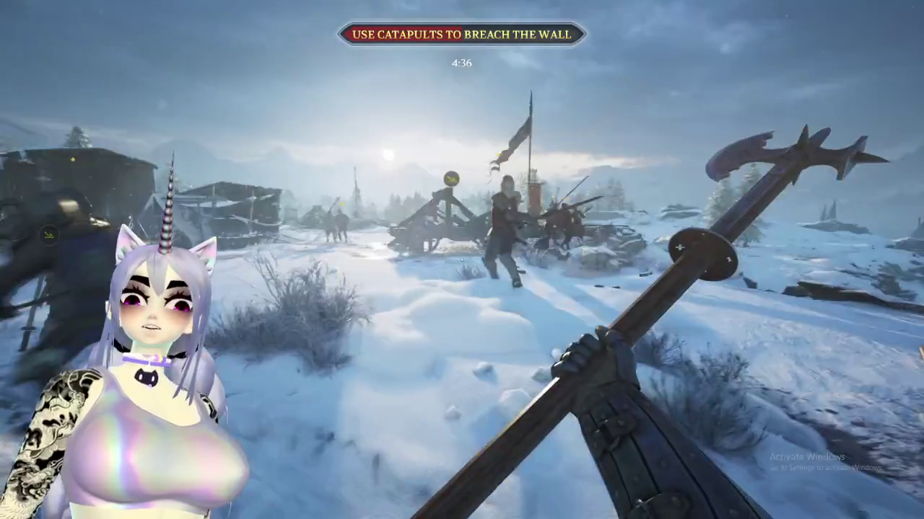
{"action": "left_click", "coordinate": [461, 260]}
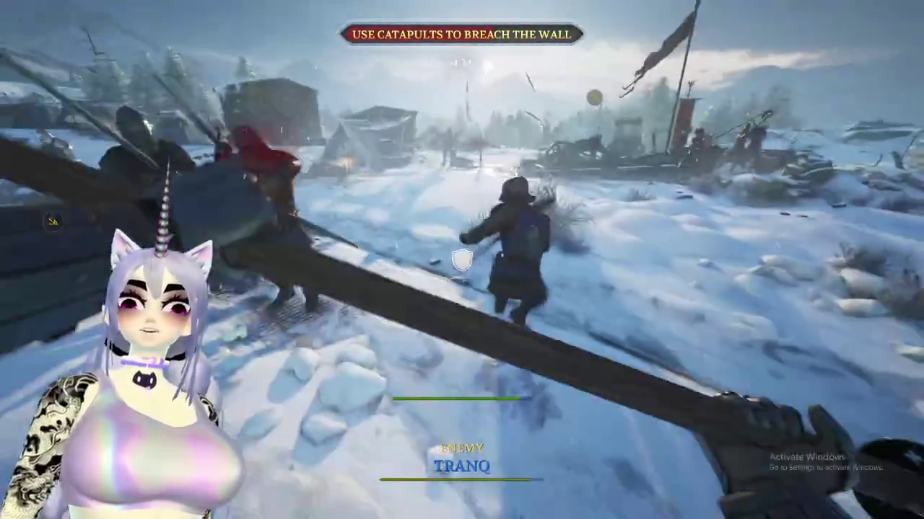
{"action": "left_click", "coordinate": [462, 260]}
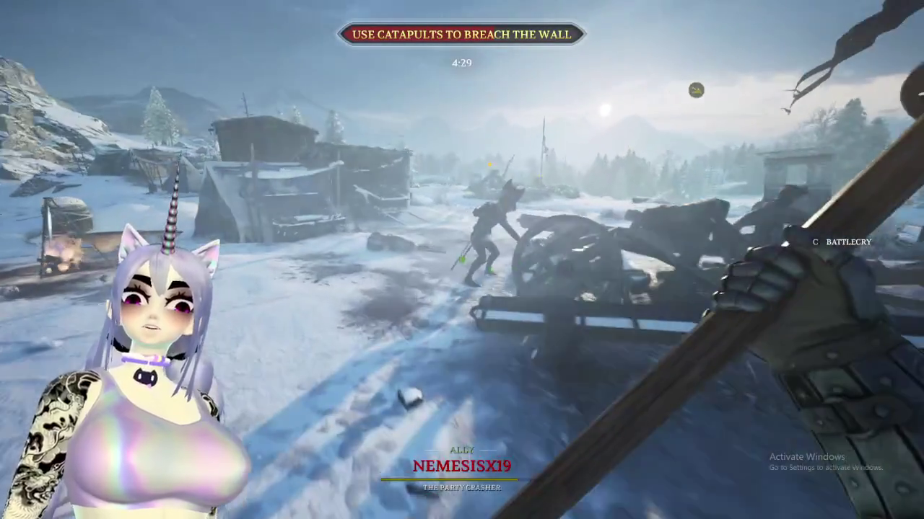
{"action": "left_click", "coordinate": [462, 259]}
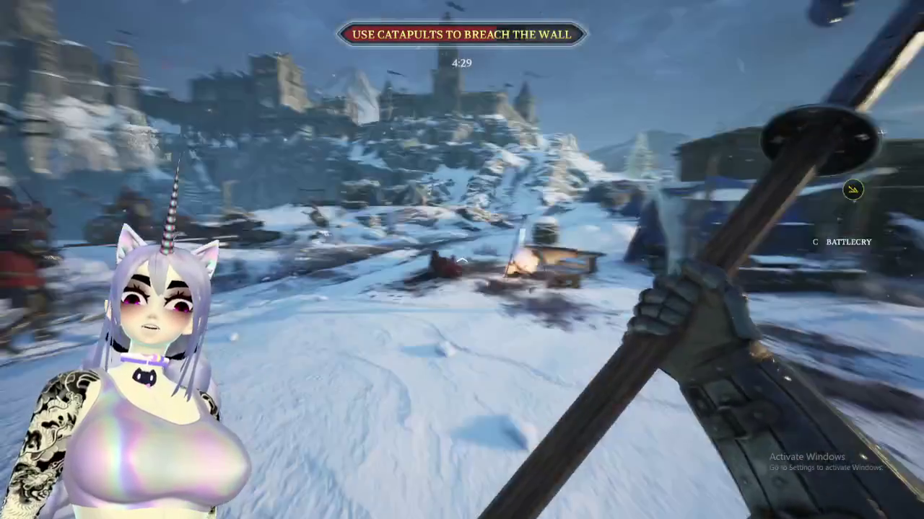
{"action": "left_click", "coordinate": [462, 260]}
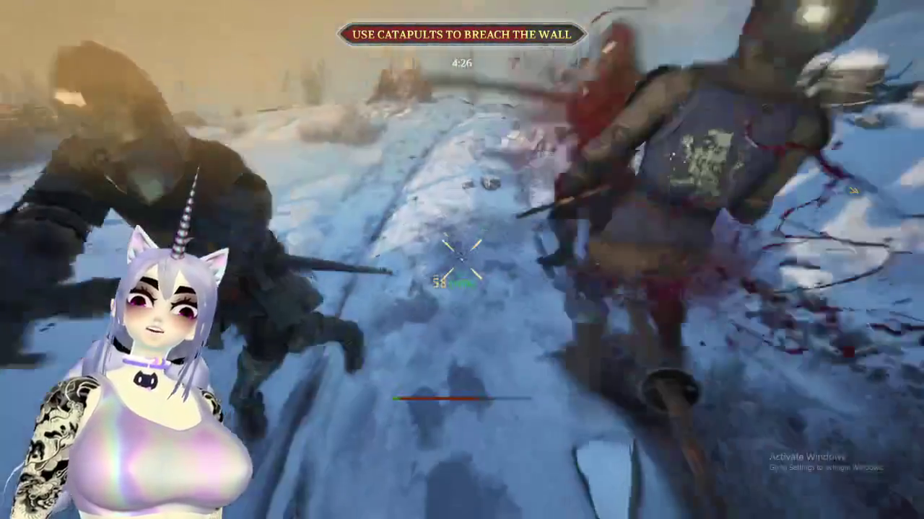
{"action": "left_click", "coordinate": [462, 260]}
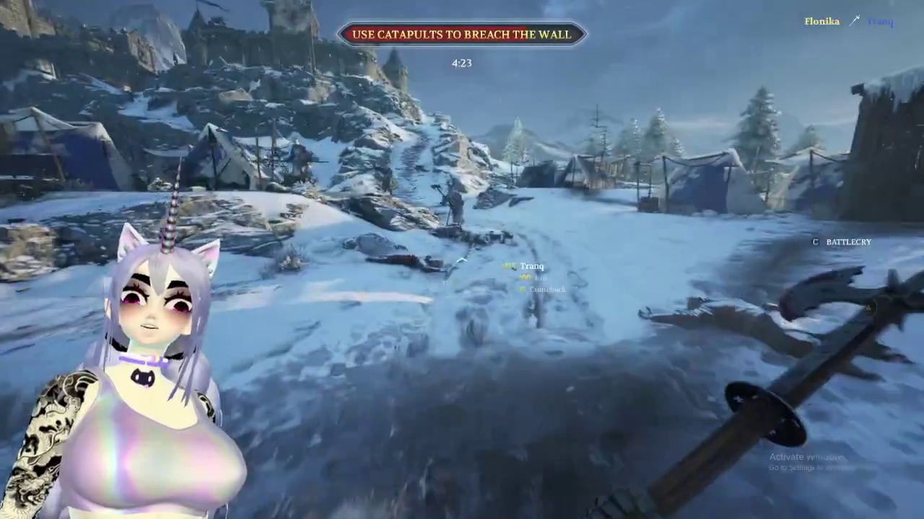
Block two enemy strikes, counterattack, and attack the enemy beside the campfire
{"action": "left_click", "coordinate": [462, 259]}
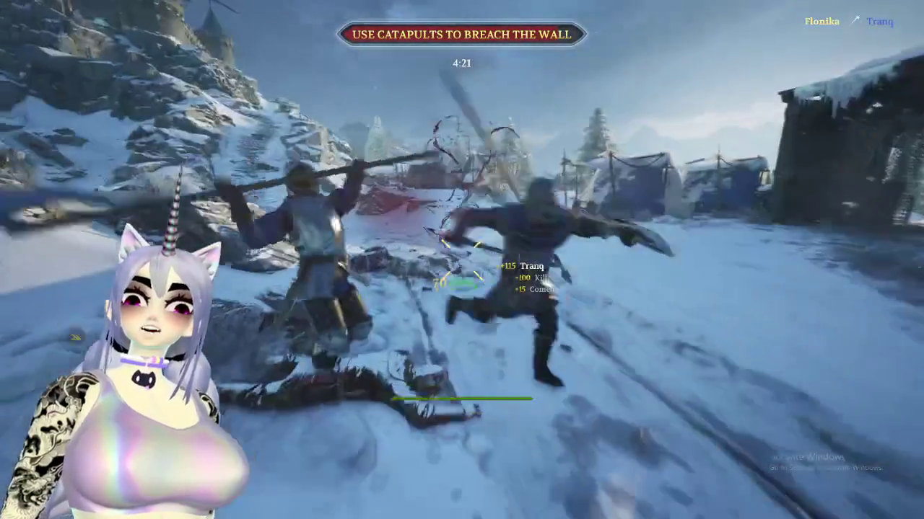
{"action": "right_click", "coordinate": [462, 260]}
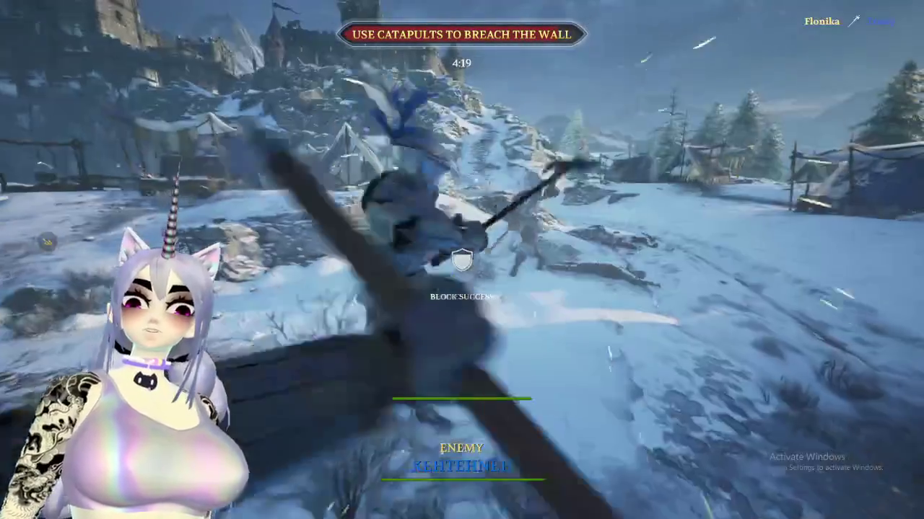
{"action": "left_click", "coordinate": [462, 260]}
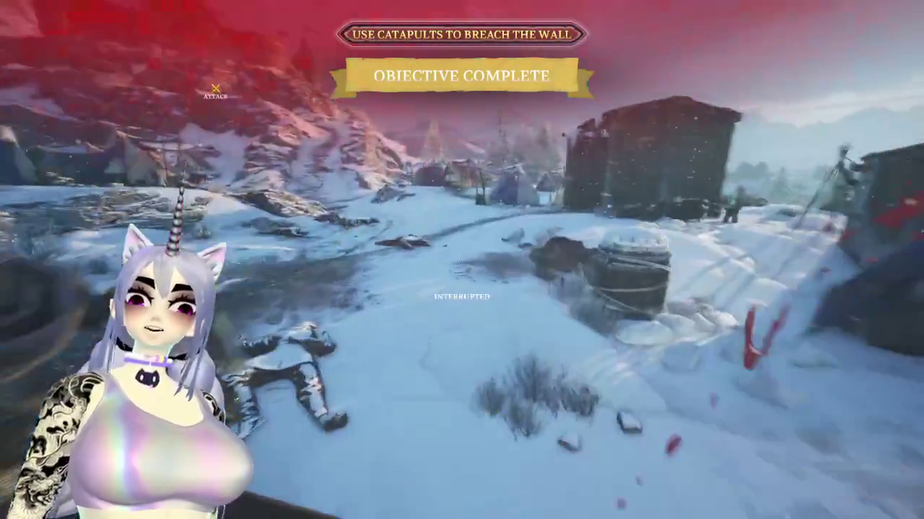
{"action": "right_click", "coordinate": [462, 260]}
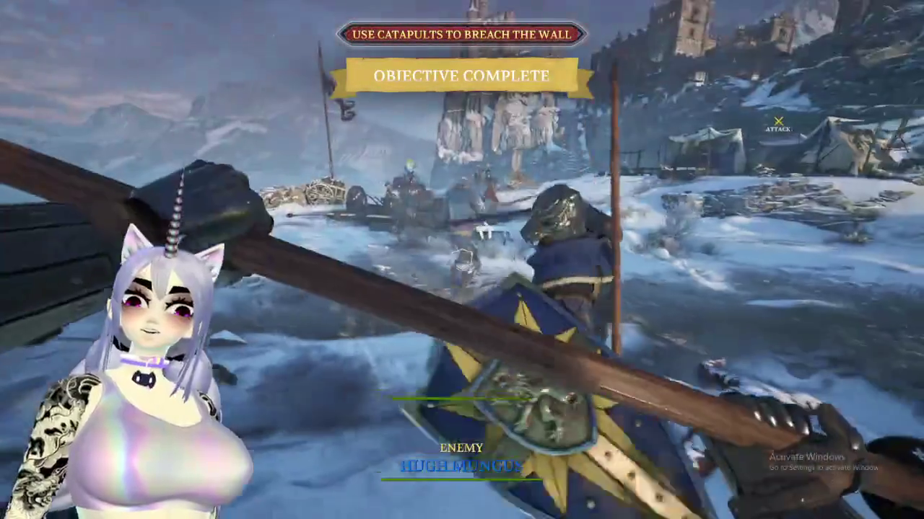
{"action": "left_click", "coordinate": [462, 260]}
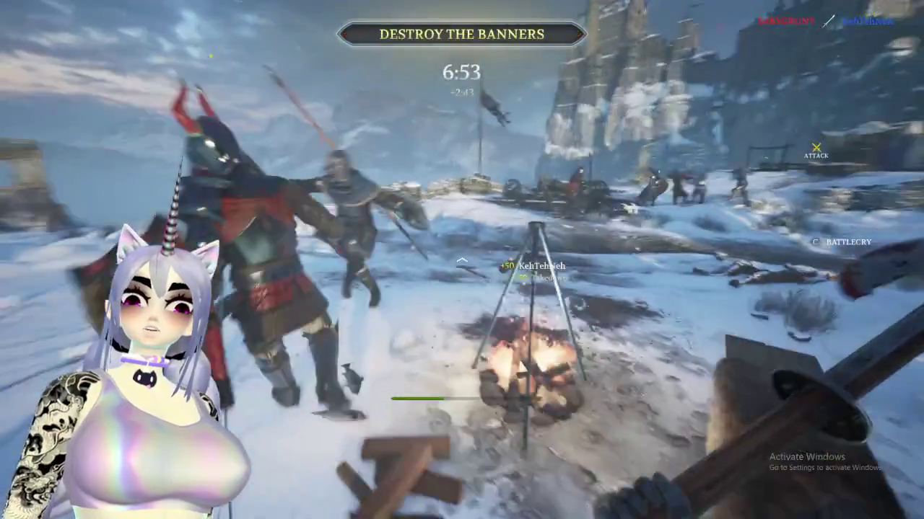
{"action": "left_click", "coordinate": [462, 260]}
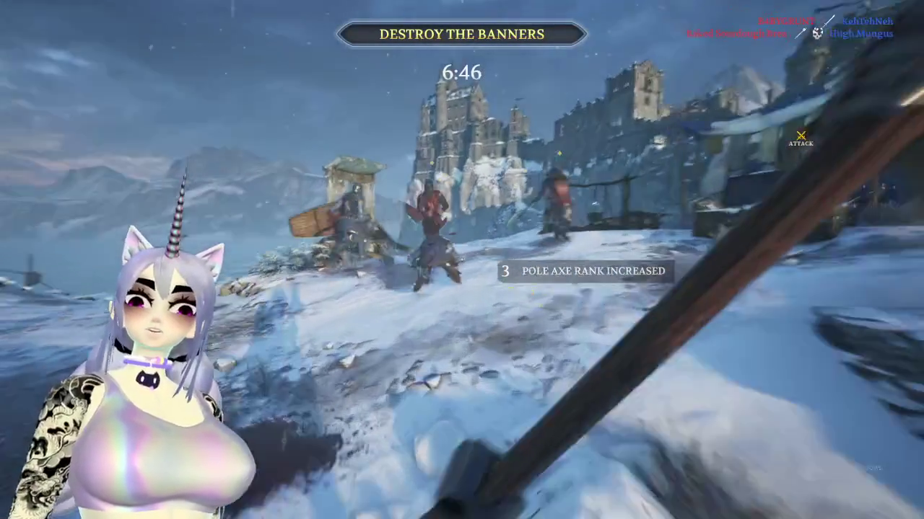
Swing the polearm at enemies around the camp and the blue banner tent
{"action": "left_click", "coordinate": [462, 260]}
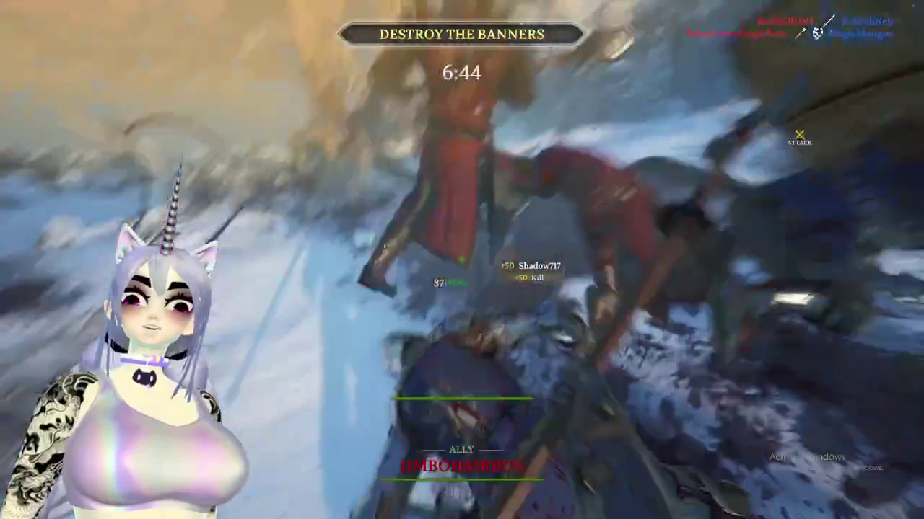
{"action": "left_click", "coordinate": [462, 260]}
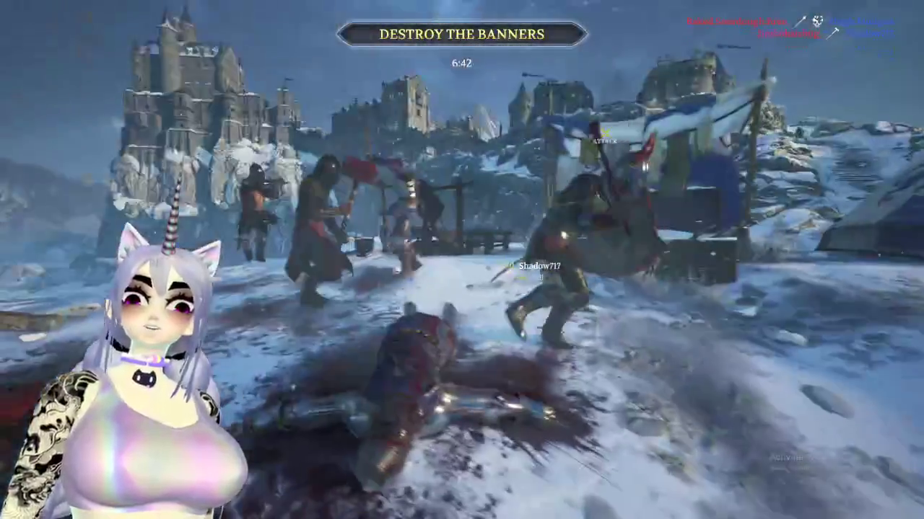
{"action": "left_click", "coordinate": [462, 260]}
{"action": "left_click", "coordinate": [462, 260]}
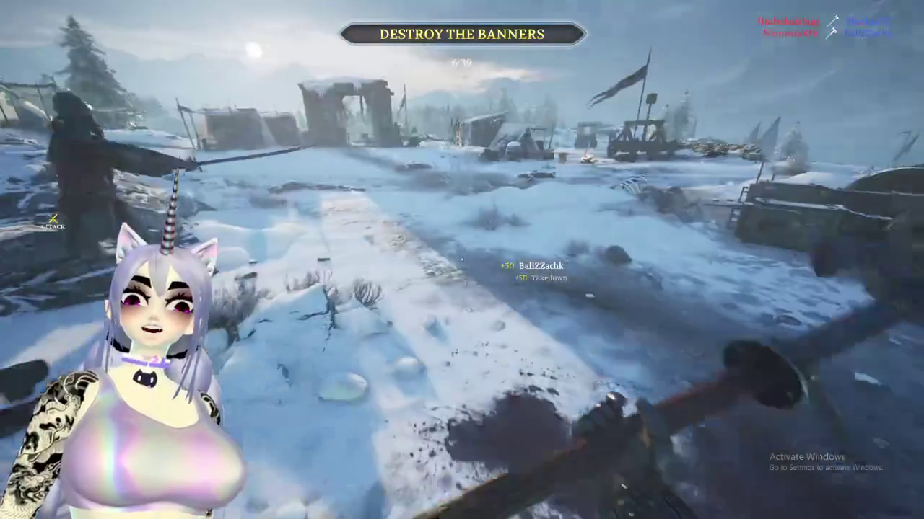
{"action": "left_click", "coordinate": [462, 259]}
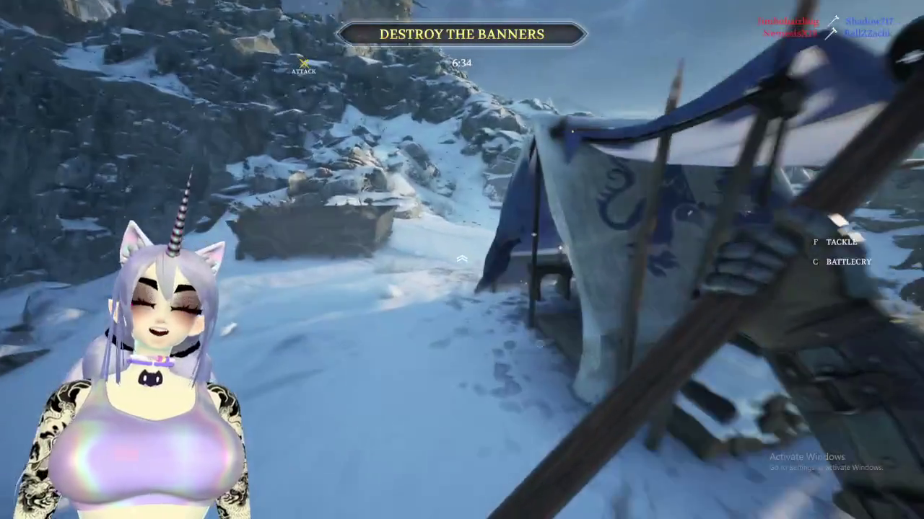
{"action": "left_click", "coordinate": [462, 260]}
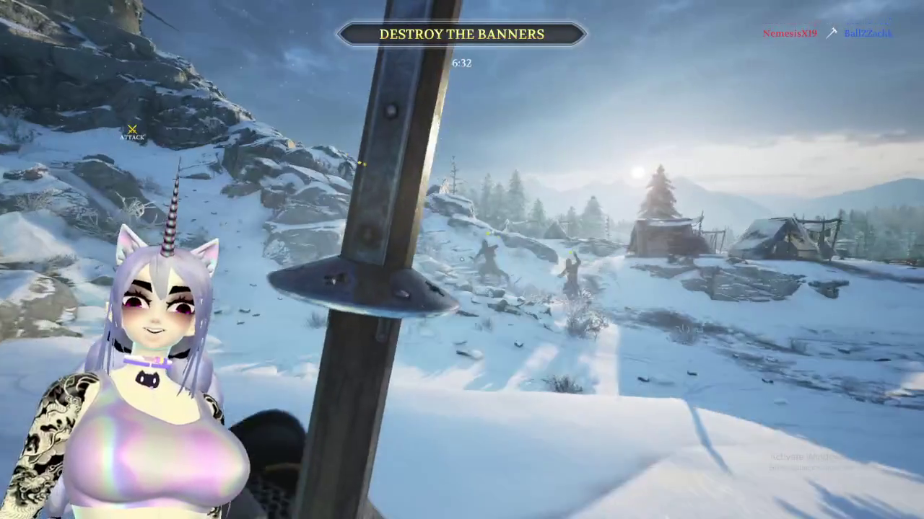
{"action": "left_click", "coordinate": [462, 260]}
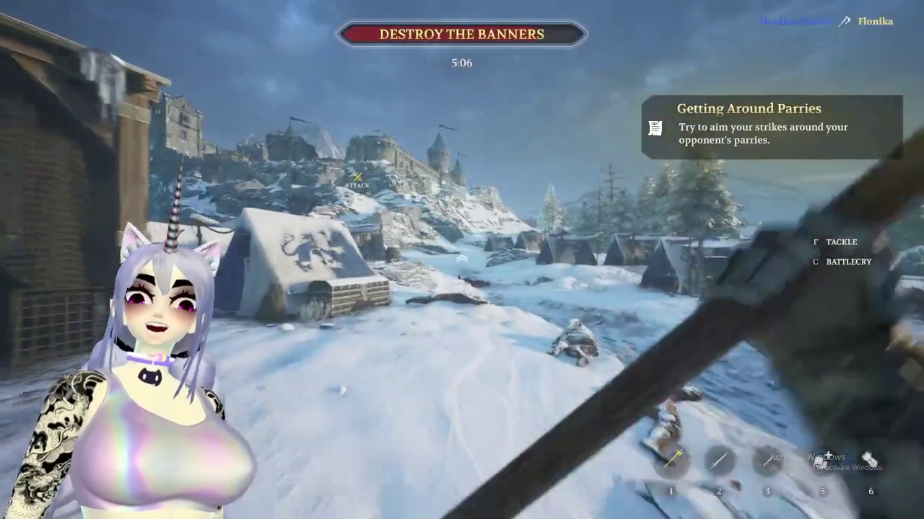
Run from the respawn through the snowy village toward the castle
{"action": "key", "text": "w"}
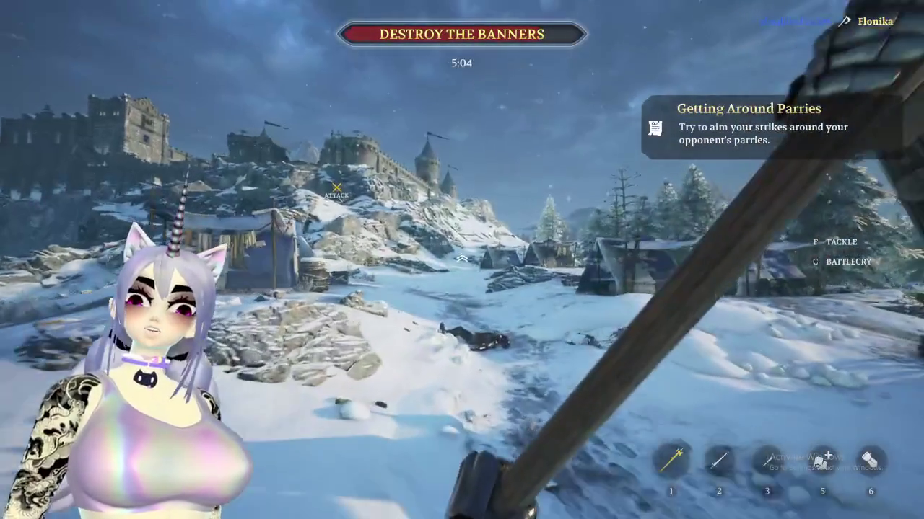
{"action": "key", "text": "w"}
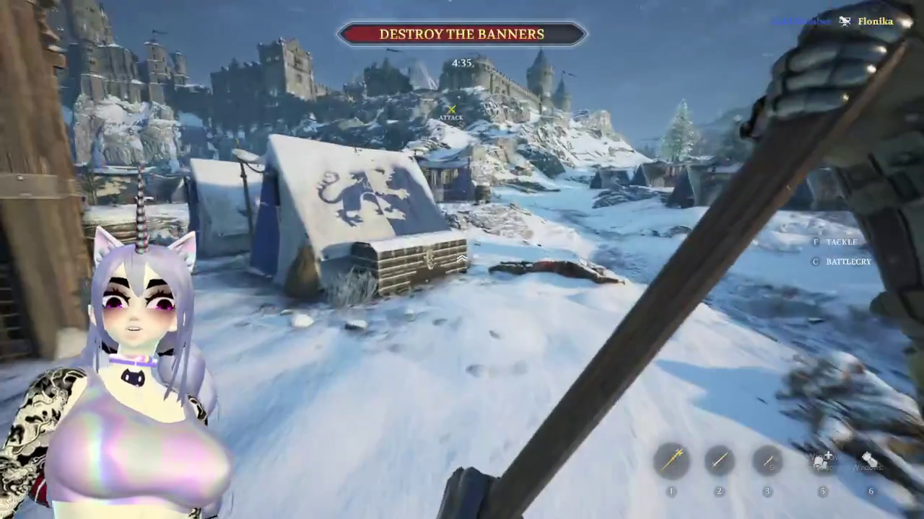
{"action": "key", "text": "w"}
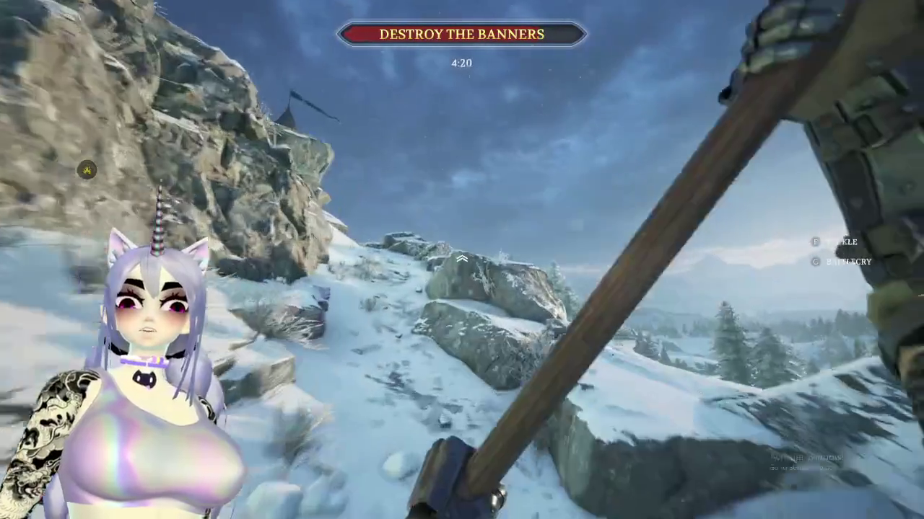
Check the scoreboard, climb the castle-wall ladder, and pause the match
{"action": "key", "text": "Tab"}
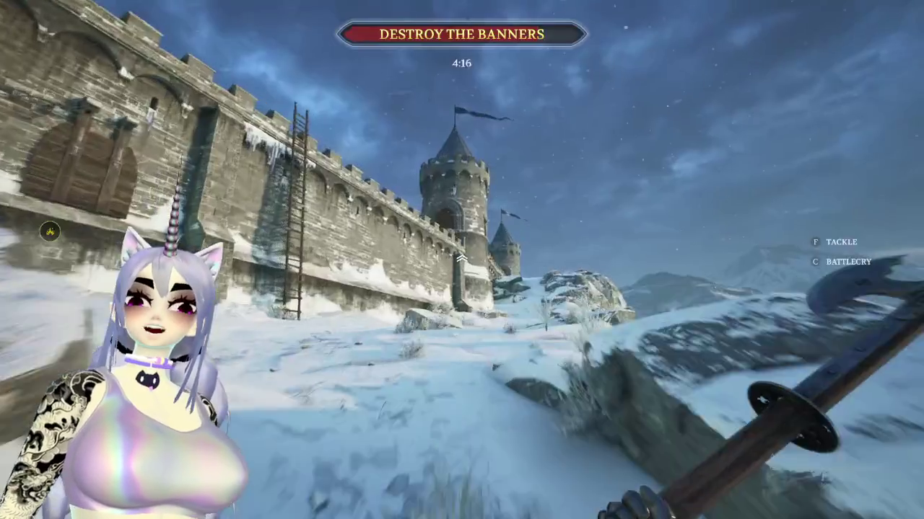
{"action": "key", "text": "w"}
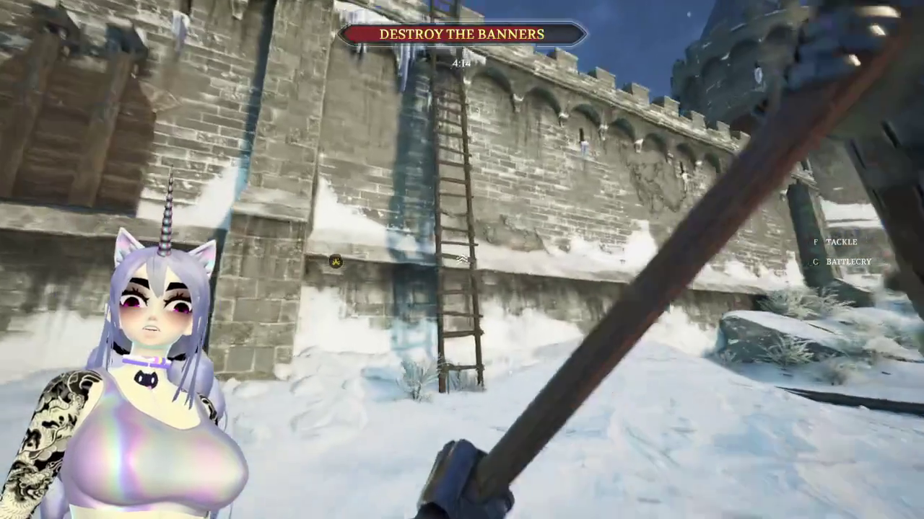
{"action": "key", "text": "w"}
{"action": "key", "text": "w"}
{"action": "key", "text": "w"}
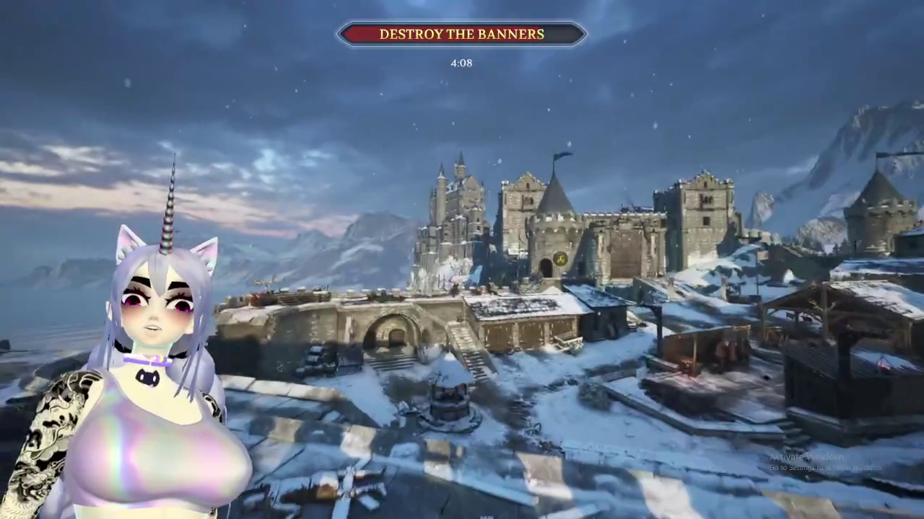
{"action": "key", "text": "Escape"}
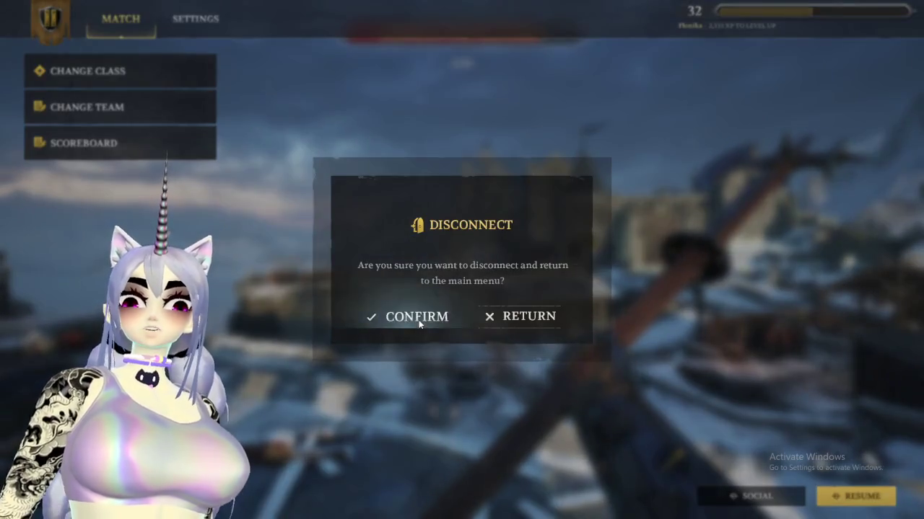
Disconnect from the match, start Team Objective matchmaking, then cancel it
{"action": "left_click", "coordinate": [417, 317]}
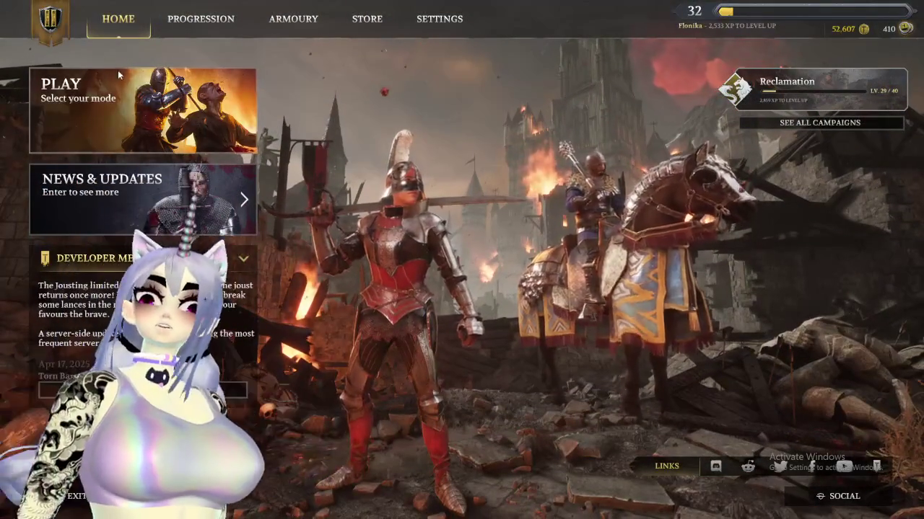
{"action": "left_click", "coordinate": [117, 73]}
{"action": "left_click", "coordinate": [270, 286]}
{"action": "key", "text": "super"}
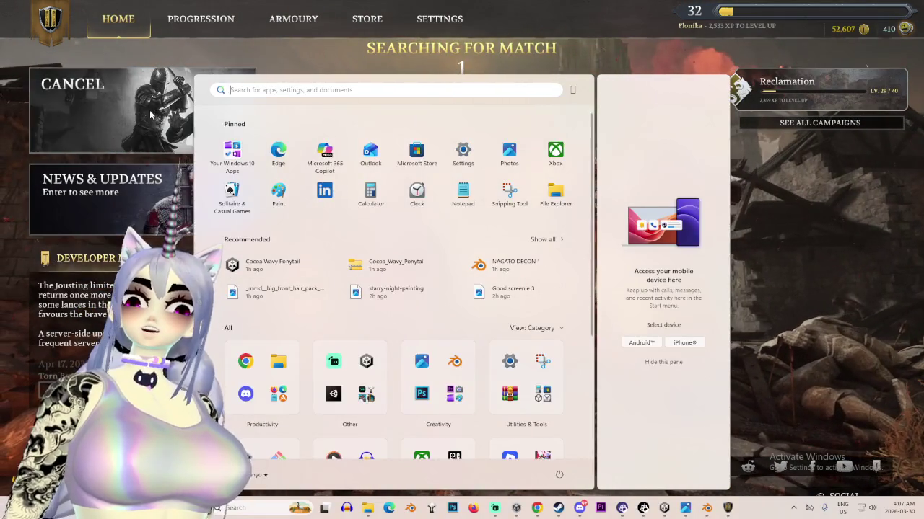
{"action": "left_click", "coordinate": [151, 114]}
{"action": "left_click", "coordinate": [108, 195]}
{"action": "key", "text": "Escape"}
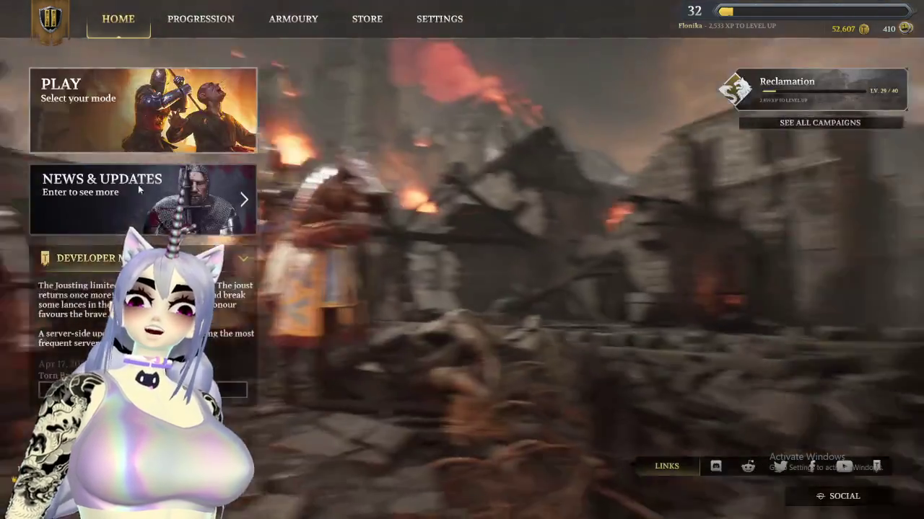
Restart Team Objective matchmaking and switch back to Blender with NAGATO DECON 1.blend
{"action": "left_click", "coordinate": [132, 142]}
{"action": "left_click", "coordinate": [301, 292]}
{"action": "key", "text": "super"}
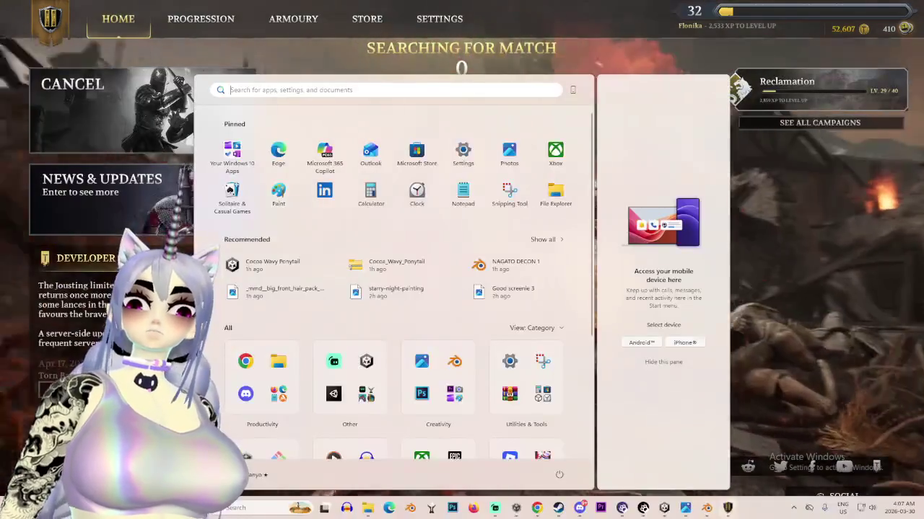
{"action": "key", "text": "alt+Tab"}
{"action": "mouse_move", "coordinate": [433, 275]}
{"action": "middle_mouse_down"}
{"action": "mouse_move", "coordinate": [517, 279]}
{"action": "mouse_move", "coordinate": [323, 133]}
{"action": "middle_mouse_up"}
Select the hair object and view it from the left side orthographic view
{"action": "left_click", "coordinate": [323, 133]}
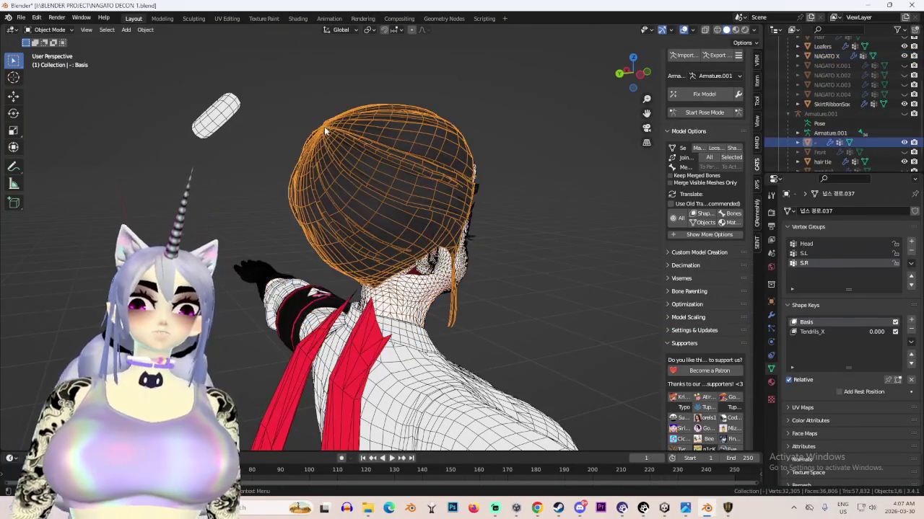
{"action": "key", "text": "ctrl+KP_3"}
{"action": "scroll", "coordinate": [380, 144], "scroll_direction": "up", "scroll_amount": 3}
{"action": "scroll", "coordinate": [380, 144], "scroll_direction": "down", "scroll_amount": 4}
{"action": "left_click", "coordinate": [49, 29]}
{"action": "left_click", "coordinate": [48, 30]}
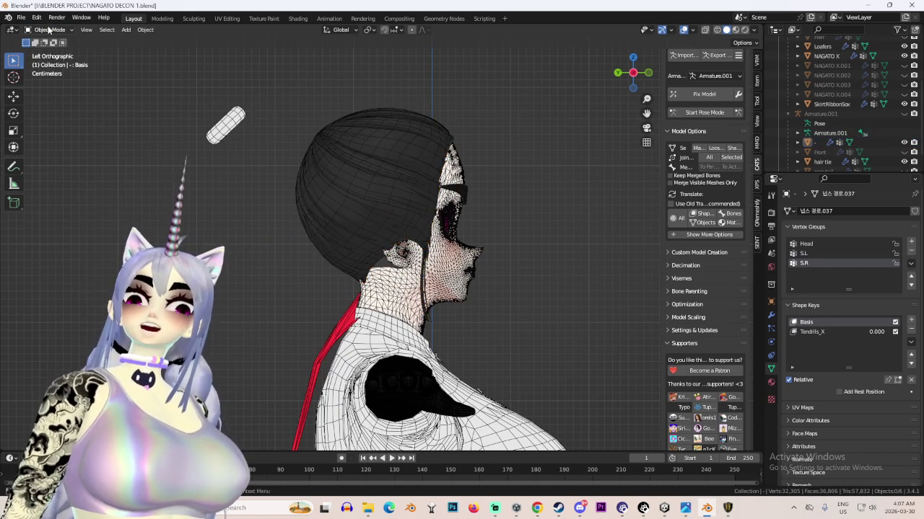
{"action": "left_click", "coordinate": [48, 29]}
In Edit Mode, shift all the hair geometry slightly down along Z
{"action": "left_click", "coordinate": [51, 57]}
{"action": "key", "text": "a"}
{"action": "key", "text": "g"}
{"action": "key", "text": "z"}
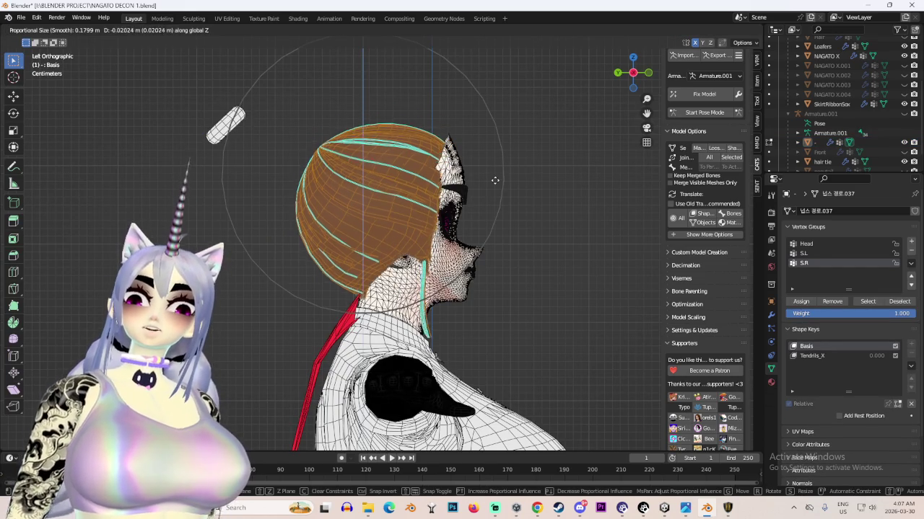
{"action": "left_click", "coordinate": [496, 165]}
{"action": "mouse_move", "coordinate": [497, 165]}
{"action": "middle_mouse_down"}
{"action": "mouse_move", "coordinate": [462, 216]}
{"action": "mouse_move", "coordinate": [488, 268]}
{"action": "middle_mouse_up"}
{"action": "key", "text": "alt+a"}
{"action": "key", "text": "Tab"}
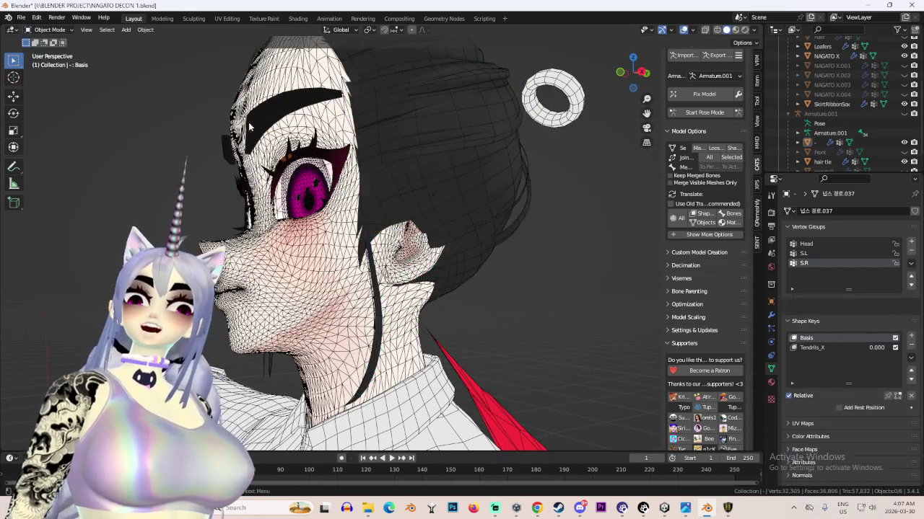
Show NAGATO X in wireframe and hide the hair mesh 넙스 원본.037 covering the ear
{"action": "left_click", "coordinate": [346, 289]}
{"action": "left_click", "coordinate": [647, 72]}
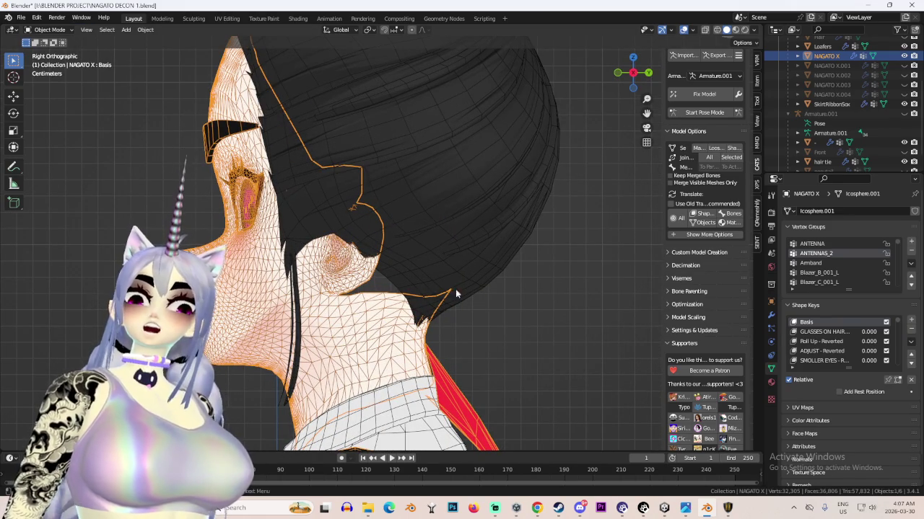
{"action": "key", "text": "shift+z"}
{"action": "scroll", "coordinate": [336, 285], "scroll_direction": "up", "scroll_amount": 3}
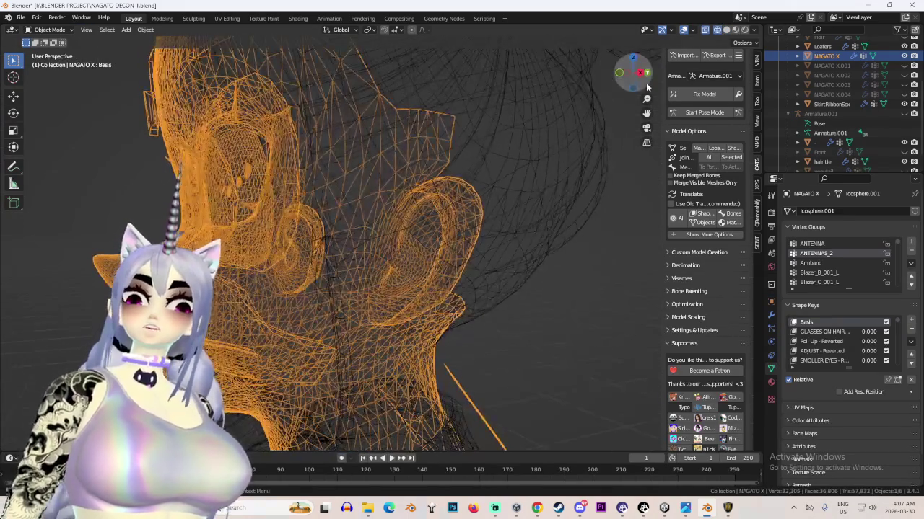
{"action": "scroll", "coordinate": [336, 285], "scroll_direction": "down", "scroll_amount": 2}
{"action": "left_click", "coordinate": [417, 151]}
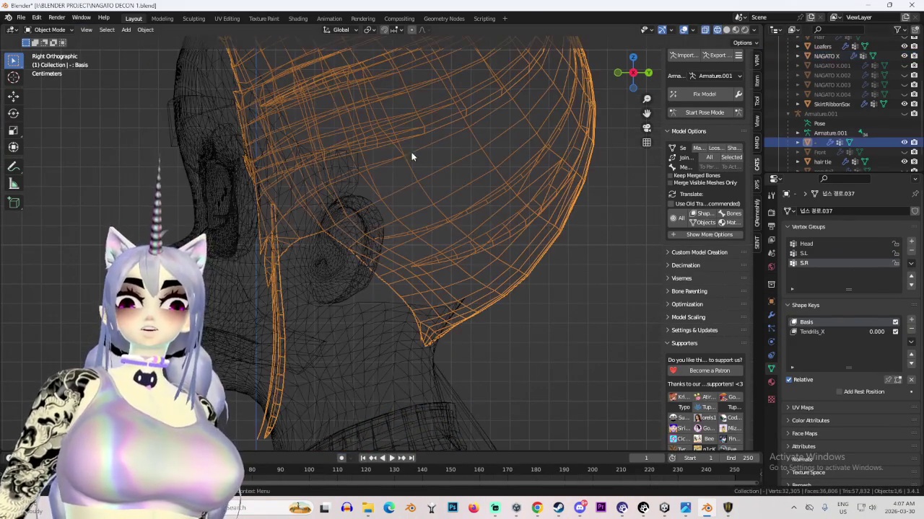
{"action": "key", "text": "h"}
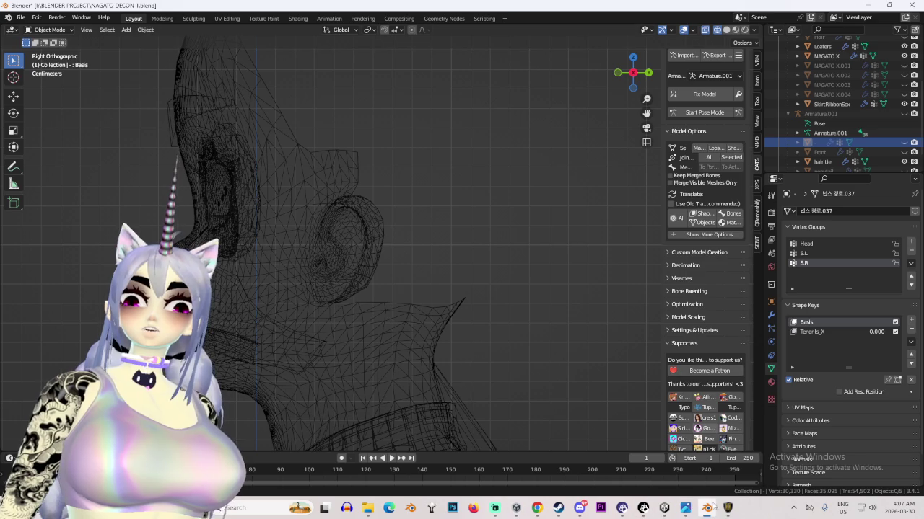
Circle-select all the ear vertices on the NAGATO X head in Edit Mode
{"action": "left_click", "coordinate": [341, 274]}
{"action": "key", "text": "Tab"}
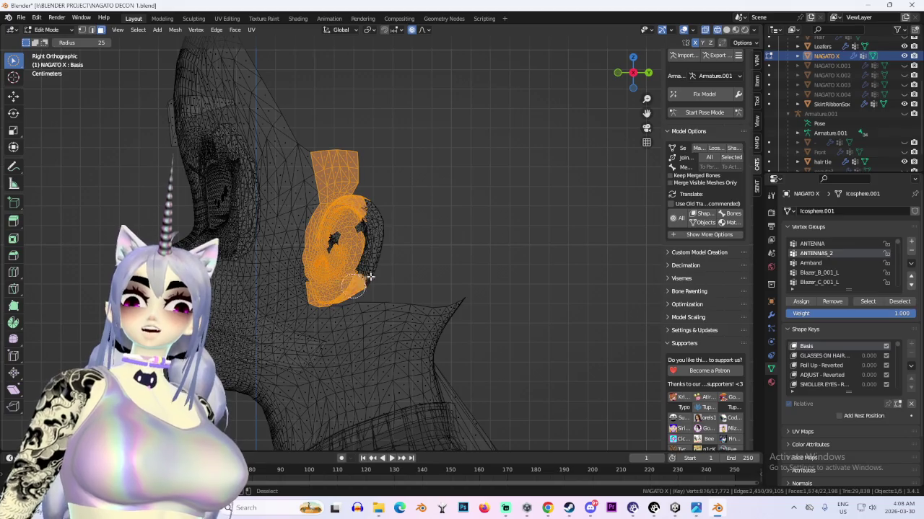
{"action": "left_click_drag", "start_coordinate": [344, 254], "coordinate": [364, 243]}
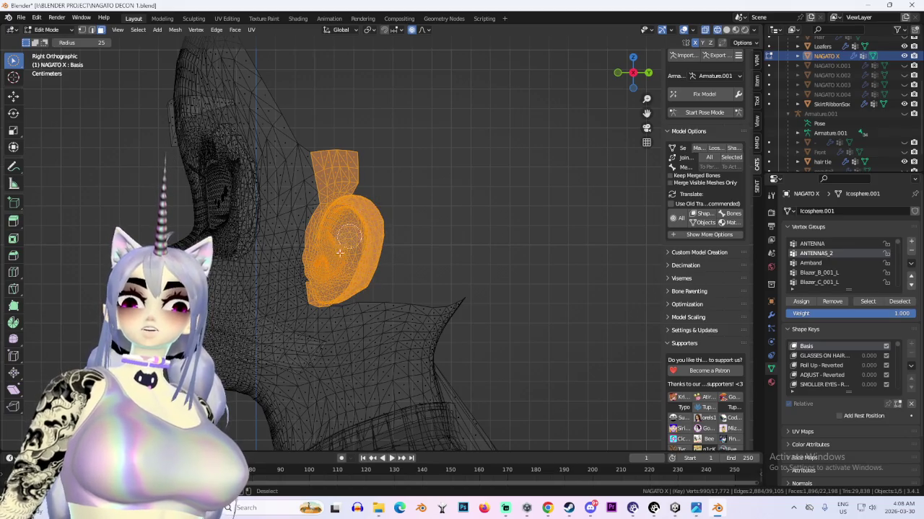
{"action": "scroll", "coordinate": [315, 282], "scroll_direction": "up", "scroll_amount": 3}
{"action": "left_click_drag", "start_coordinate": [306, 291], "coordinate": [268, 310]}
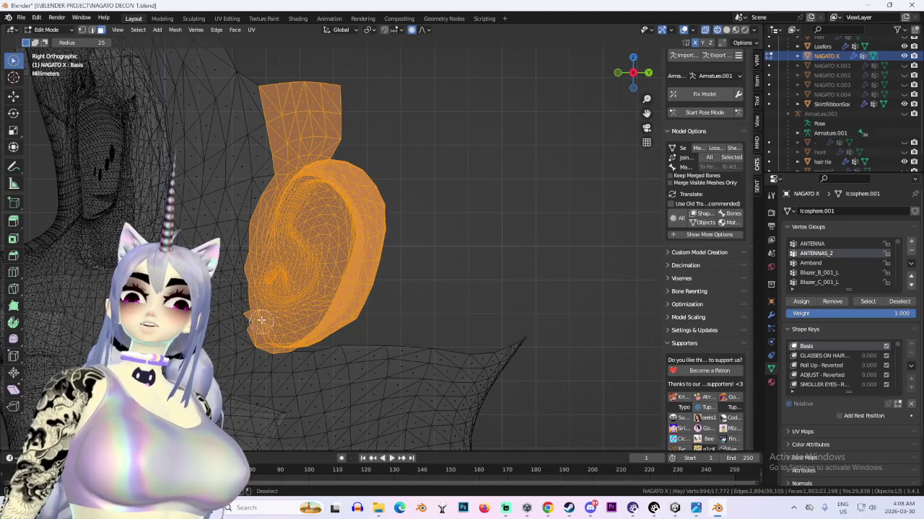
{"action": "scroll", "coordinate": [304, 205], "scroll_direction": "down", "scroll_amount": 2}
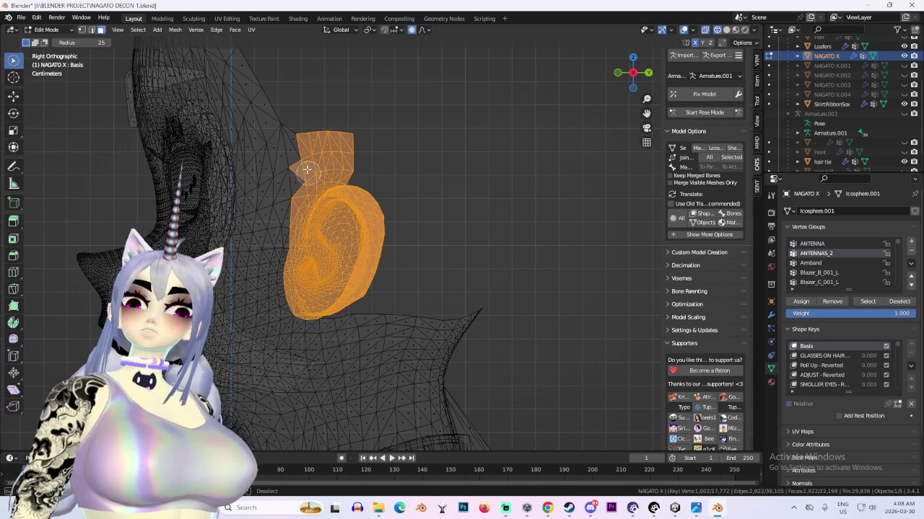
Open the File > Save As browser to save a new copy
{"action": "mouse_move", "coordinate": [336, 190]}
{"action": "middle_mouse_down"}
{"action": "mouse_move", "coordinate": [289, 274]}
{"action": "mouse_move", "coordinate": [303, 292]}
{"action": "mouse_move", "coordinate": [309, 277]}
{"action": "mouse_move", "coordinate": [488, 278]}
{"action": "mouse_move", "coordinate": [226, 82]}
{"action": "middle_mouse_up"}
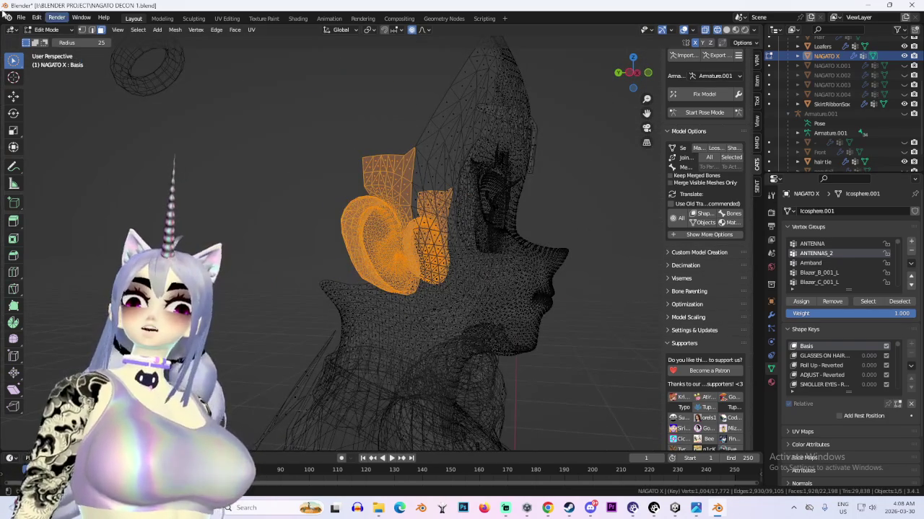
{"action": "left_click", "coordinate": [21, 17]}
{"action": "left_click", "coordinate": [41, 91]}
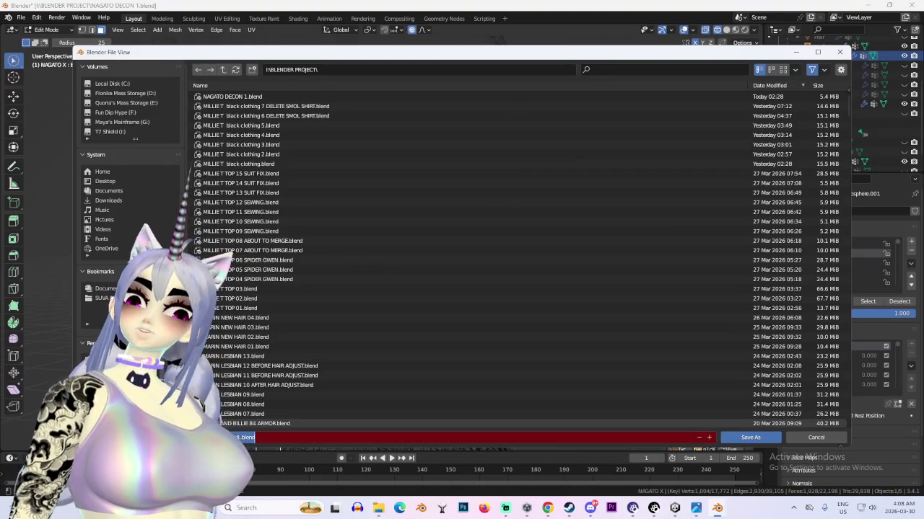
Save the project as 'NAGATO DECON 2 ear surgery.blend'
{"action": "type", "text": "2 ear"}
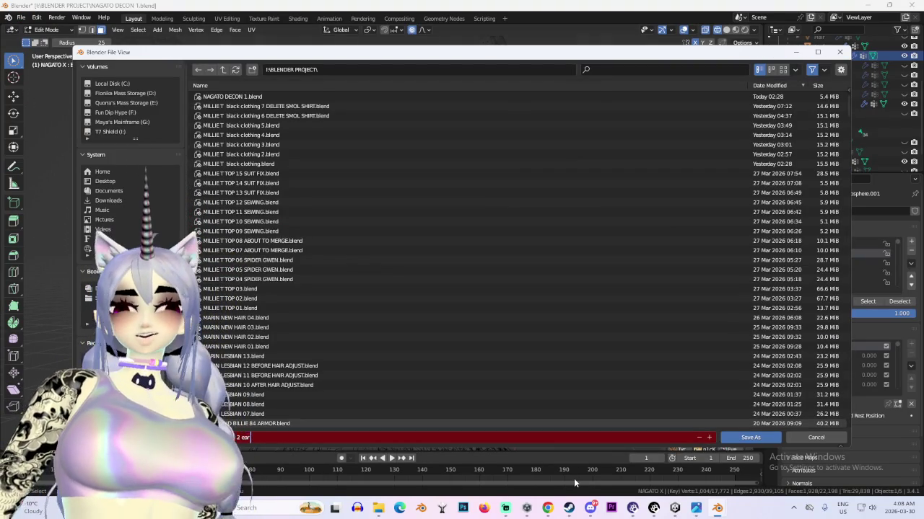
{"action": "type", "text": " surgery.blend"}
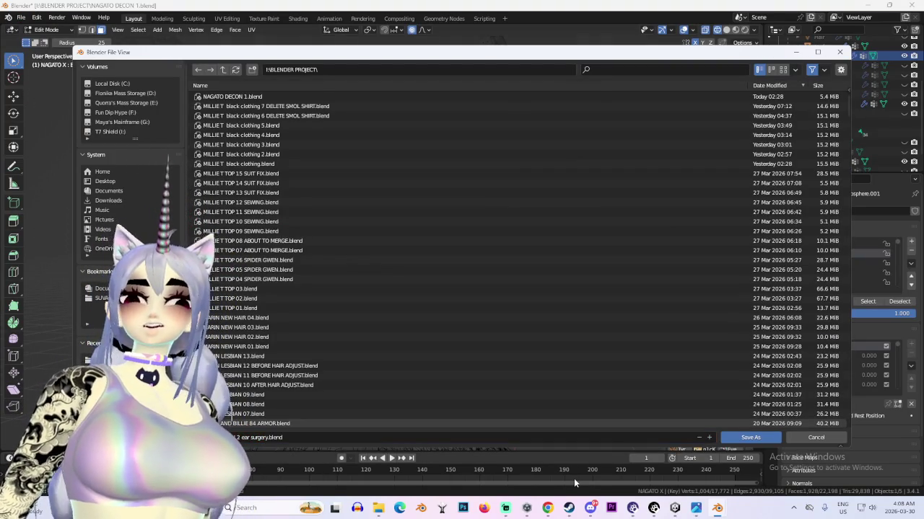
{"action": "left_click", "coordinate": [740, 438]}
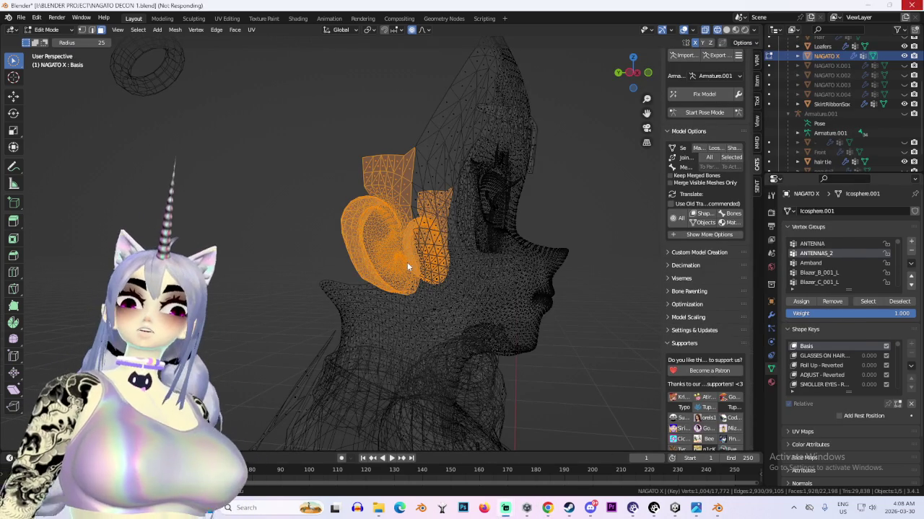
Check the ear selection from the back and left, then delete the selected vertices
{"action": "middle_click_drag", "start_coordinate": [407, 267], "coordinate": [433, 234]}
{"action": "left_click_drag", "start_coordinate": [640, 79], "coordinate": [635, 68]}
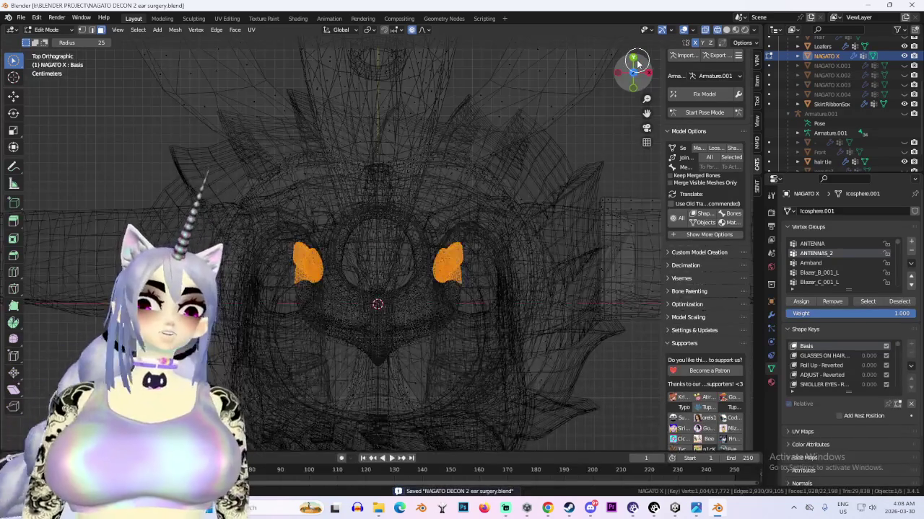
{"action": "left_click", "coordinate": [637, 63]}
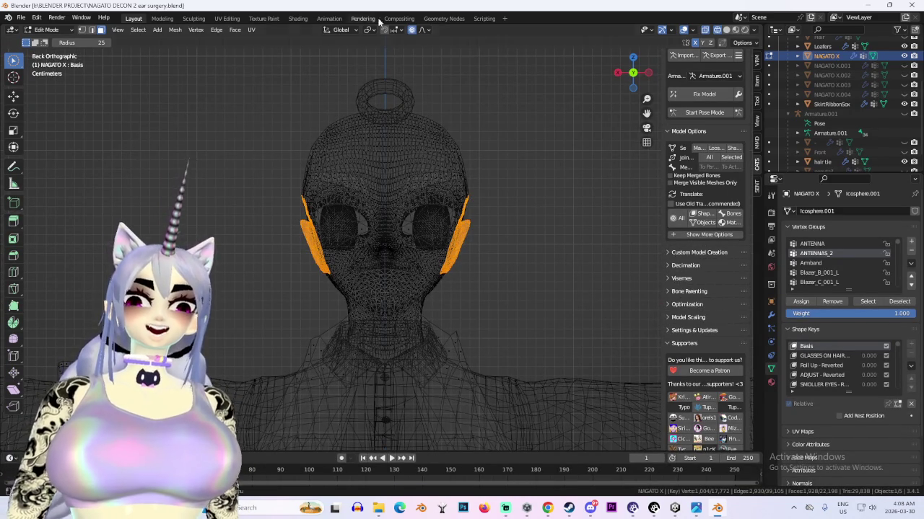
{"action": "left_click", "coordinate": [648, 72]}
{"action": "key", "text": "x"}
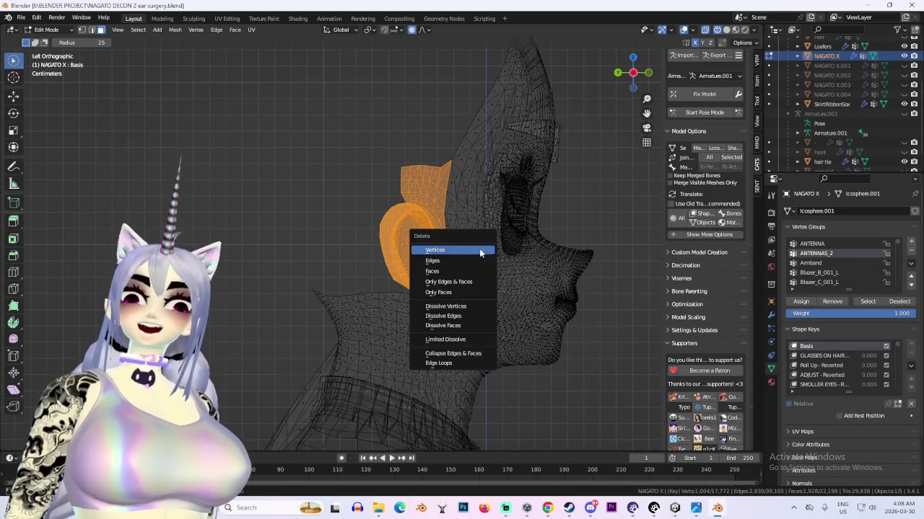
{"action": "left_click", "coordinate": [475, 280]}
Inspect the earless head from the right in solid and wireframe shading, then switch to edge select
{"action": "left_click", "coordinate": [633, 72]}
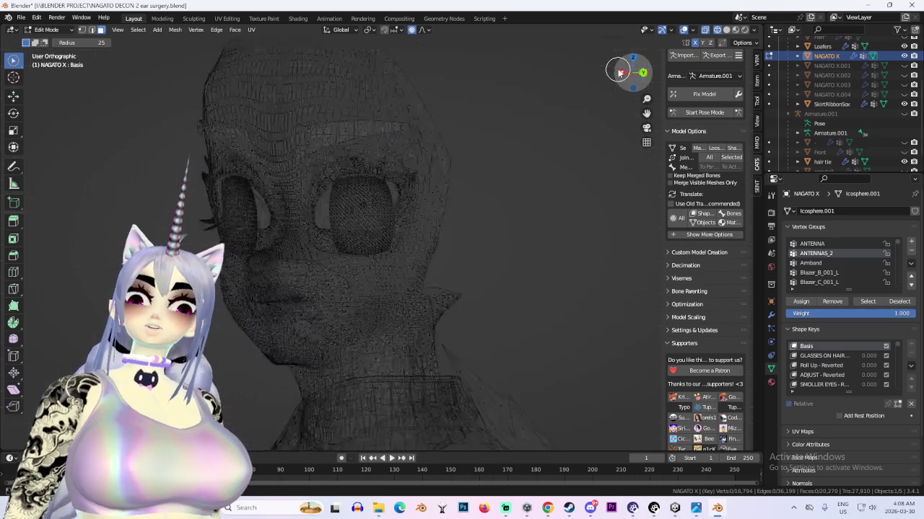
{"action": "scroll", "coordinate": [464, 224], "scroll_direction": "up", "scroll_amount": 2}
{"action": "scroll", "coordinate": [429, 239], "scroll_direction": "up", "scroll_amount": 1}
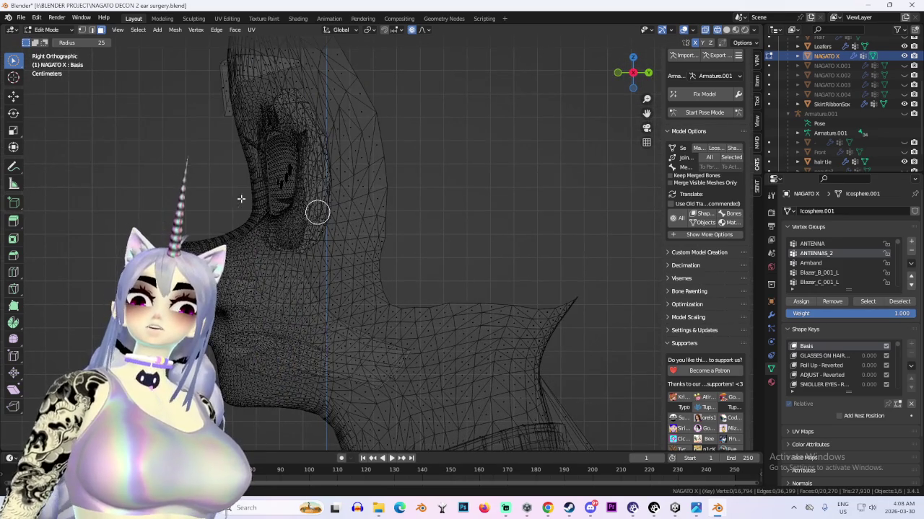
{"action": "scroll", "coordinate": [443, 308], "scroll_direction": "down", "scroll_amount": 1}
{"action": "scroll", "coordinate": [530, 281], "scroll_direction": "down", "scroll_amount": 1}
{"action": "left_click", "coordinate": [726, 29]}
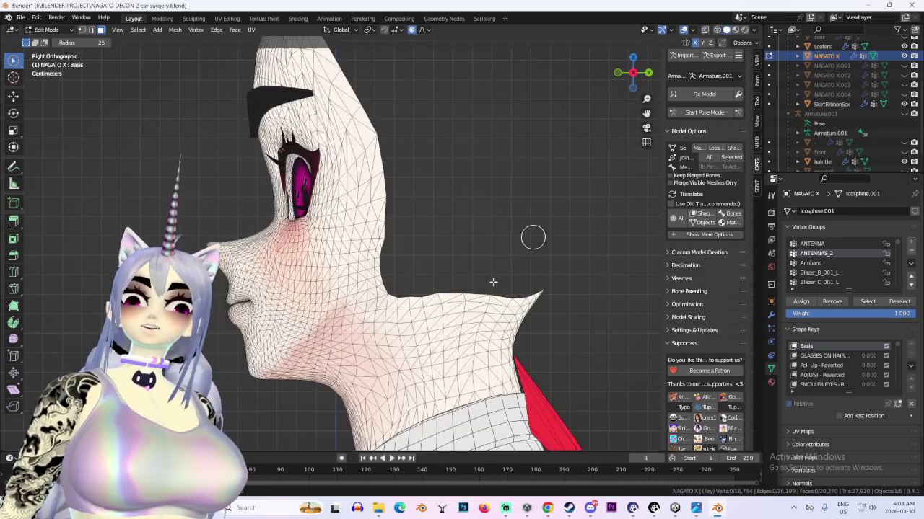
{"action": "left_click", "coordinate": [717, 29]}
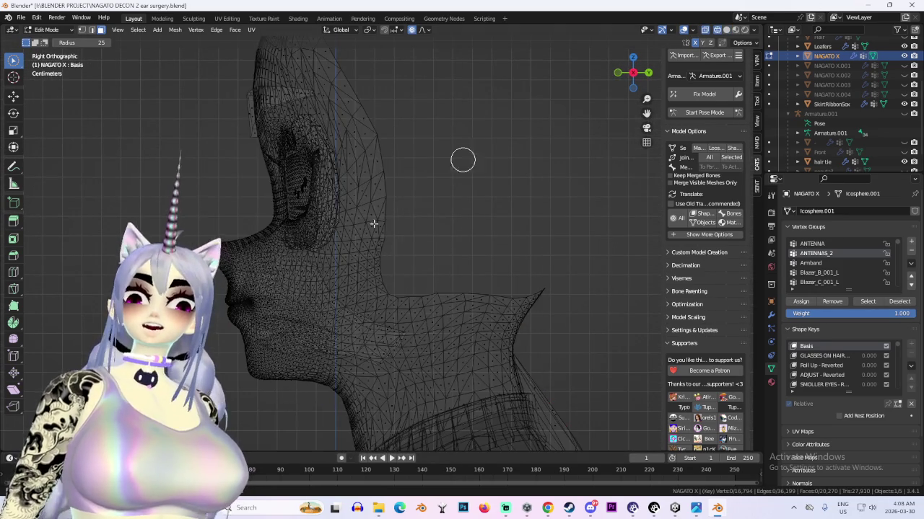
{"action": "scroll", "coordinate": [402, 260], "scroll_direction": "up", "scroll_amount": 2}
{"action": "key", "text": "2"}
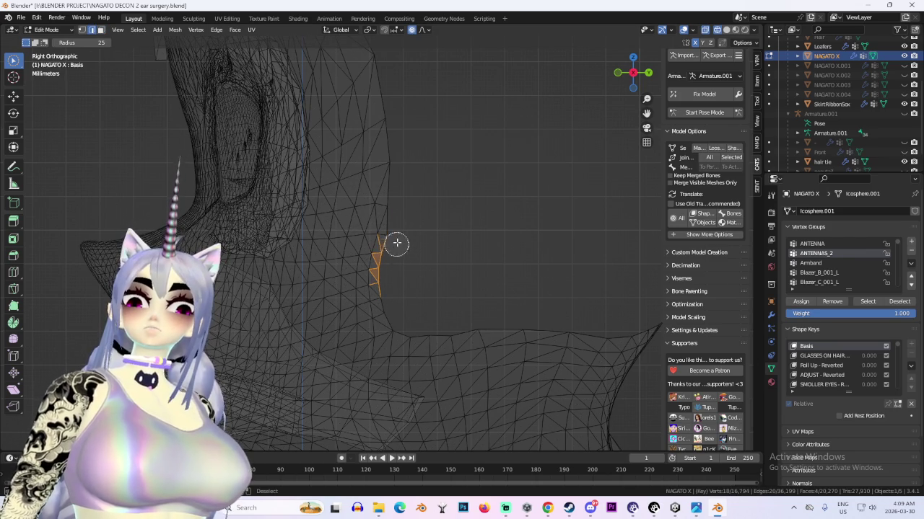
Select the edges along the neck's open border and move them along the Y axis
{"action": "left_click", "coordinate": [397, 128], "text": "shift"}
{"action": "left_click", "coordinate": [397, 103], "text": "shift"}
{"action": "scroll", "coordinate": [419, 262], "scroll_direction": "down", "scroll_amount": 2}
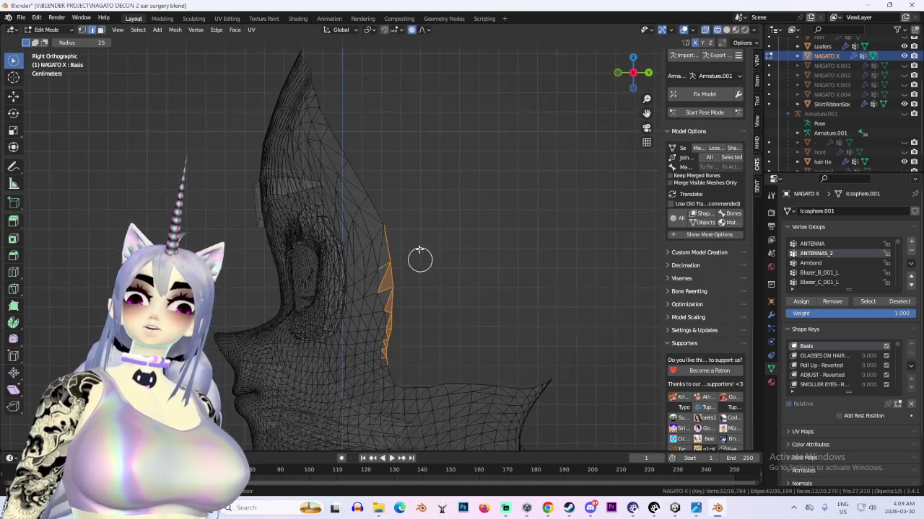
{"action": "middle_click_drag", "start_coordinate": [397, 197], "coordinate": [370, 163], "text": "shift"}
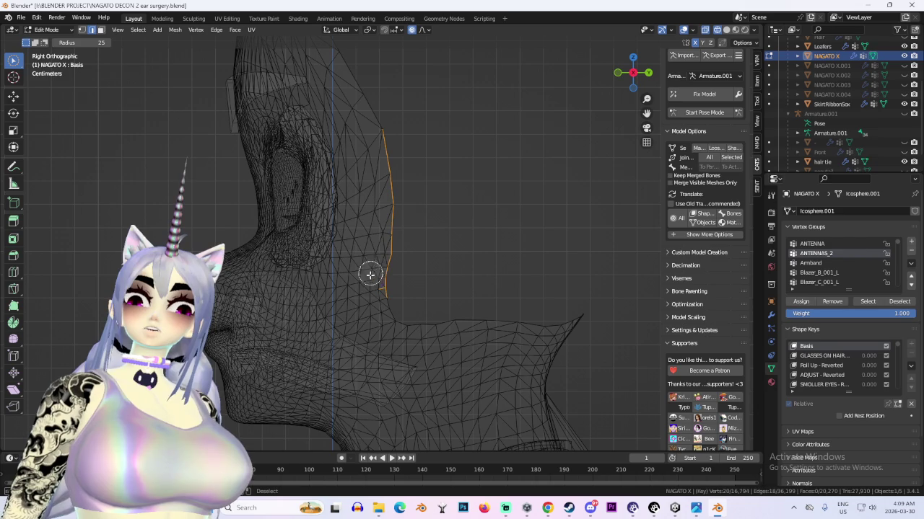
{"action": "scroll", "coordinate": [370, 294], "scroll_direction": "up", "scroll_amount": 3}
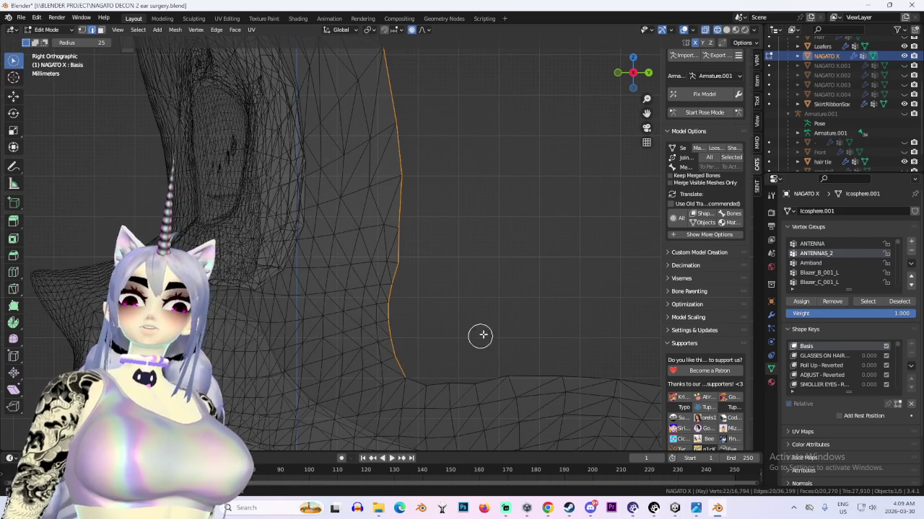
{"action": "scroll", "coordinate": [480, 336], "scroll_direction": "down", "scroll_amount": 3}
{"action": "key", "text": "g"}
{"action": "key", "text": "y"}
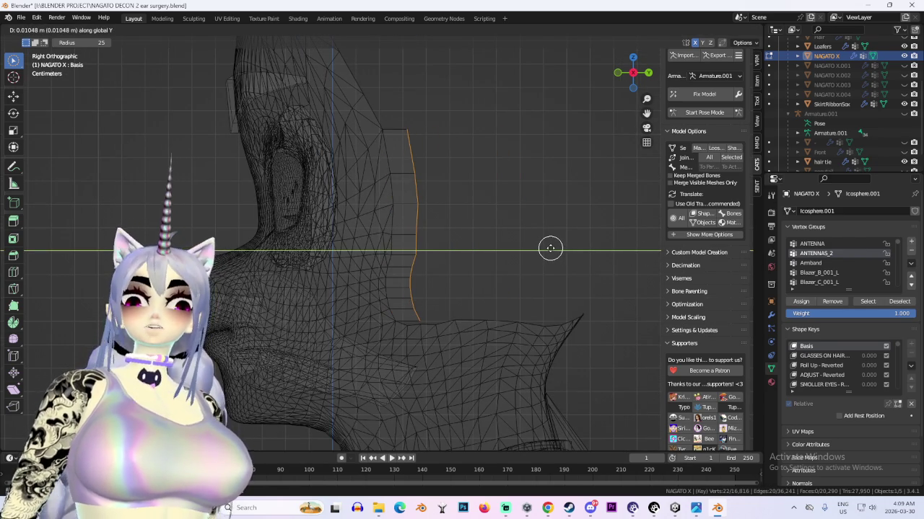
{"action": "left_click", "coordinate": [550, 248]}
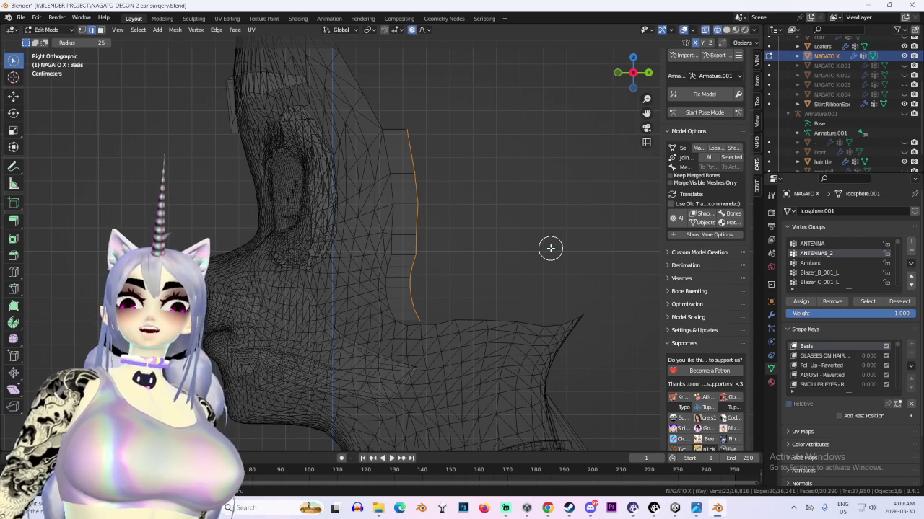
Push the flap's edge strip further toward the back of the head
{"action": "key", "text": "g"}
{"action": "key", "text": "y"}
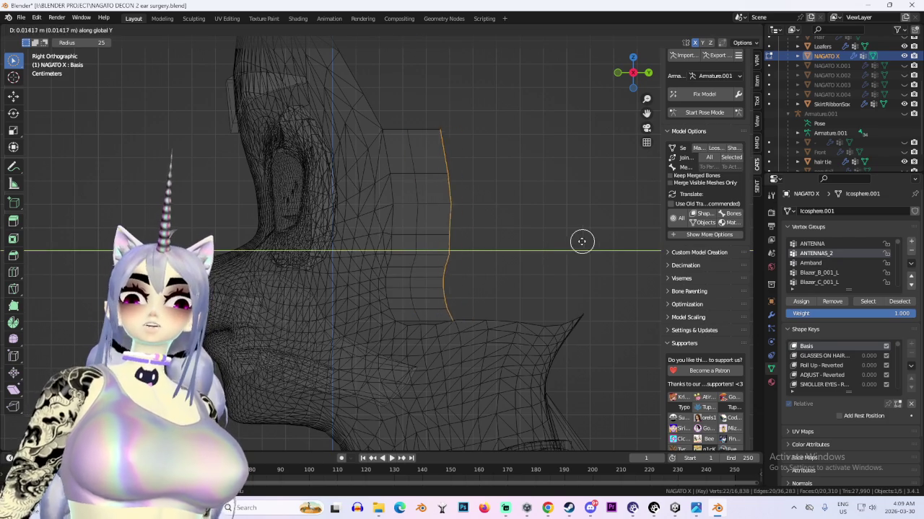
{"action": "key", "text": "y"}
{"action": "key", "text": "y"}
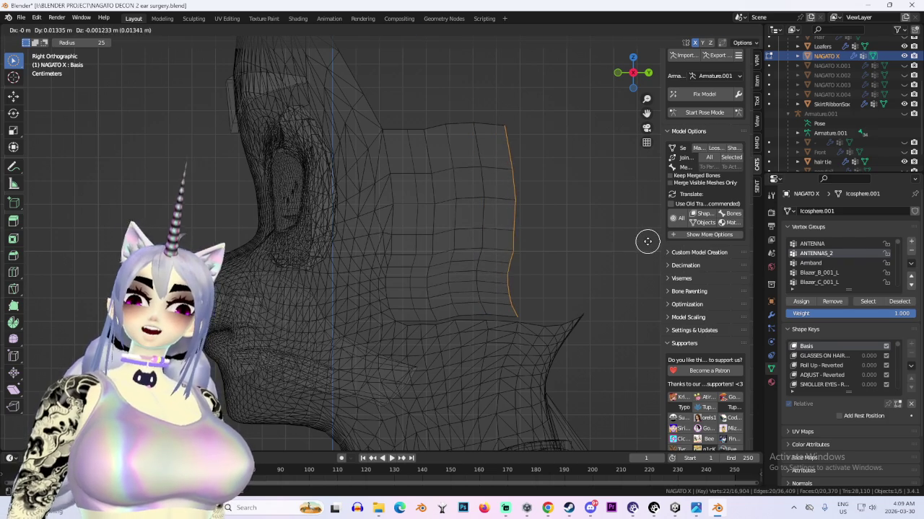
{"action": "left_click", "coordinate": [678, 246]}
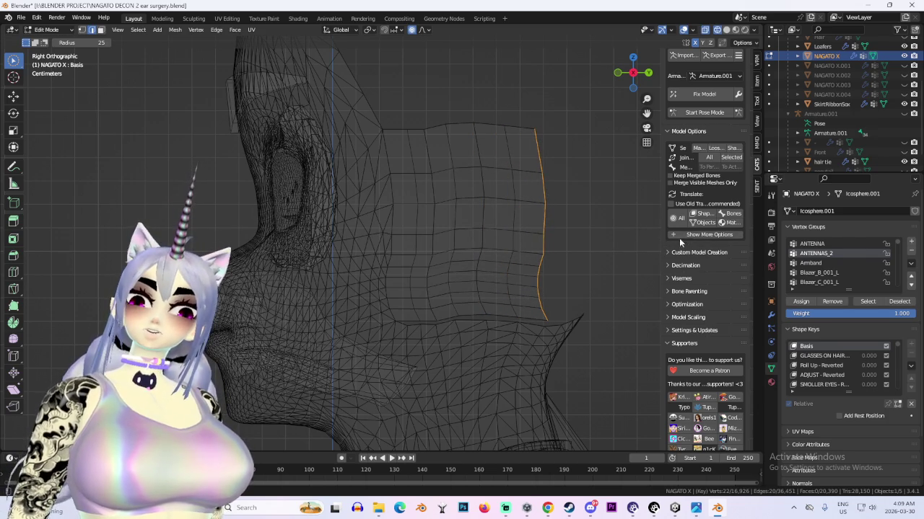
{"action": "key", "text": "g"}
{"action": "left_click", "coordinate": [570, 239]}
Orbit around the head and view it in Solid shading from the side
{"action": "mouse_move", "coordinate": [544, 56]}
{"action": "middle_mouse_down"}
{"action": "mouse_move", "coordinate": [395, 251]}
{"action": "mouse_move", "coordinate": [341, 254]}
{"action": "middle_mouse_up"}
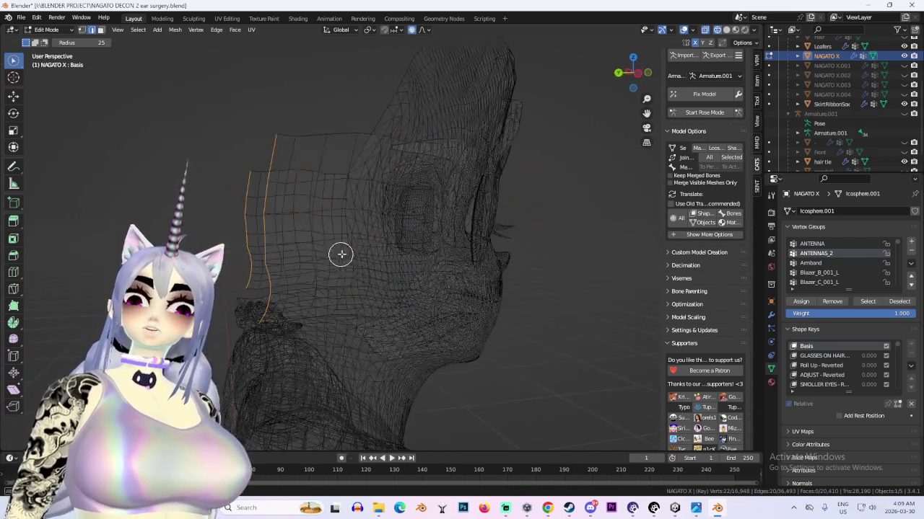
{"action": "left_click", "coordinate": [727, 30]}
{"action": "mouse_move", "coordinate": [454, 345]}
{"action": "middle_mouse_down"}
{"action": "mouse_move", "coordinate": [491, 319]}
{"action": "mouse_move", "coordinate": [449, 313]}
{"action": "mouse_move", "coordinate": [468, 311]}
{"action": "mouse_move", "coordinate": [639, 83]}
{"action": "mouse_move", "coordinate": [553, 256]}
{"action": "middle_mouse_up"}
{"action": "key", "text": "g"}
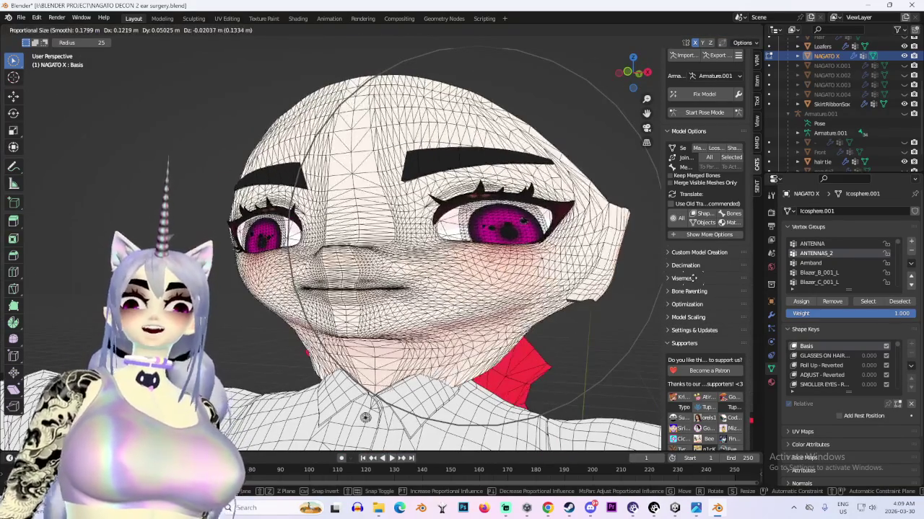
{"action": "key", "text": "Escape"}
{"action": "scroll", "coordinate": [686, 147], "scroll_direction": "up", "scroll_amount": 2}
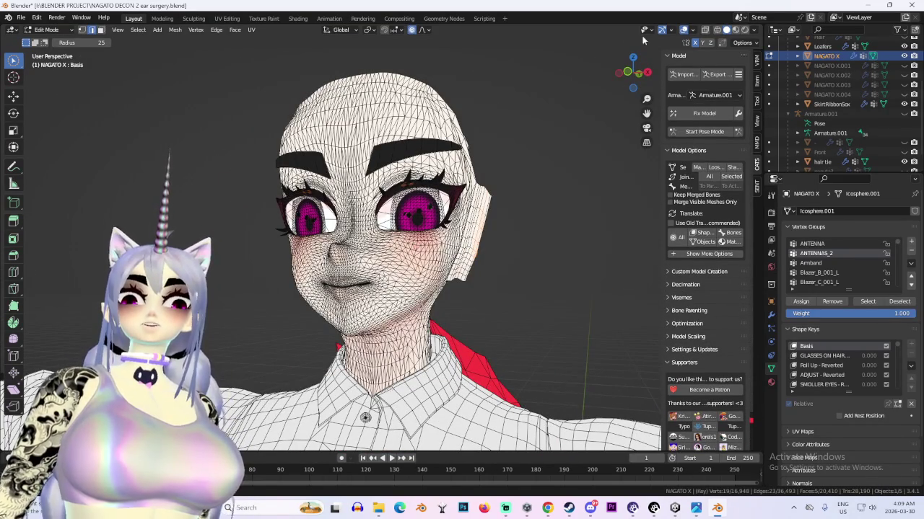
{"action": "left_click", "coordinate": [647, 72]}
{"action": "scroll", "coordinate": [433, 287], "scroll_direction": "up", "scroll_amount": 3}
{"action": "scroll", "coordinate": [433, 287], "scroll_direction": "up", "scroll_amount": 4}
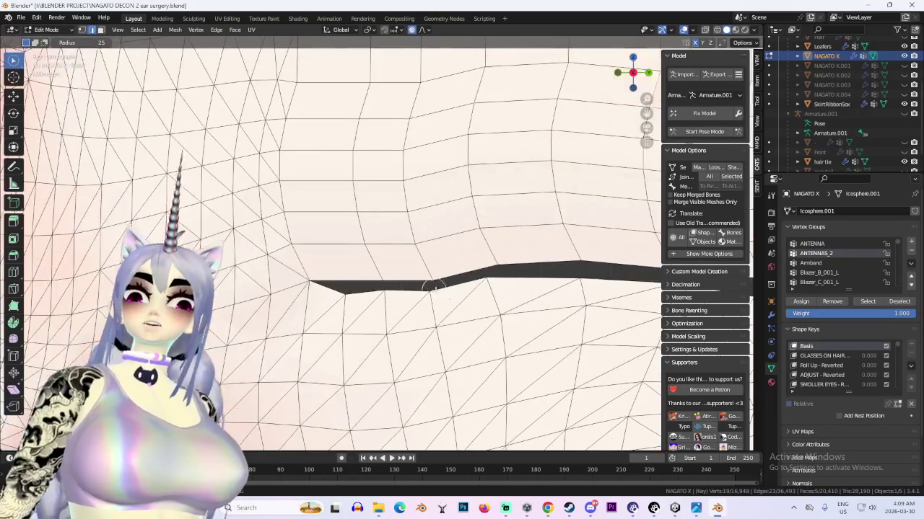
{"action": "scroll", "coordinate": [337, 170], "scroll_direction": "down", "scroll_amount": 1}
{"action": "scroll", "coordinate": [337, 171], "scroll_direction": "down", "scroll_amount": 2}
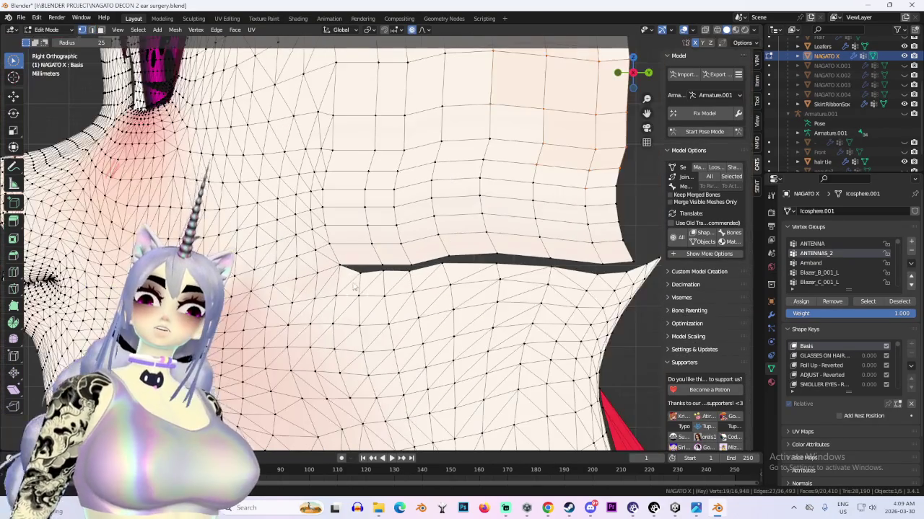
{"action": "left_click", "coordinate": [92, 31]}
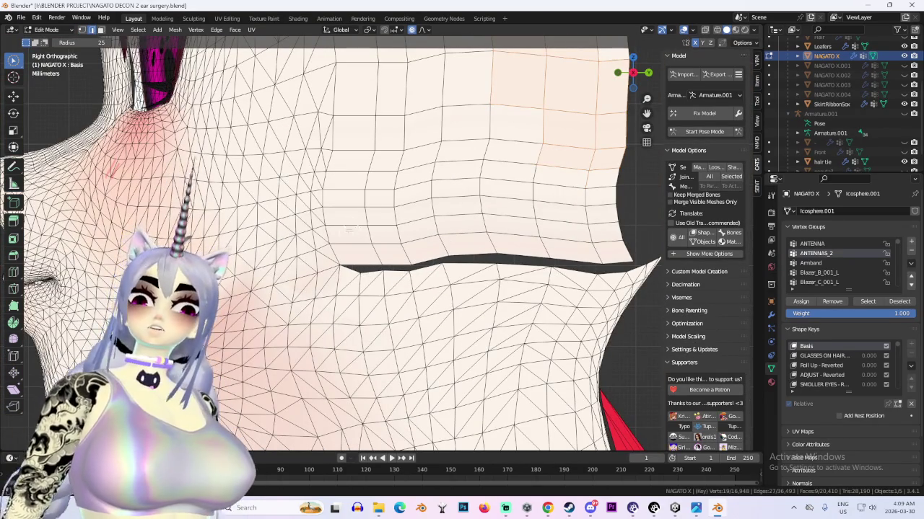
{"action": "key", "text": "k"}
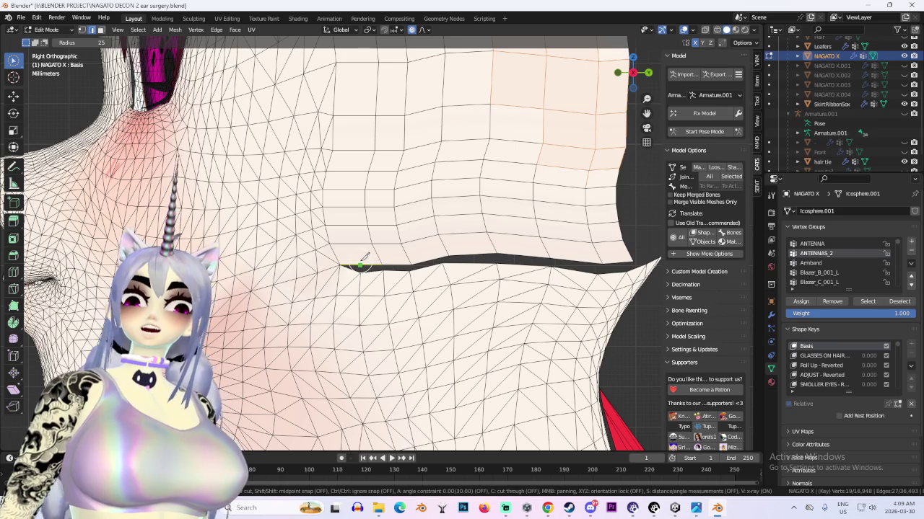
{"action": "scroll", "coordinate": [366, 215], "scroll_direction": "down", "scroll_amount": 2}
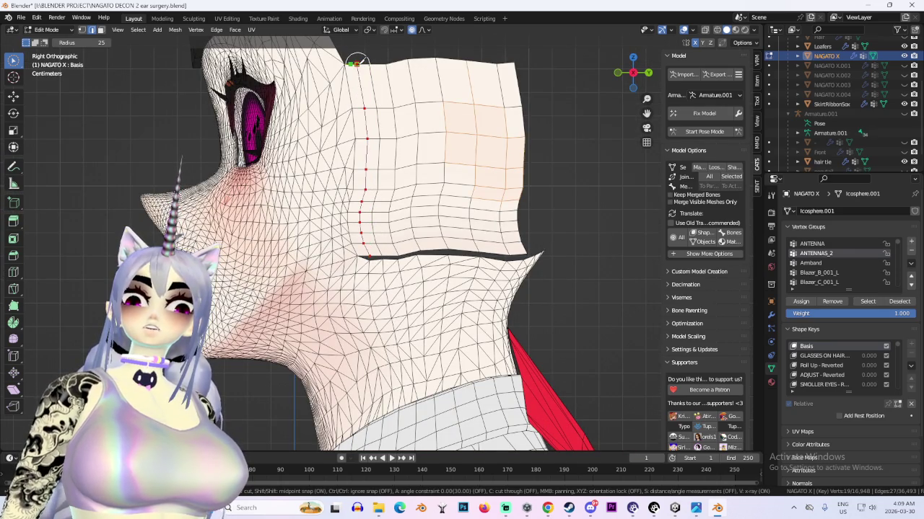
{"action": "middle_click_drag", "start_coordinate": [408, 215], "coordinate": [450, 439]}
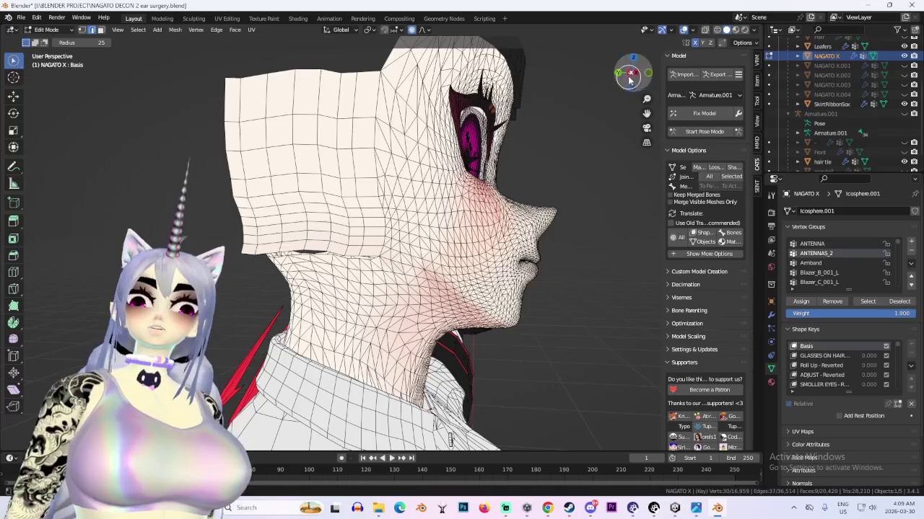
{"action": "left_click_drag", "start_coordinate": [629, 79], "coordinate": [569, 128]}
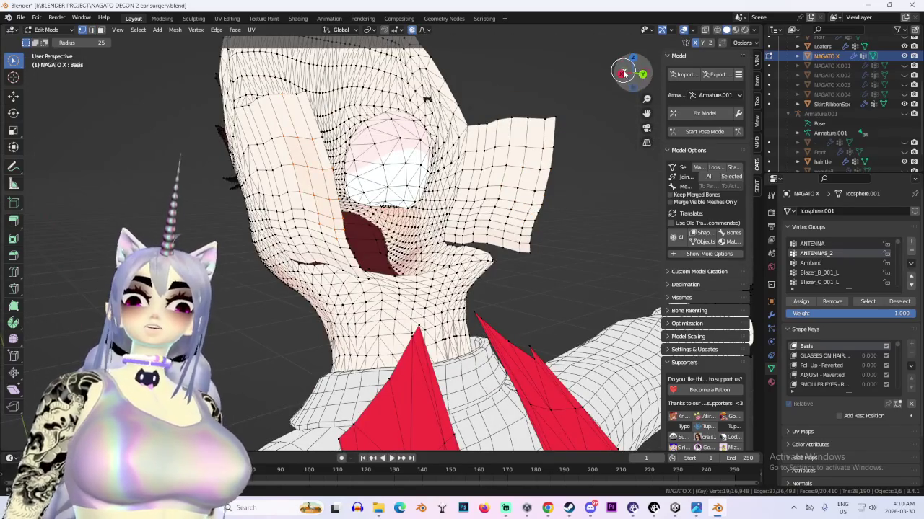
Cycle through front and side orthographic views, ending on the right side view of the neck
{"action": "left_click", "coordinate": [624, 74]}
{"action": "left_click", "coordinate": [622, 73]}
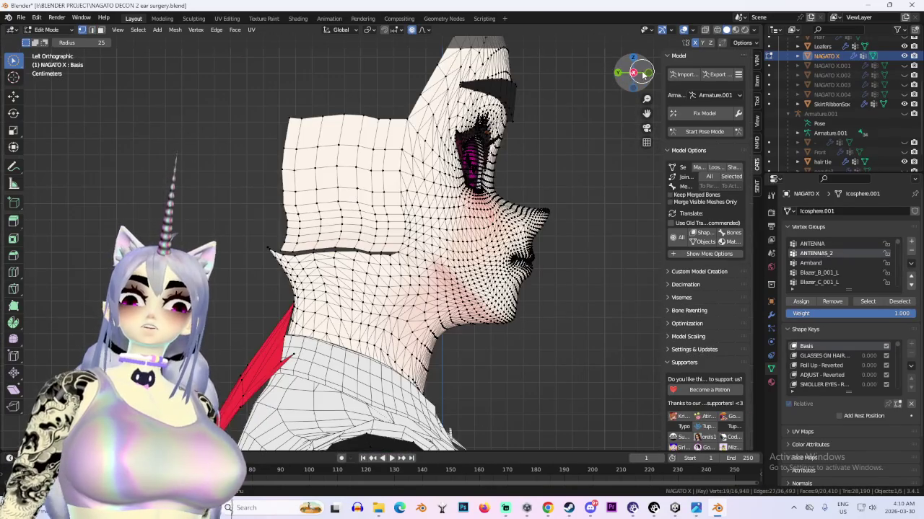
{"action": "left_click", "coordinate": [642, 75]}
{"action": "left_click", "coordinate": [642, 75]}
{"action": "key", "text": "KP_1"}
{"action": "key", "text": "KP_3"}
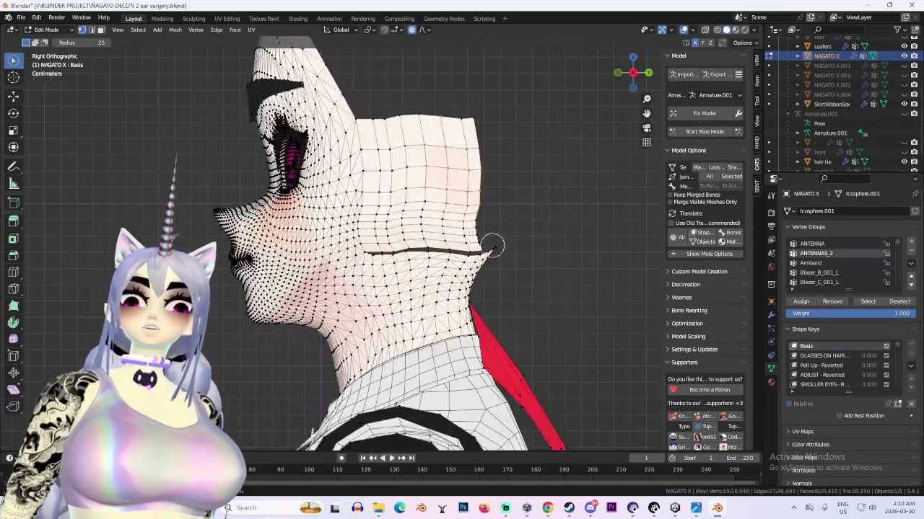
{"action": "scroll", "coordinate": [505, 255], "scroll_direction": "up", "scroll_amount": 3}
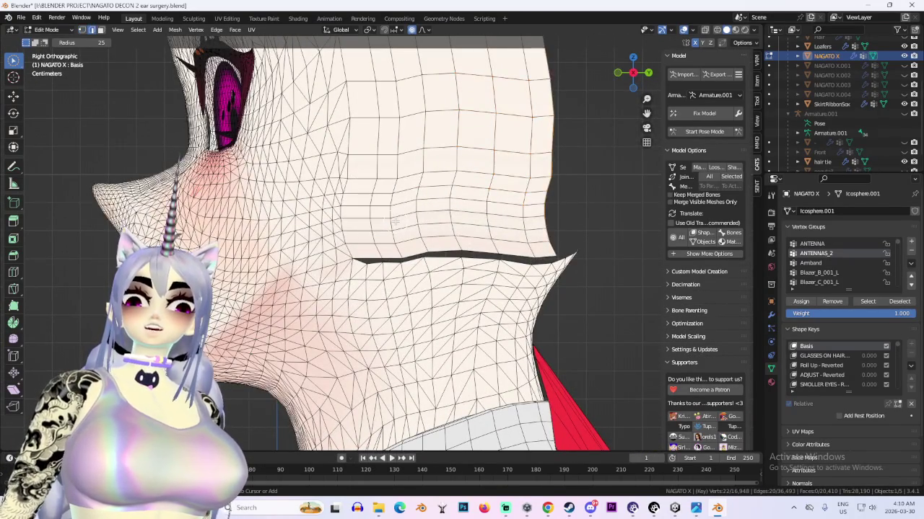
{"action": "middle_click_drag", "start_coordinate": [482, 172], "coordinate": [557, 127]}
{"action": "left_click", "coordinate": [633, 72]}
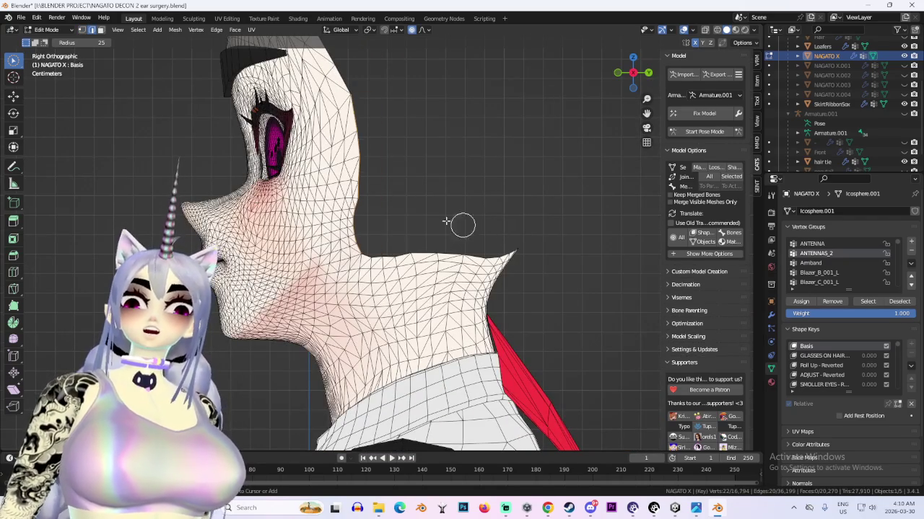
Move the flap's rear edge toward the back of the neck
{"action": "key", "text": "g"}
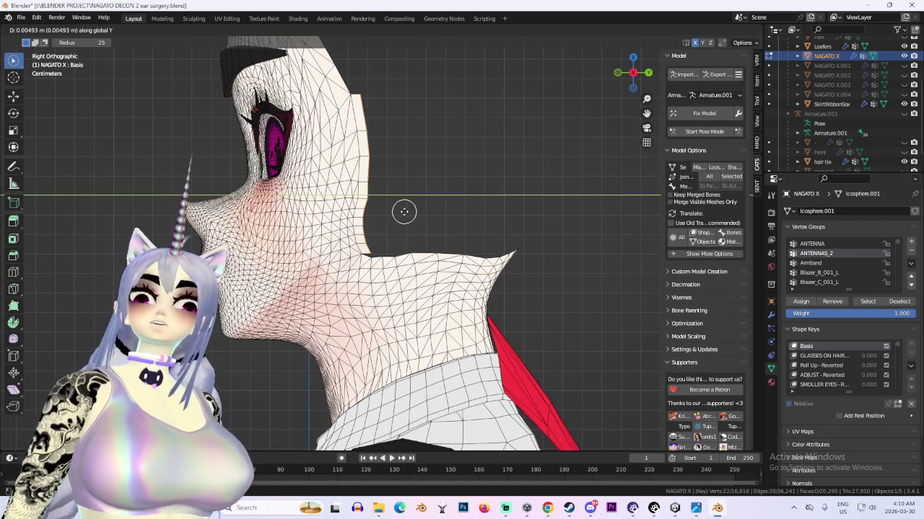
{"action": "key", "text": "y"}
{"action": "right_click", "coordinate": [457, 200]}
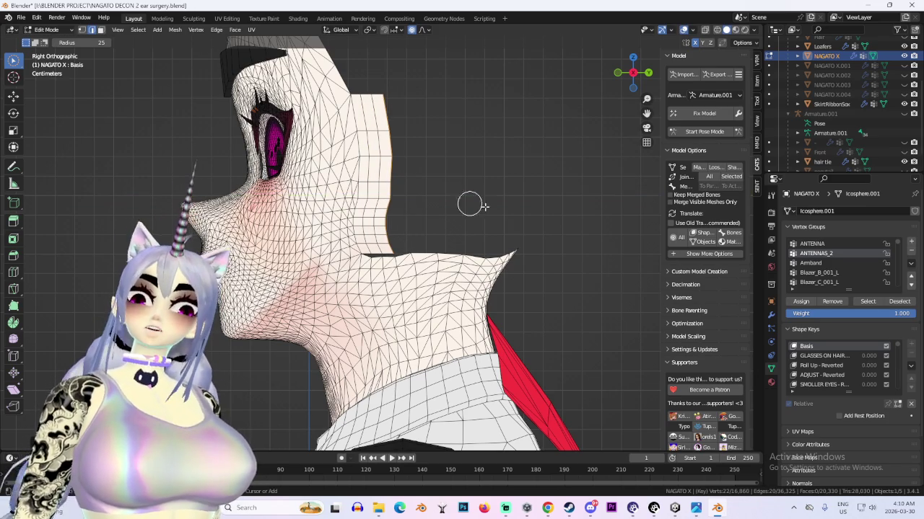
{"action": "scroll", "coordinate": [381, 189], "scroll_direction": "up", "scroll_amount": 2}
{"action": "key", "text": "g"}
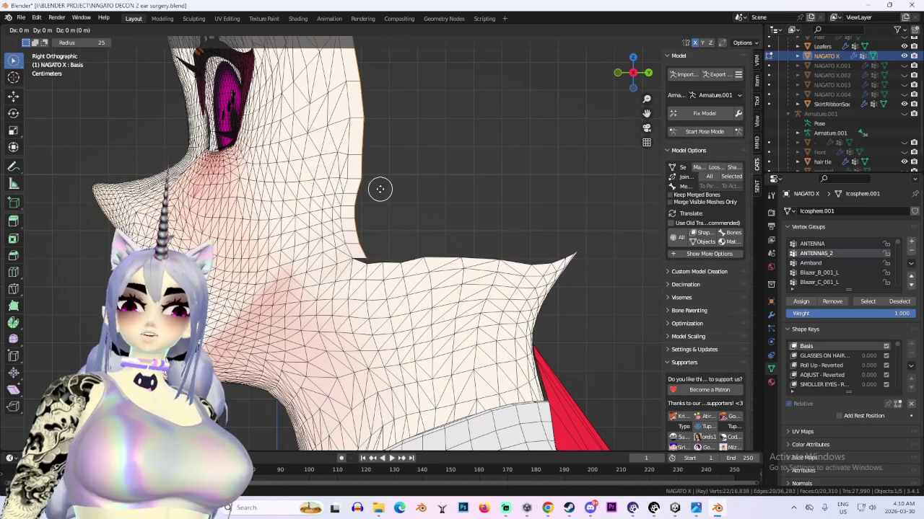
{"action": "left_click", "coordinate": [398, 195]}
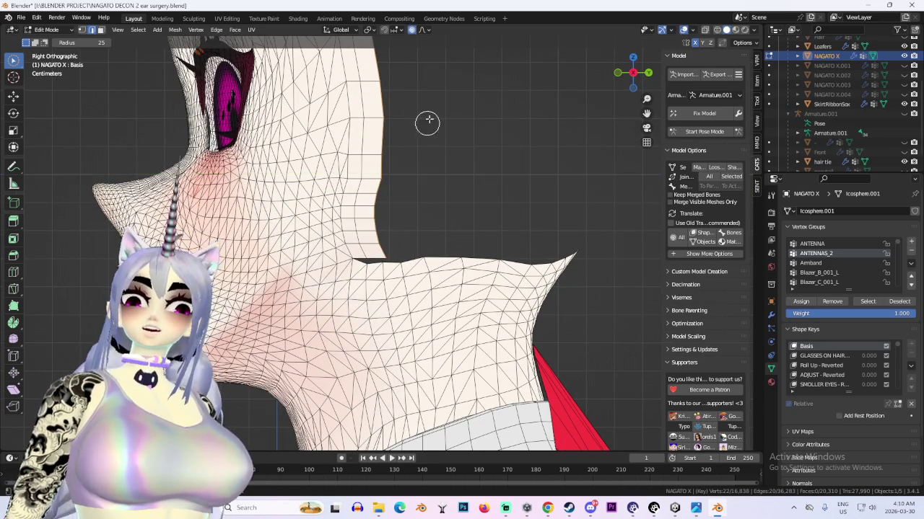
Switch to vertex select mode and try scaling the flap edge, then cancel
{"action": "scroll", "coordinate": [468, 127], "scroll_direction": "up", "scroll_amount": 3, "text": "shift"}
{"action": "key", "text": "1"}
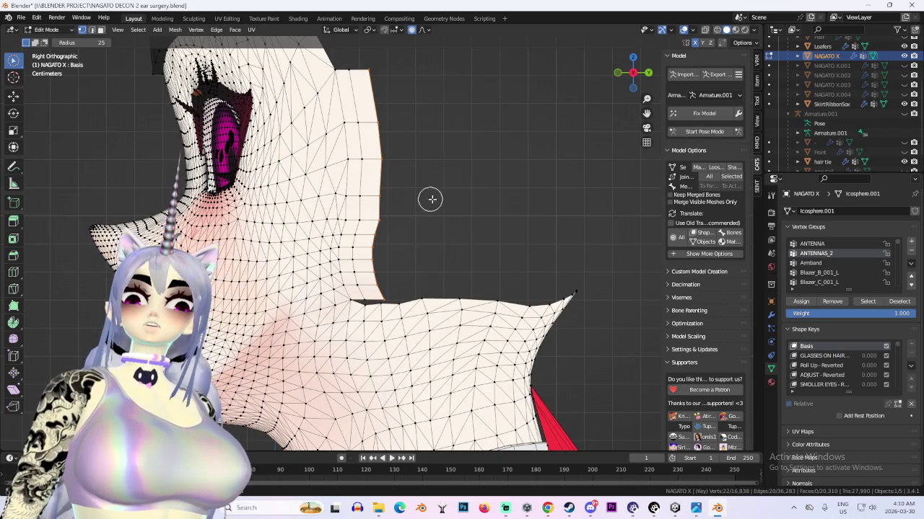
{"action": "key", "text": "s"}
{"action": "right_click", "coordinate": [422, 197]}
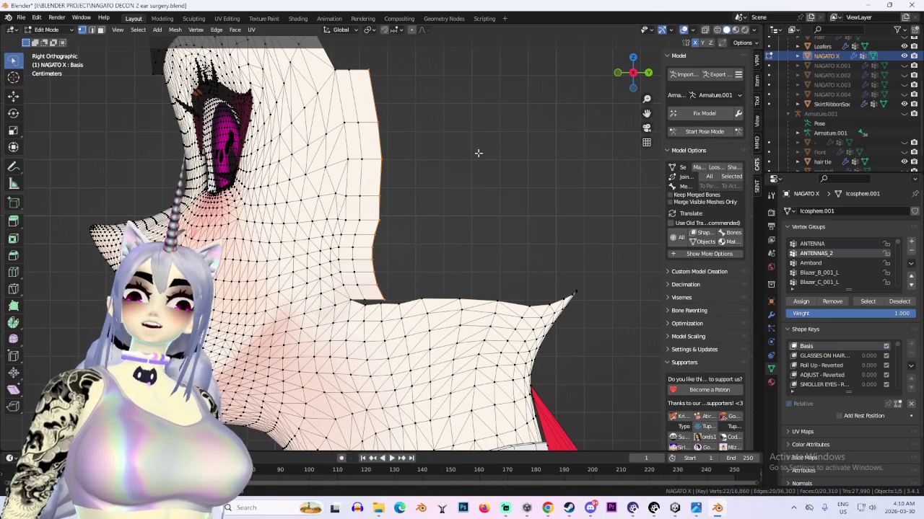
Scale the flap edge along Z, enable X-ray, and straighten it with a Y scale of 0
{"action": "key", "text": "s"}
{"action": "key", "text": "z"}
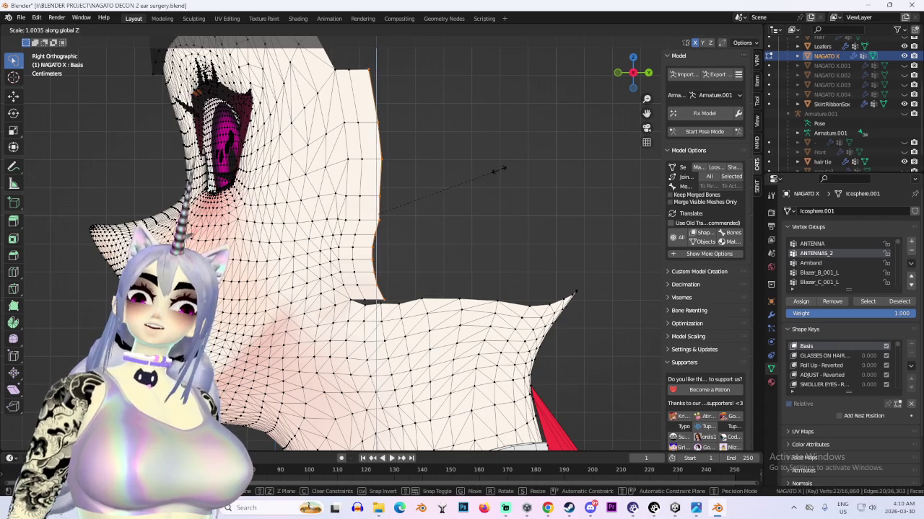
{"action": "left_click", "coordinate": [453, 163]}
{"action": "key", "text": "alt+z"}
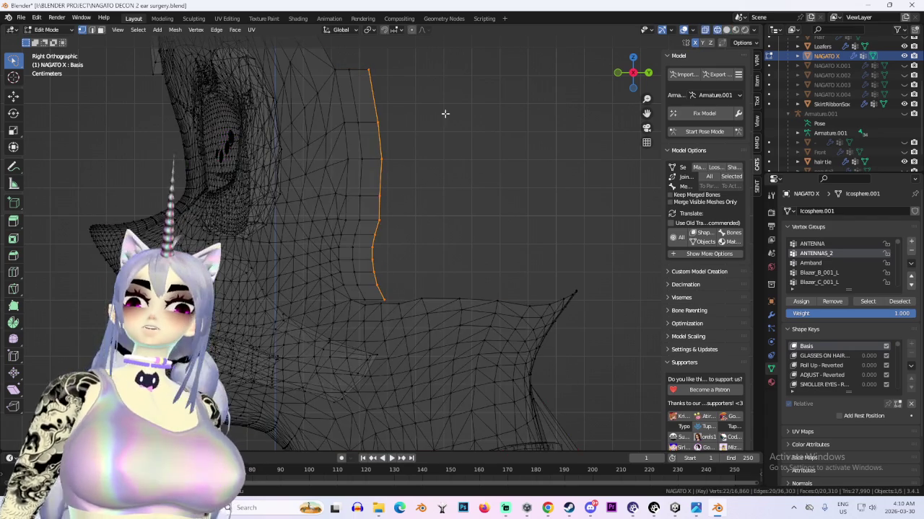
{"action": "key", "text": "s"}
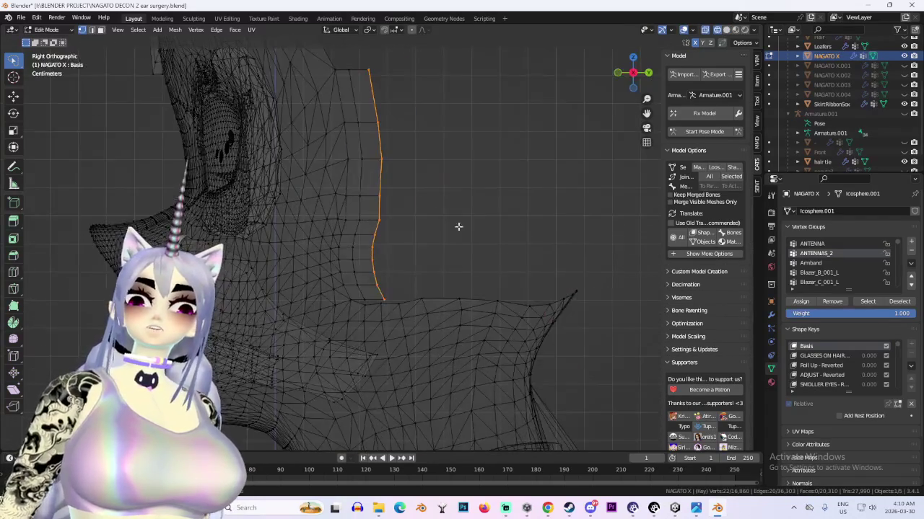
{"action": "right_click", "coordinate": [537, 141]}
{"action": "key", "text": "s"}
{"action": "key", "text": "y"}
{"action": "key", "text": "0"}
{"action": "key", "text": "Return"}
Check the straightened edge from side views and scale the flap edge along Y
{"action": "mouse_move", "coordinate": [536, 141]}
{"action": "middle_mouse_down"}
{"action": "mouse_move", "coordinate": [480, 185]}
{"action": "mouse_move", "coordinate": [508, 190]}
{"action": "mouse_move", "coordinate": [498, 196]}
{"action": "middle_mouse_up"}
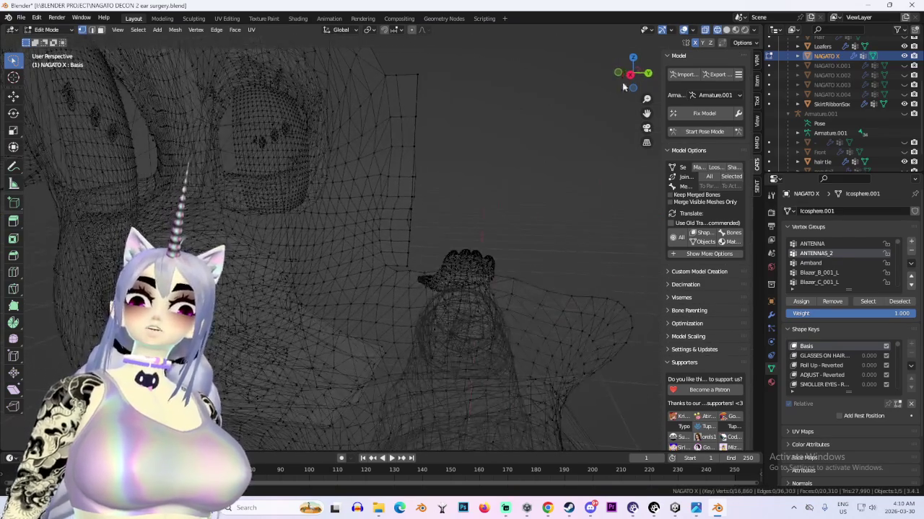
{"action": "key", "text": "KP_3"}
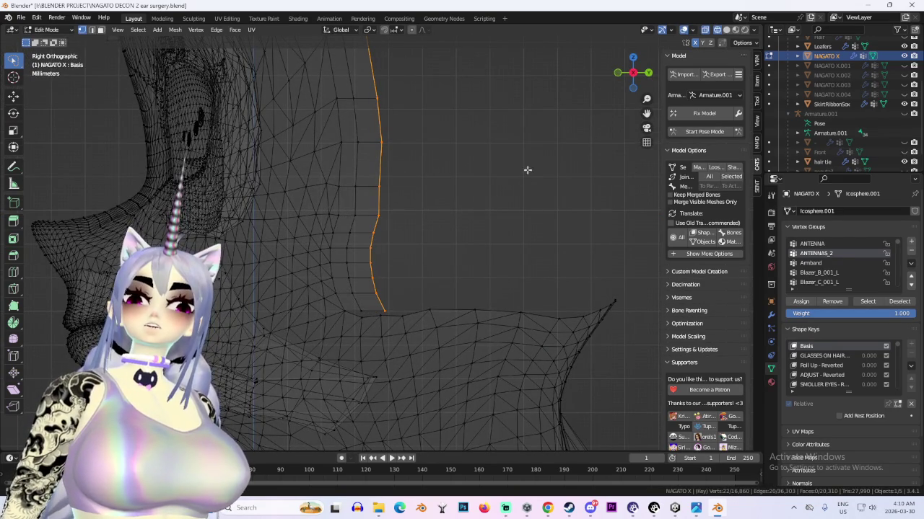
{"action": "left_click", "coordinate": [633, 72]}
{"action": "scroll", "coordinate": [485, 167], "scroll_direction": "down", "scroll_amount": 1}
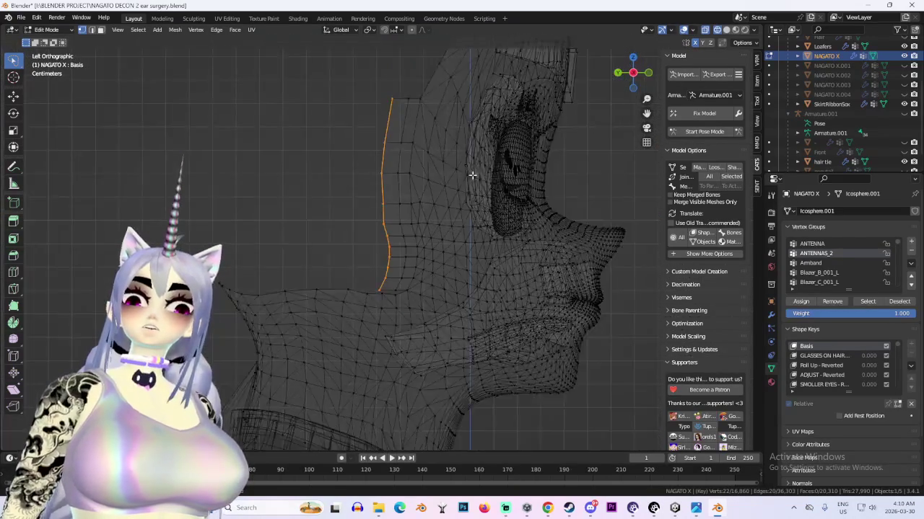
{"action": "scroll", "coordinate": [485, 168], "scroll_direction": "down", "scroll_amount": 1}
{"action": "key", "text": "s"}
{"action": "key", "text": "y"}
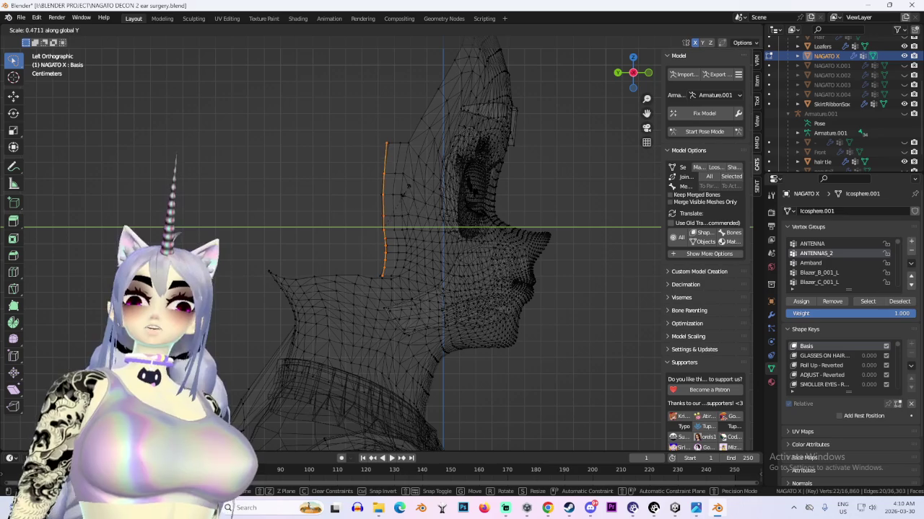
{"action": "left_click", "coordinate": [501, 290]}
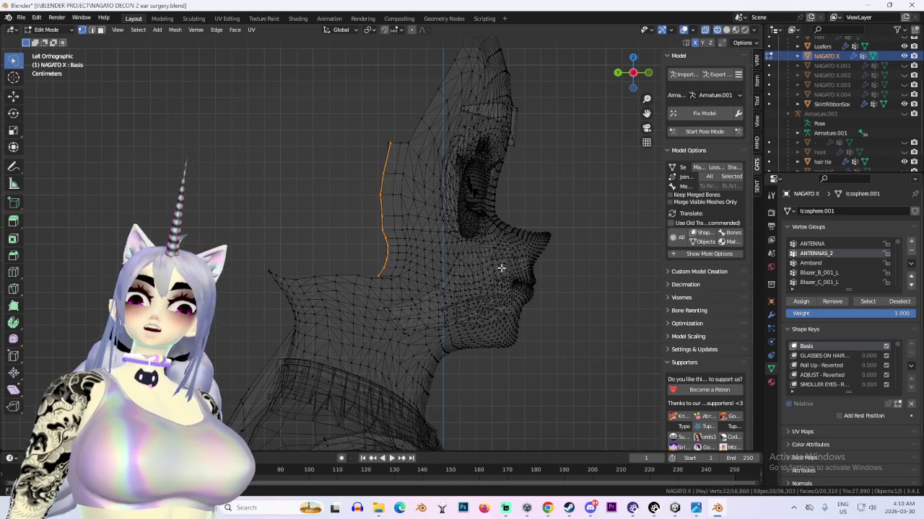
From the right side view, move the back edge loop further out along Y
{"action": "mouse_move", "coordinate": [423, 252]}
{"action": "middle_mouse_down"}
{"action": "mouse_move", "coordinate": [404, 227]}
{"action": "mouse_move", "coordinate": [624, 65]}
{"action": "middle_mouse_up"}
{"action": "left_click", "coordinate": [624, 65]}
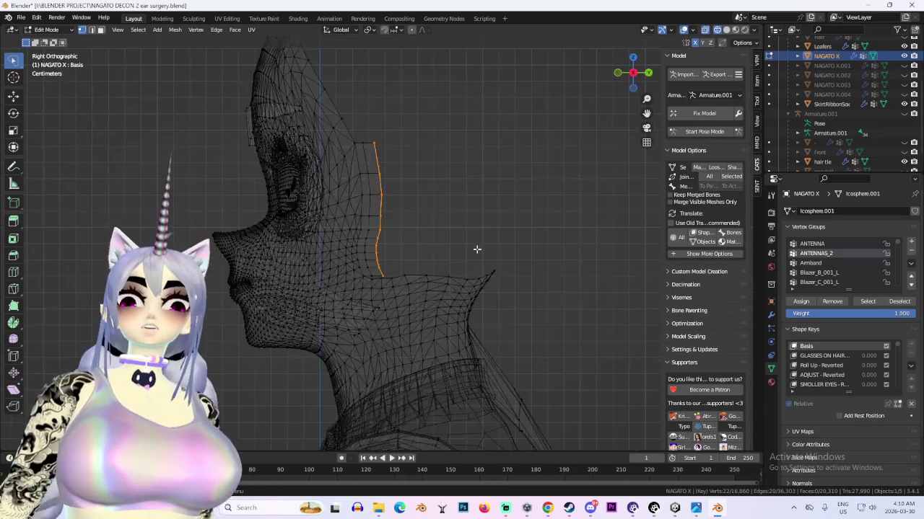
{"action": "scroll", "coordinate": [420, 252], "scroll_direction": "up", "scroll_amount": 3}
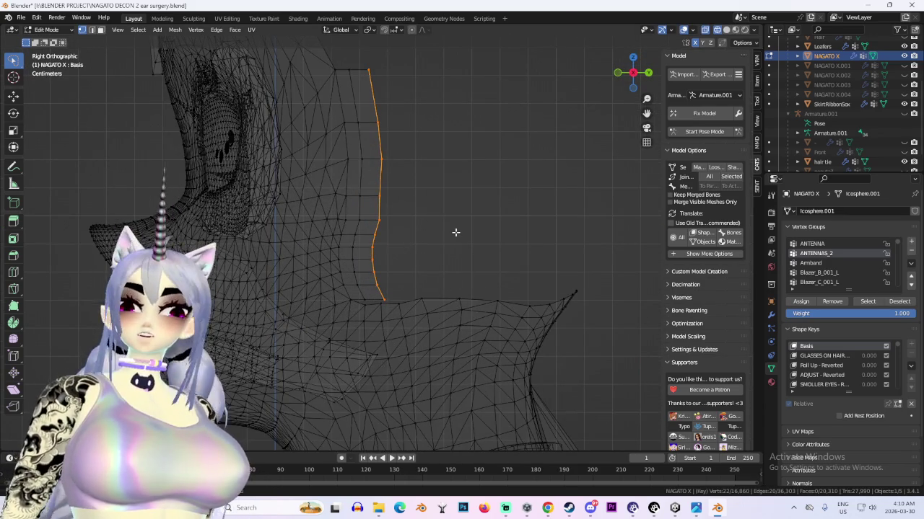
{"action": "key", "text": "g"}
{"action": "key", "text": "y"}
{"action": "key", "text": "y"}
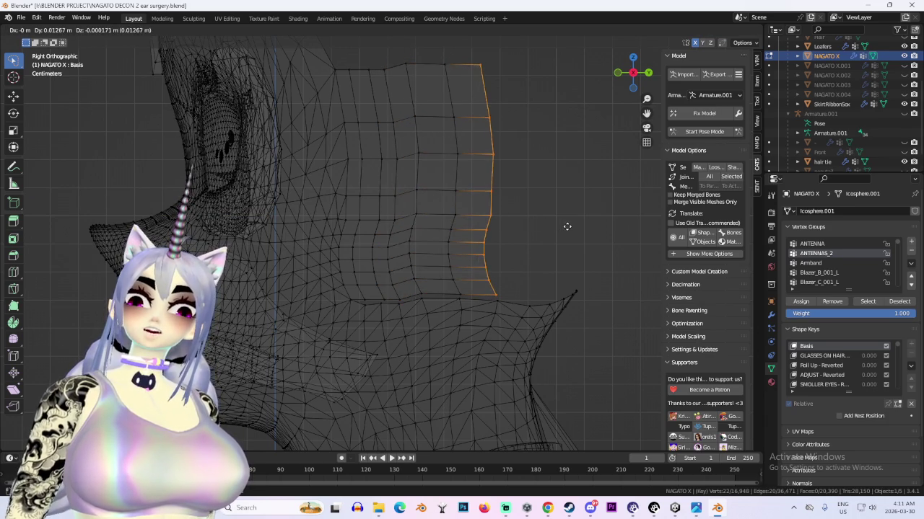
{"action": "left_click", "coordinate": [600, 231]}
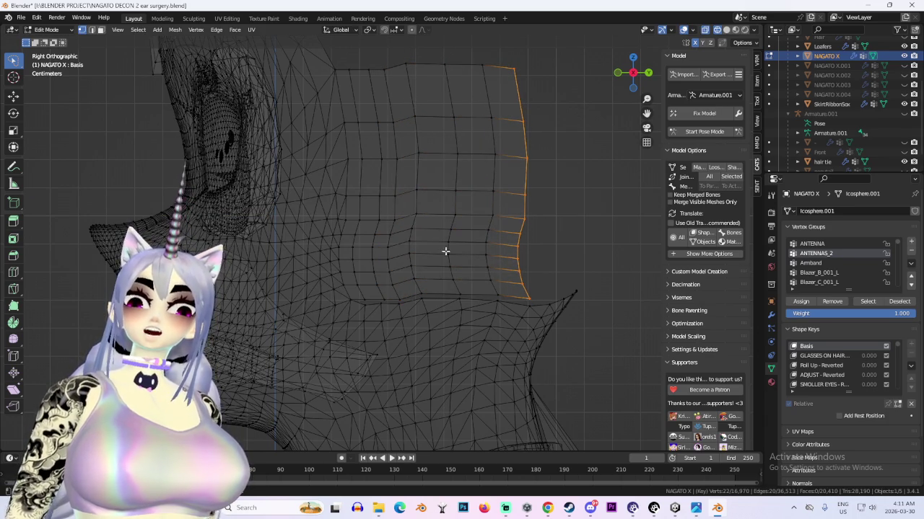
{"action": "scroll", "coordinate": [349, 345], "scroll_direction": "up", "scroll_amount": 2}
{"action": "scroll", "coordinate": [386, 272], "scroll_direction": "up", "scroll_amount": 2}
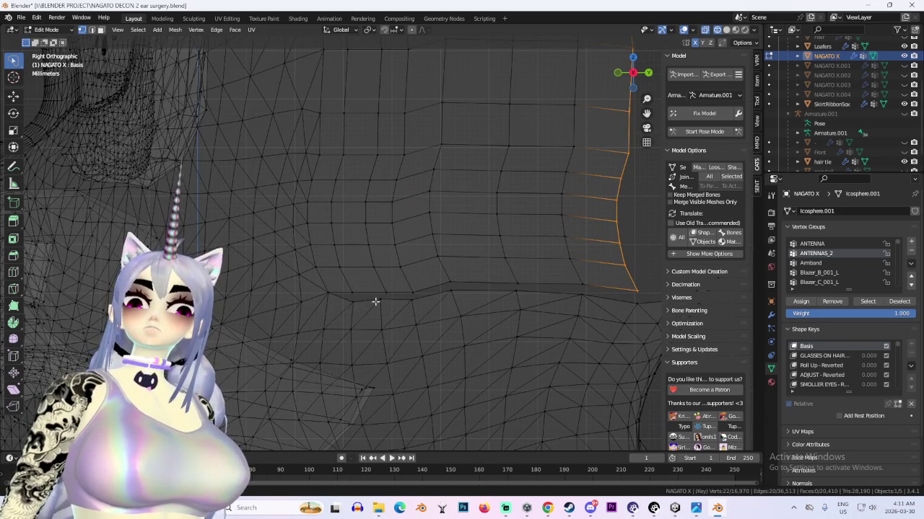
{"action": "scroll", "coordinate": [484, 218], "scroll_direction": "down", "scroll_amount": 3}
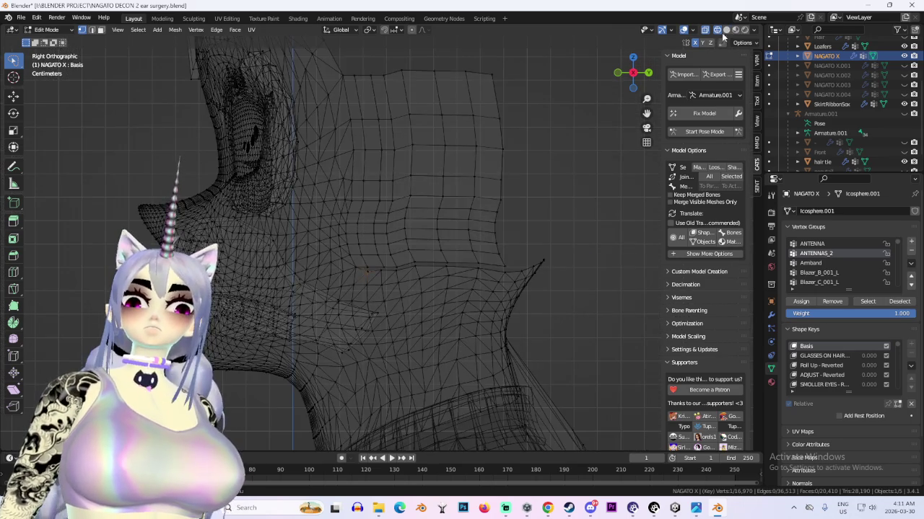
Show the head in Solid shading with overlays hidden, checking front and side profiles
{"action": "left_click", "coordinate": [725, 31]}
{"action": "mouse_move", "coordinate": [433, 217]}
{"action": "middle_mouse_down"}
{"action": "mouse_move", "coordinate": [372, 226]}
{"action": "mouse_move", "coordinate": [414, 244]}
{"action": "mouse_move", "coordinate": [462, 231]}
{"action": "middle_mouse_up"}
{"action": "left_click", "coordinate": [618, 73]}
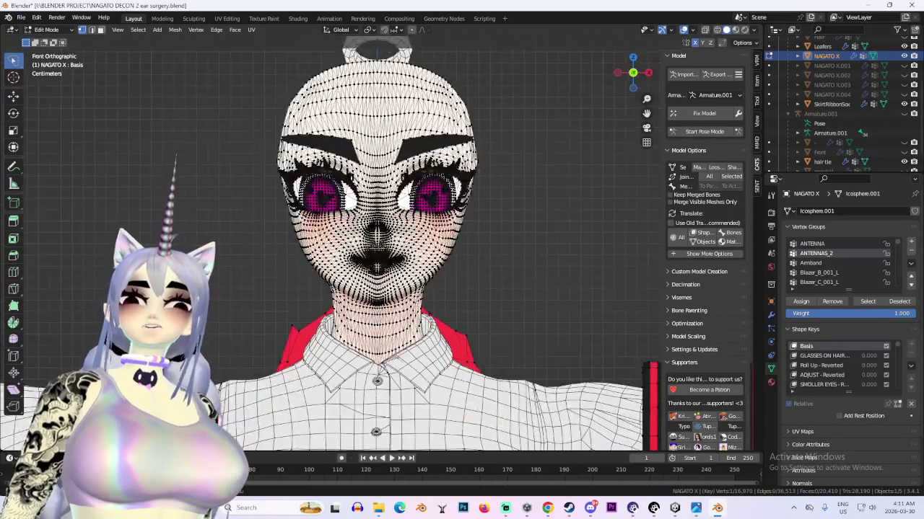
{"action": "scroll", "coordinate": [426, 312], "scroll_direction": "up", "scroll_amount": 3}
{"action": "left_click", "coordinate": [683, 30]}
{"action": "middle_click_drag", "start_coordinate": [433, 252], "coordinate": [375, 238]}
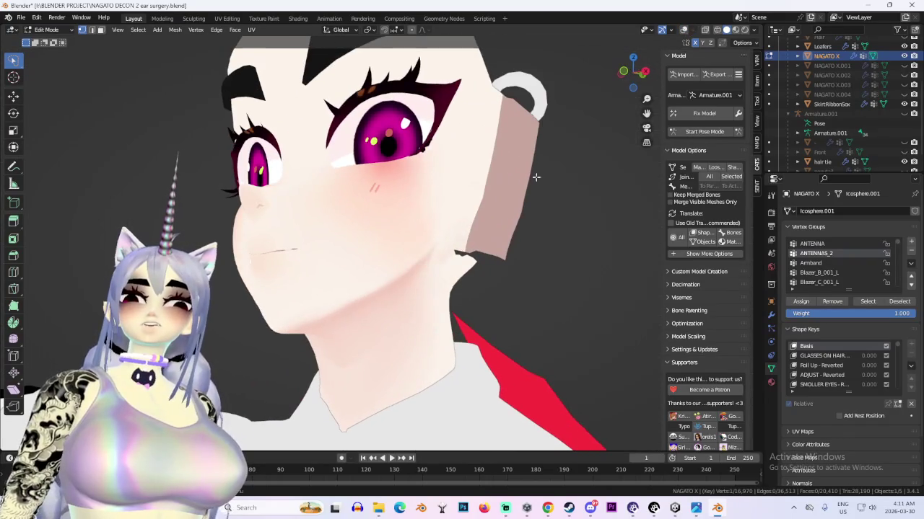
{"action": "left_click", "coordinate": [662, 30]}
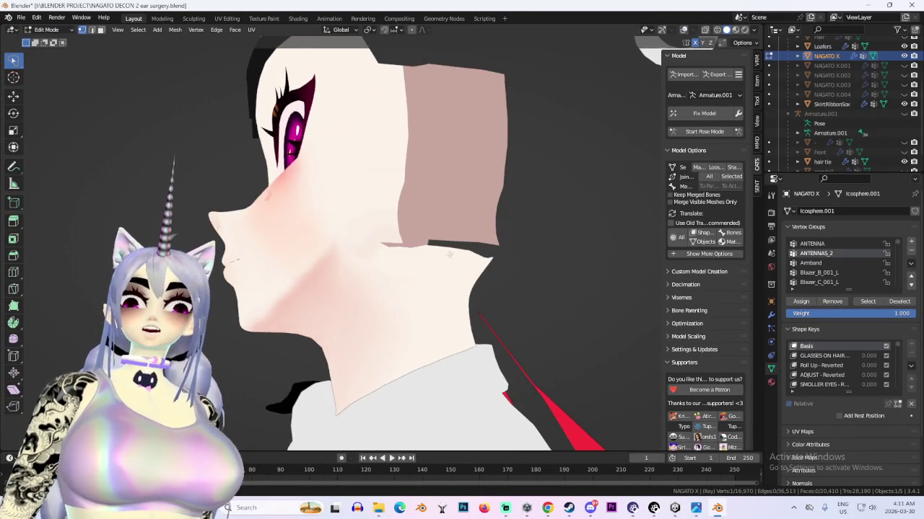
Switch to Object Mode, turn overlays back on, then return to Edit Mode
{"action": "left_click", "coordinate": [47, 30]}
{"action": "left_click", "coordinate": [45, 32]}
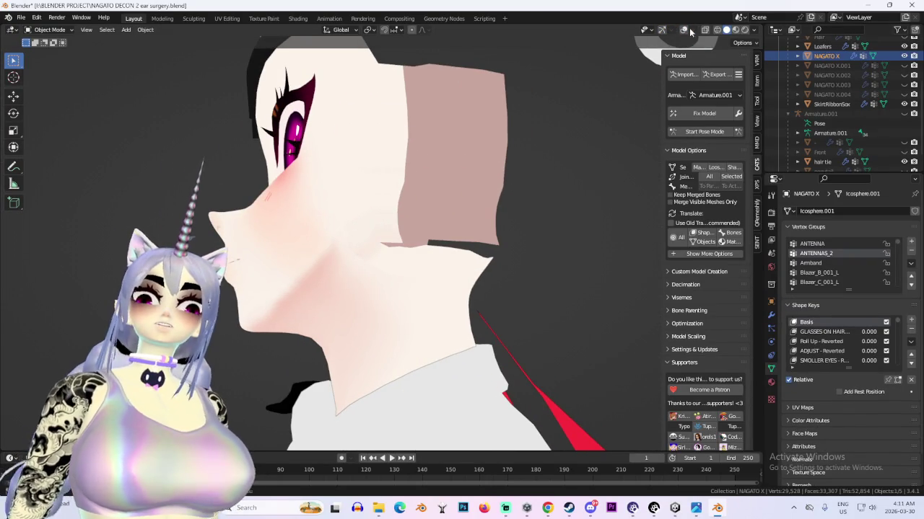
{"action": "left_click", "coordinate": [667, 30]}
{"action": "middle_click_drag", "start_coordinate": [454, 188], "coordinate": [488, 200]}
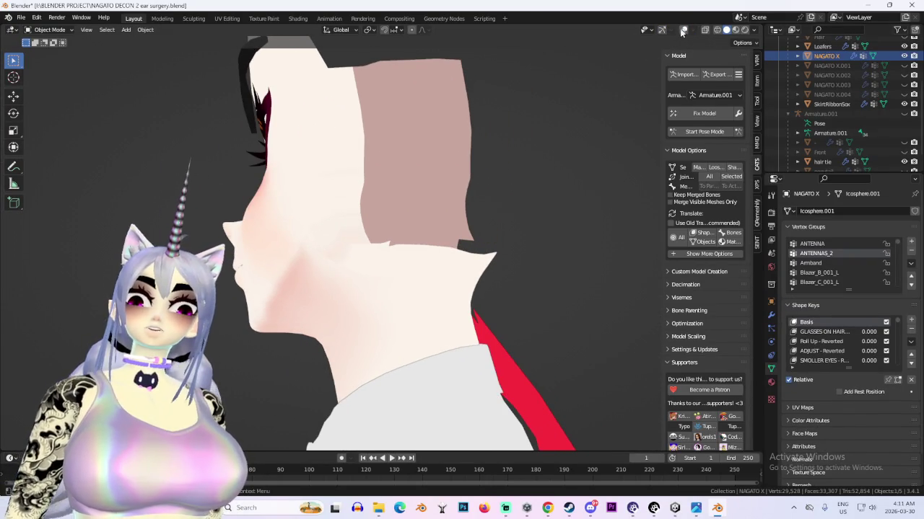
{"action": "left_click", "coordinate": [682, 30]}
{"action": "scroll", "coordinate": [442, 197], "scroll_direction": "up", "scroll_amount": 2}
{"action": "scroll", "coordinate": [502, 245], "scroll_direction": "up", "scroll_amount": 2}
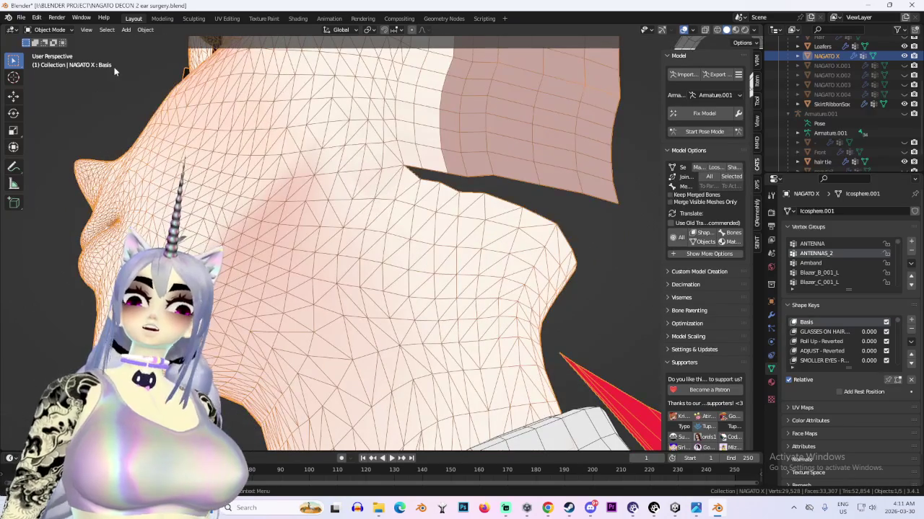
{"action": "left_click", "coordinate": [47, 29]}
{"action": "left_click", "coordinate": [54, 42]}
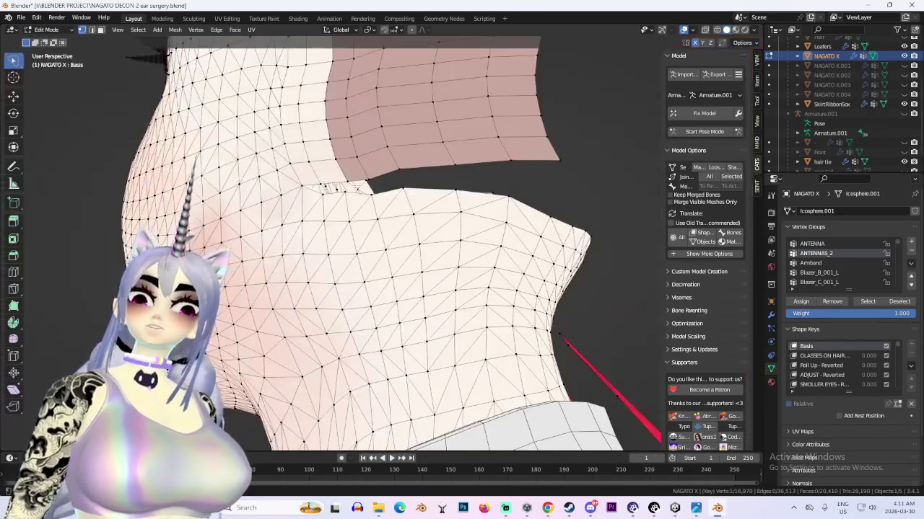
Merge two pairs of stray vertices at the flap–neck seam with M
{"action": "middle_click_drag", "start_coordinate": [421, 197], "coordinate": [440, 177]}
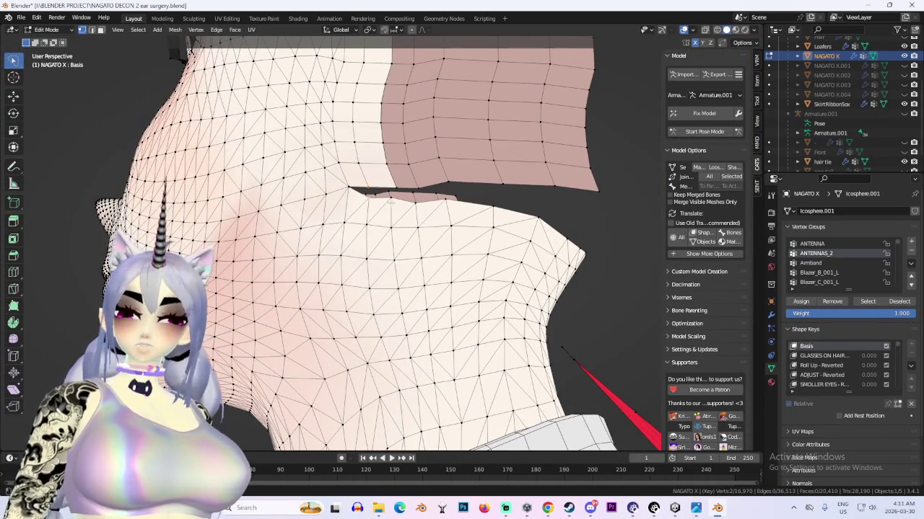
{"action": "key", "text": "m"}
{"action": "left_click", "coordinate": [339, 242]}
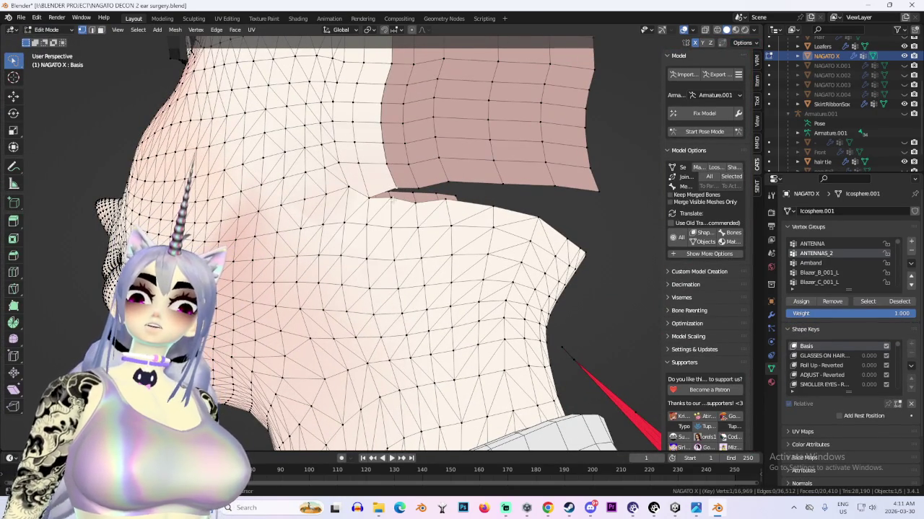
{"action": "key", "text": "m"}
{"action": "key", "text": "n"}
{"action": "left_click", "coordinate": [468, 233]}
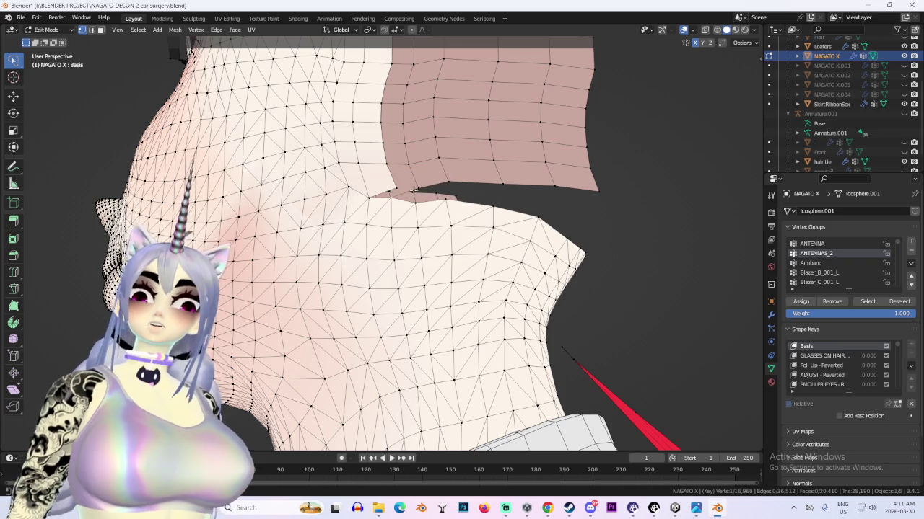
Orbit to inspect the merged seam, then select the whole mesh
{"action": "middle_click_drag", "start_coordinate": [470, 233], "coordinate": [405, 183]}
{"action": "scroll", "coordinate": [370, 195], "scroll_direction": "up", "scroll_amount": 3}
{"action": "scroll", "coordinate": [402, 181], "scroll_direction": "down", "scroll_amount": 3}
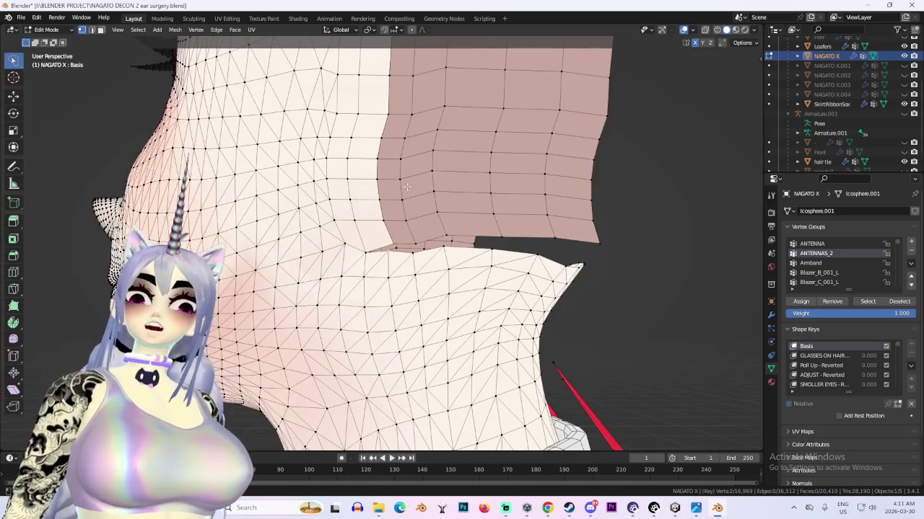
{"action": "mouse_move", "coordinate": [446, 231]}
{"action": "middle_mouse_down"}
{"action": "mouse_move", "coordinate": [461, 216]}
{"action": "mouse_move", "coordinate": [443, 223]}
{"action": "middle_mouse_up"}
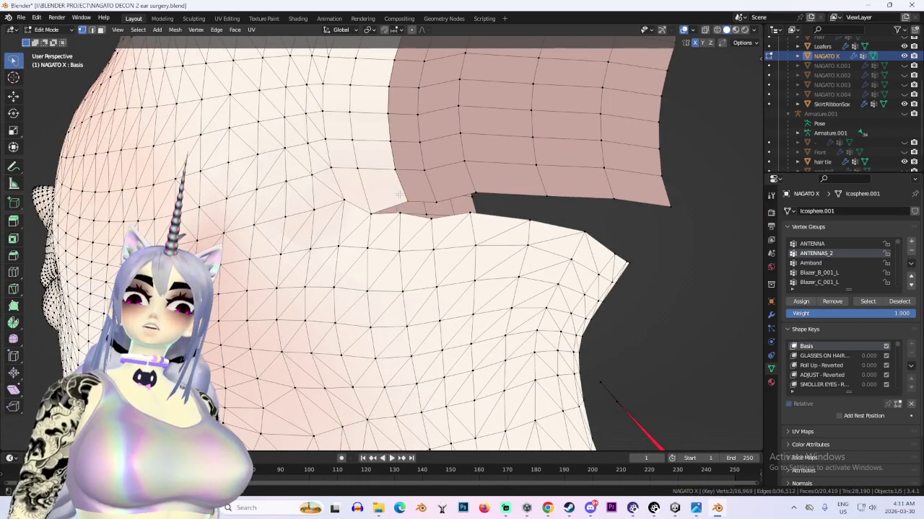
{"action": "key", "text": "a"}
{"action": "mouse_move", "coordinate": [406, 200]}
{"action": "middle_mouse_down"}
{"action": "mouse_move", "coordinate": [433, 217]}
{"action": "mouse_move", "coordinate": [312, 213]}
{"action": "middle_mouse_up"}
{"action": "left_click", "coordinate": [312, 213]}
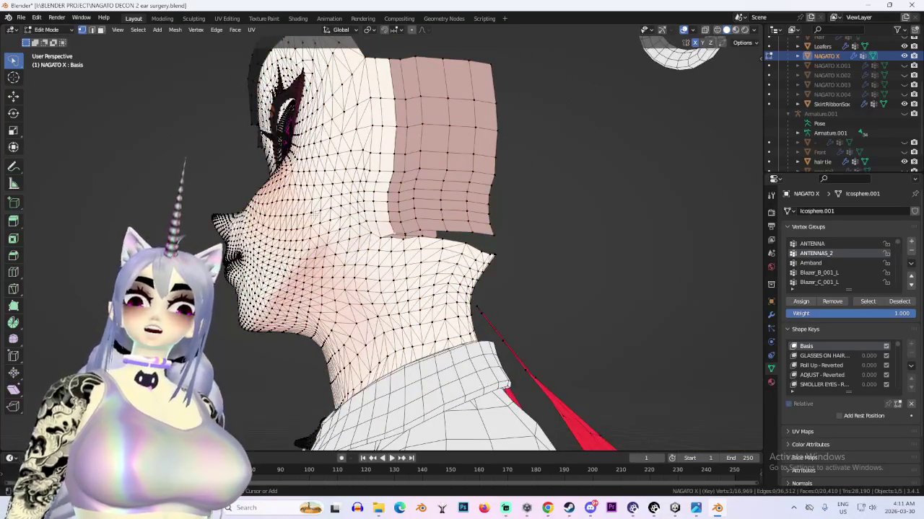
Select all, open the N sidebar, and switch to a see-through X-ray Left view
{"action": "key", "text": "a"}
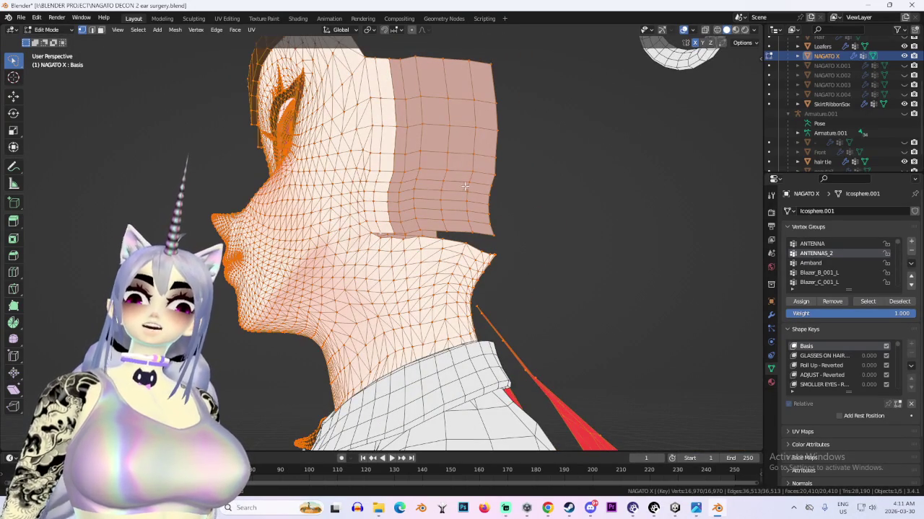
{"action": "middle_click_drag", "start_coordinate": [433, 217], "coordinate": [505, 216]}
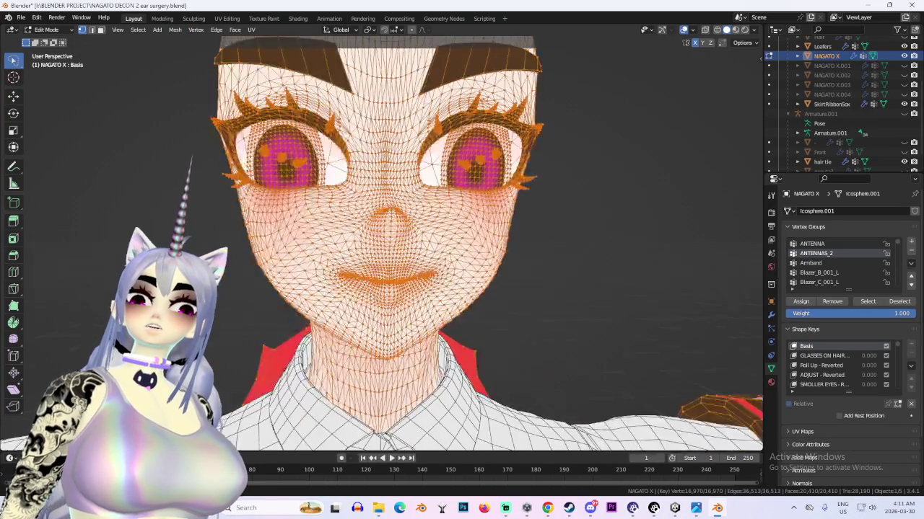
{"action": "middle_click_drag", "start_coordinate": [520, 108], "coordinate": [614, 107]}
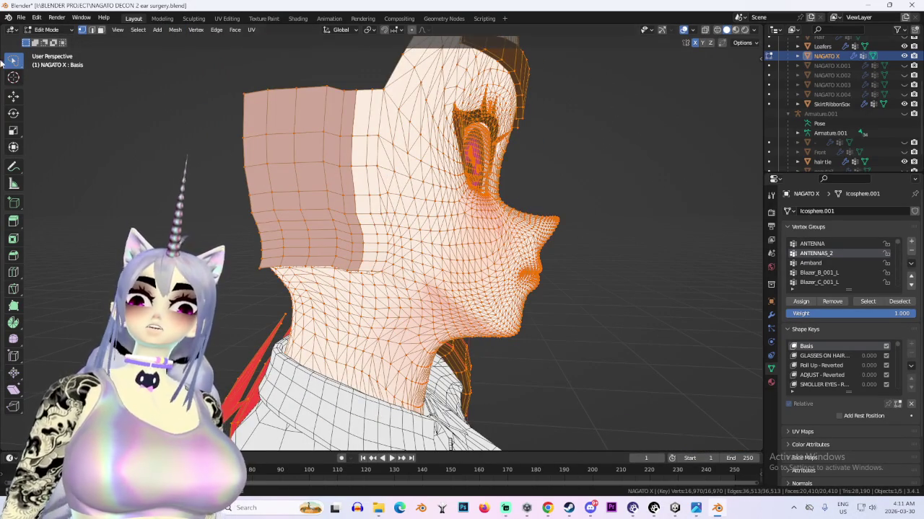
{"action": "scroll", "coordinate": [397, 238], "scroll_direction": "down", "scroll_amount": 3}
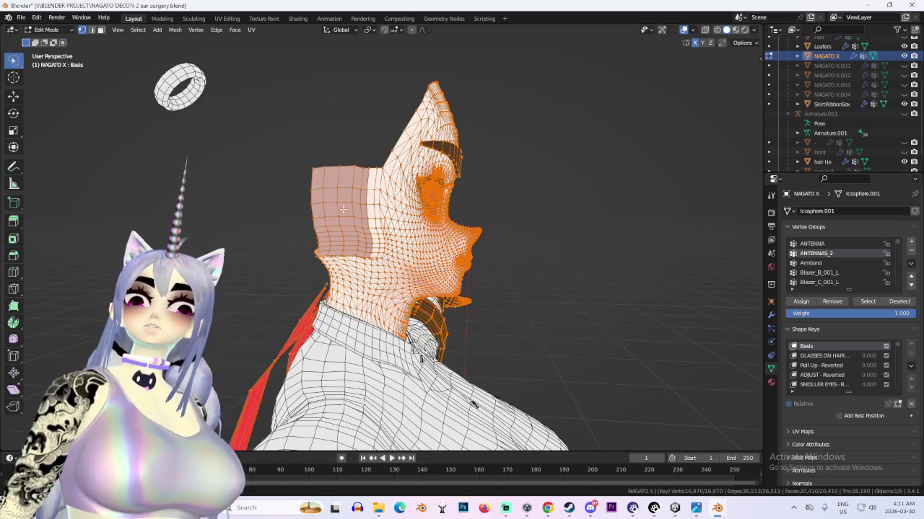
{"action": "left_click", "coordinate": [760, 55]}
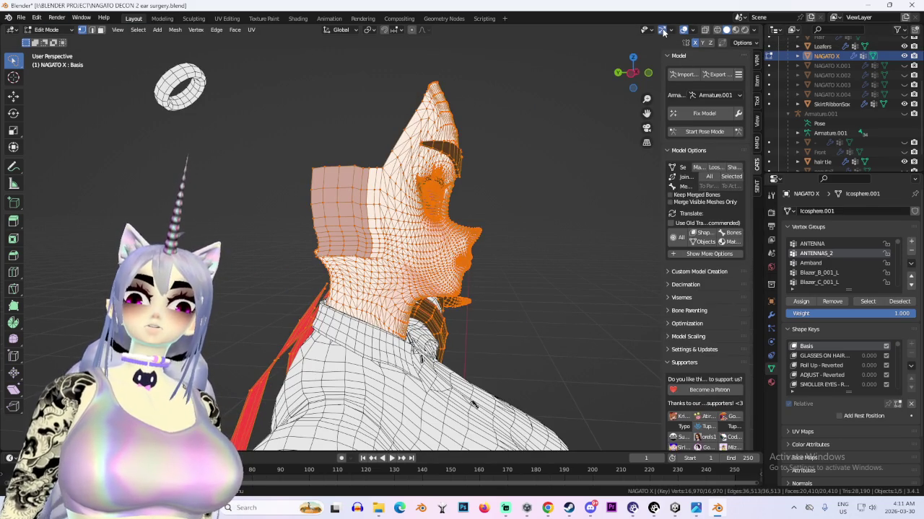
{"action": "left_click", "coordinate": [636, 73]}
{"action": "left_click", "coordinate": [716, 29]}
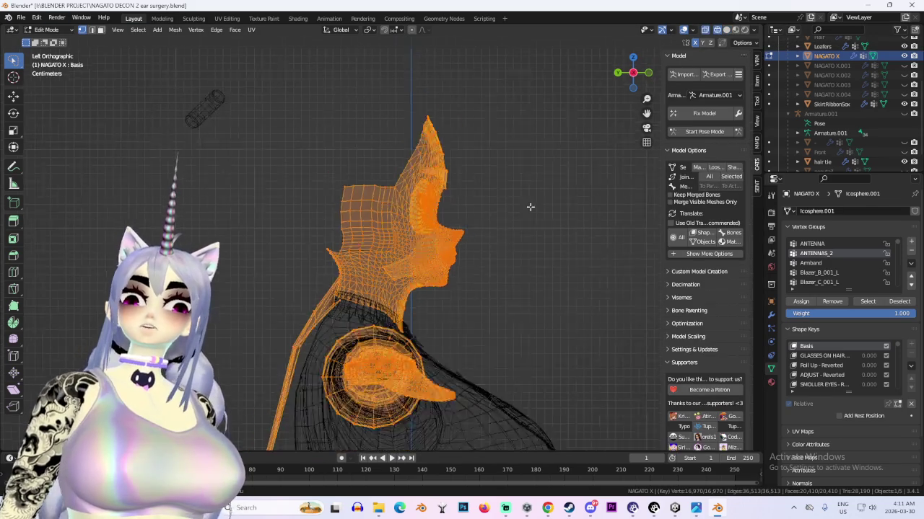
Lasso-deselect the face and the torso, keeping the back pieces selected
{"action": "scroll", "coordinate": [553, 204], "scroll_direction": "down", "scroll_amount": 3}
{"action": "left_click_drag", "start_coordinate": [494, 198], "coordinate": [590, 112]}
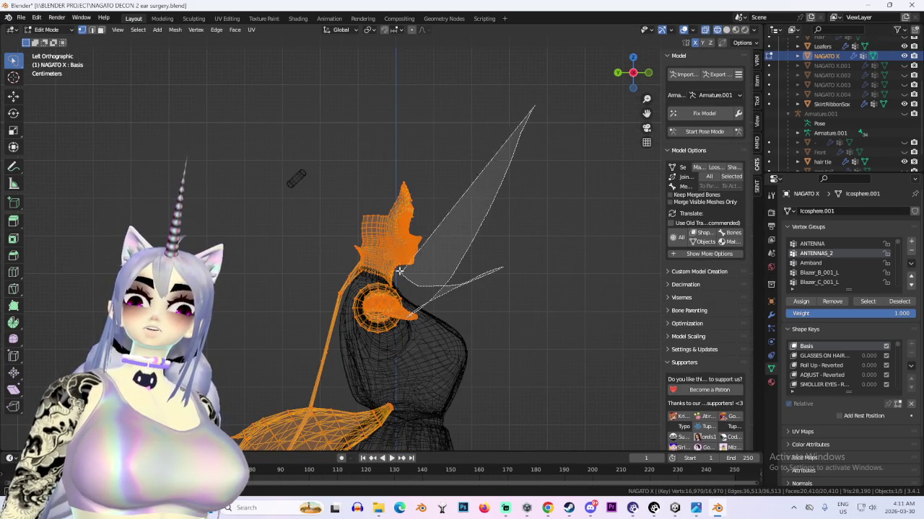
{"action": "right_click", "coordinate": [590, 111]}
{"action": "left_click_drag", "start_coordinate": [465, 345], "coordinate": [324, 256]}
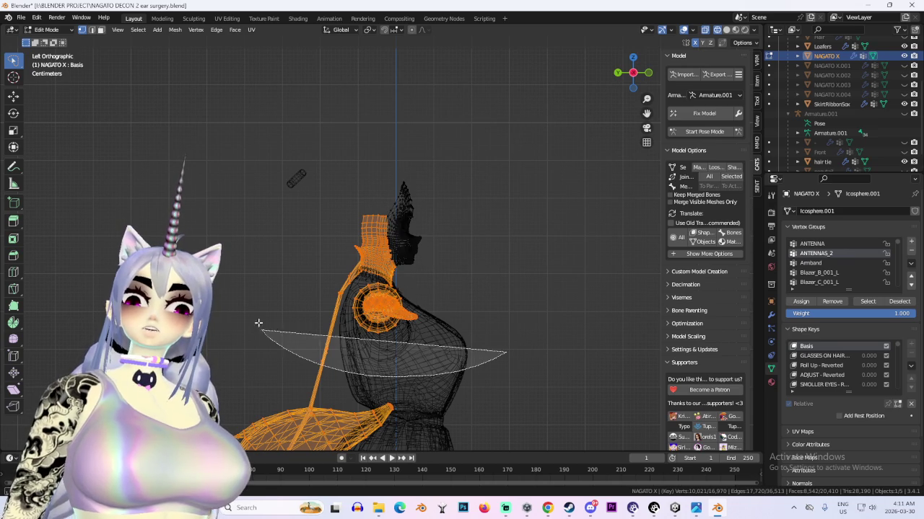
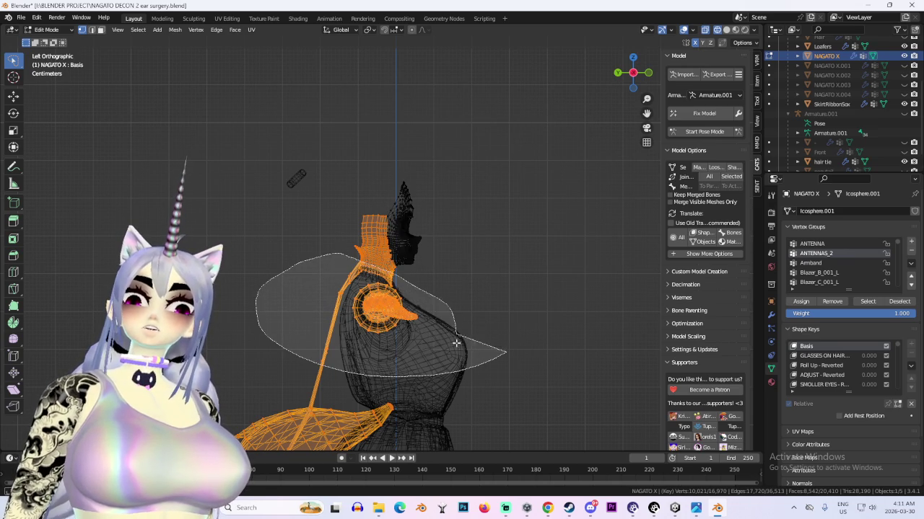
Cancel the accidental vertex deformations and orbit to a front view of the head
{"action": "right_click", "coordinate": [455, 328]}
{"action": "scroll", "coordinate": [419, 310], "scroll_direction": "down", "scroll_amount": 2}
{"action": "scroll", "coordinate": [390, 290], "scroll_direction": "down", "scroll_amount": 1}
{"action": "left_click_drag", "start_coordinate": [459, 217], "coordinate": [464, 206]}
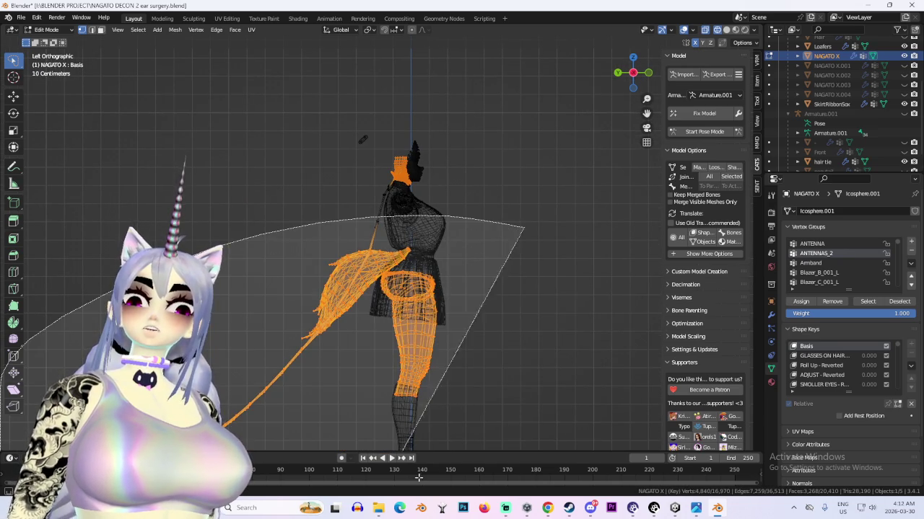
{"action": "right_click", "coordinate": [464, 206]}
{"action": "scroll", "coordinate": [462, 209], "scroll_direction": "up", "scroll_amount": 2}
{"action": "scroll", "coordinate": [445, 246], "scroll_direction": "up", "scroll_amount": 2}
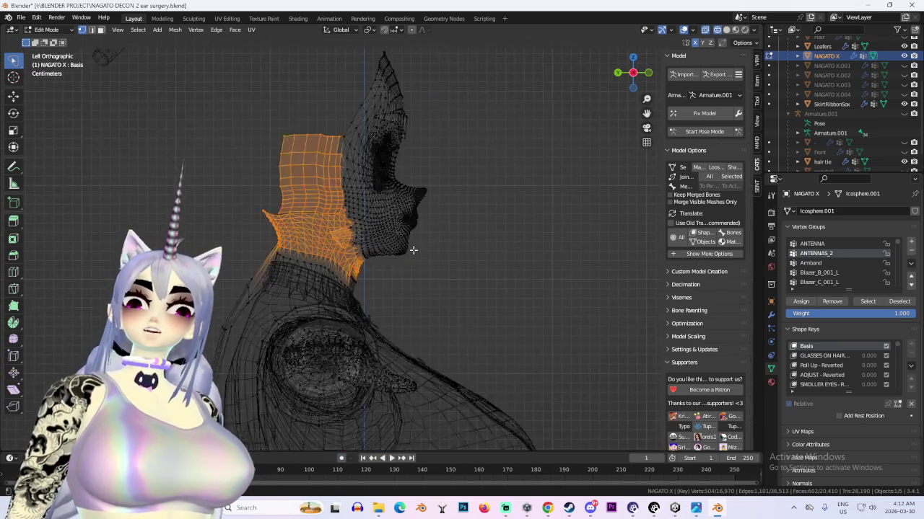
{"action": "scroll", "coordinate": [446, 256], "scroll_direction": "up", "scroll_amount": 2}
{"action": "mouse_move", "coordinate": [445, 260]}
{"action": "middle_mouse_down"}
{"action": "mouse_move", "coordinate": [471, 271]}
{"action": "mouse_move", "coordinate": [519, 268]}
{"action": "mouse_move", "coordinate": [410, 323]}
{"action": "mouse_move", "coordinate": [372, 191]}
{"action": "middle_mouse_up"}
{"action": "scroll", "coordinate": [398, 300], "scroll_direction": "up", "scroll_amount": 2}
Lasso-select the chin and neck vertices and Merge by Distance, removing 22 duplicates
{"action": "mouse_move", "coordinate": [371, 190]}
{"action": "left_mouse_down"}
{"action": "mouse_move", "coordinate": [299, 248]}
{"action": "mouse_move", "coordinate": [361, 318]}
{"action": "mouse_move", "coordinate": [433, 314]}
{"action": "mouse_move", "coordinate": [505, 239]}
{"action": "mouse_move", "coordinate": [372, 193]}
{"action": "left_mouse_up"}
{"action": "mouse_move", "coordinate": [372, 194]}
{"action": "middle_mouse_down"}
{"action": "mouse_move", "coordinate": [377, 202]}
{"action": "mouse_move", "coordinate": [459, 185]}
{"action": "mouse_move", "coordinate": [548, 144]}
{"action": "middle_mouse_up"}
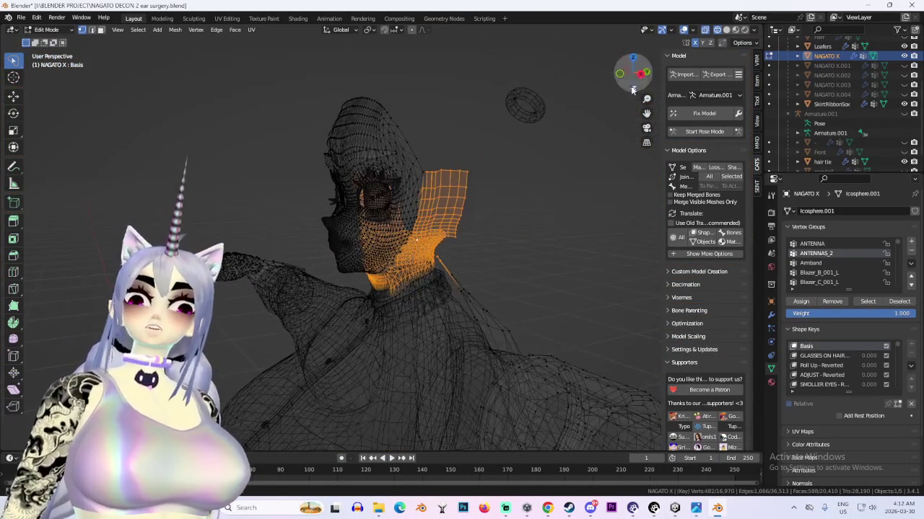
{"action": "left_click", "coordinate": [647, 73]}
{"action": "left_click", "coordinate": [175, 29]}
{"action": "mouse_move", "coordinate": [193, 250]}
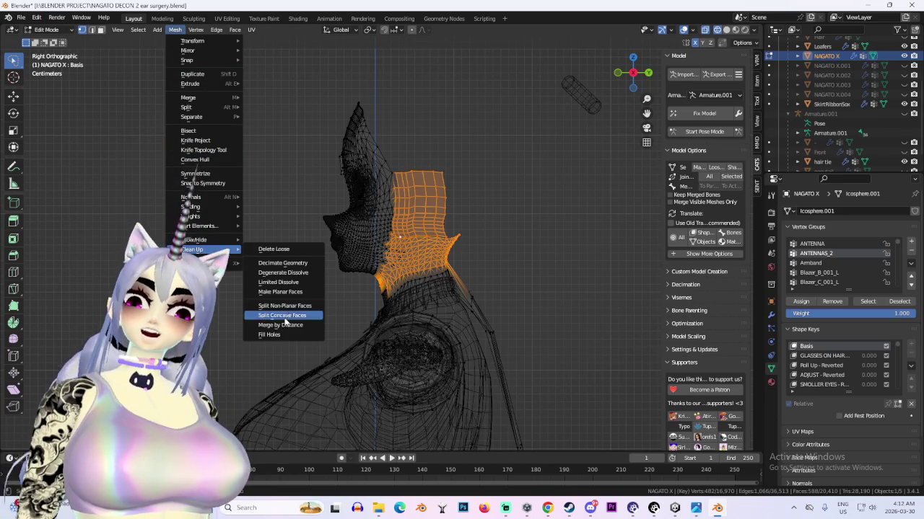
{"action": "left_click", "coordinate": [280, 325]}
Inspect the cleaned neck area and switch the viewport to solid shading
{"action": "scroll", "coordinate": [354, 278], "scroll_direction": "up", "scroll_amount": 5}
{"action": "mouse_move", "coordinate": [355, 279]}
{"action": "middle_mouse_down"}
{"action": "mouse_move", "coordinate": [457, 297]}
{"action": "mouse_move", "coordinate": [433, 274]}
{"action": "mouse_move", "coordinate": [426, 286]}
{"action": "middle_mouse_up"}
{"action": "left_click", "coordinate": [727, 29]}
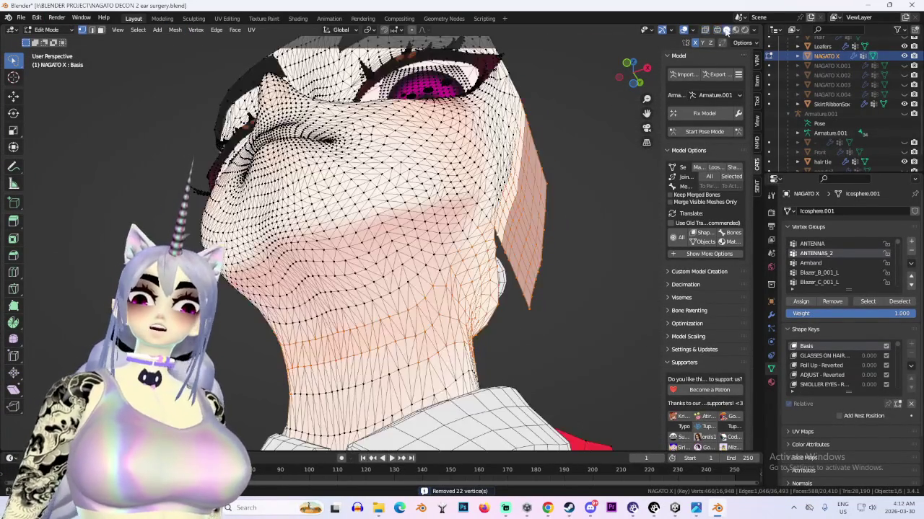
Orbit to a side view of the neck and merge the first two stray vertex pairs At Center
{"action": "middle_click_drag", "start_coordinate": [520, 250], "coordinate": [462, 275]}
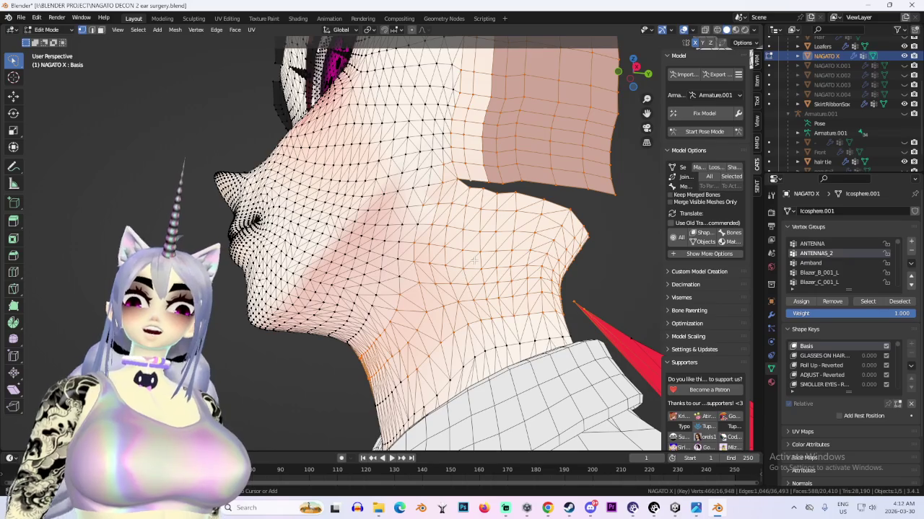
{"action": "middle_click_drag", "start_coordinate": [521, 223], "coordinate": [498, 211]}
{"action": "left_click", "coordinate": [497, 209]}
{"action": "key", "text": "g"}
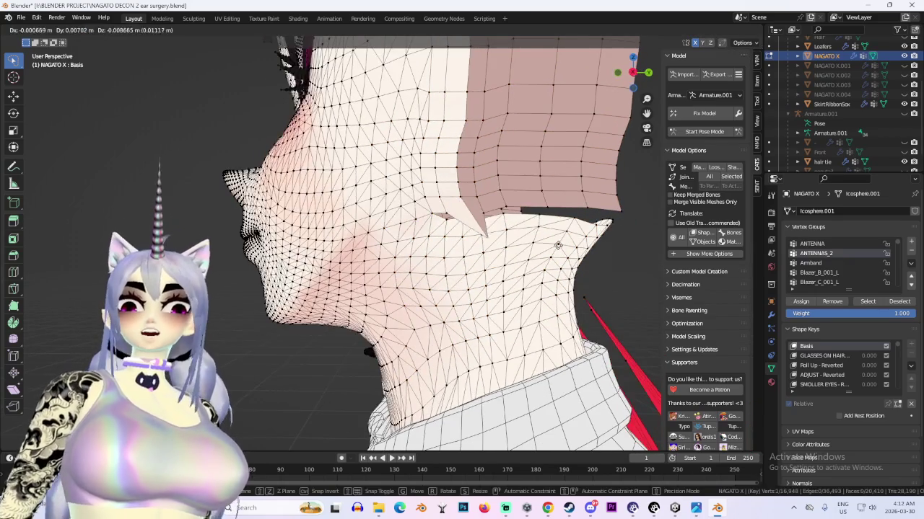
{"action": "right_click", "coordinate": [497, 209]}
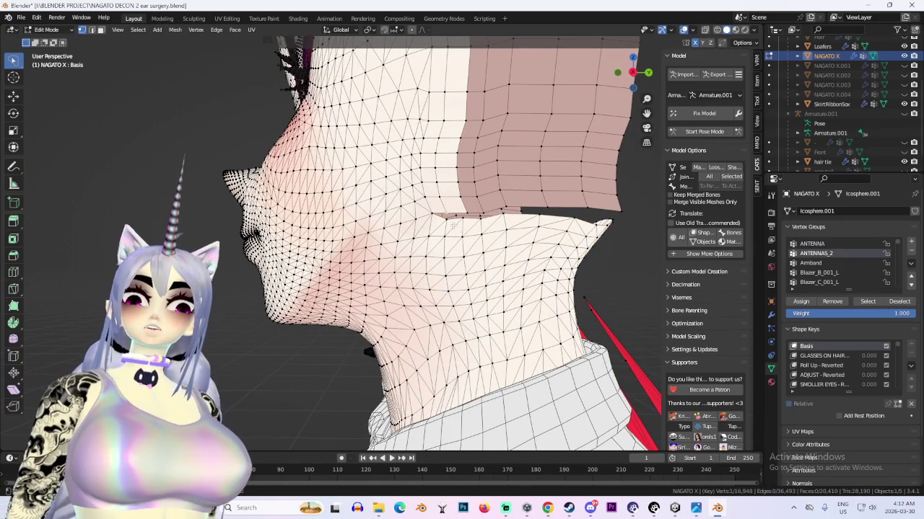
{"action": "scroll", "coordinate": [509, 217], "scroll_direction": "up", "scroll_amount": 3}
{"action": "scroll", "coordinate": [509, 217], "scroll_direction": "down", "scroll_amount": 3}
{"action": "key", "text": "m"}
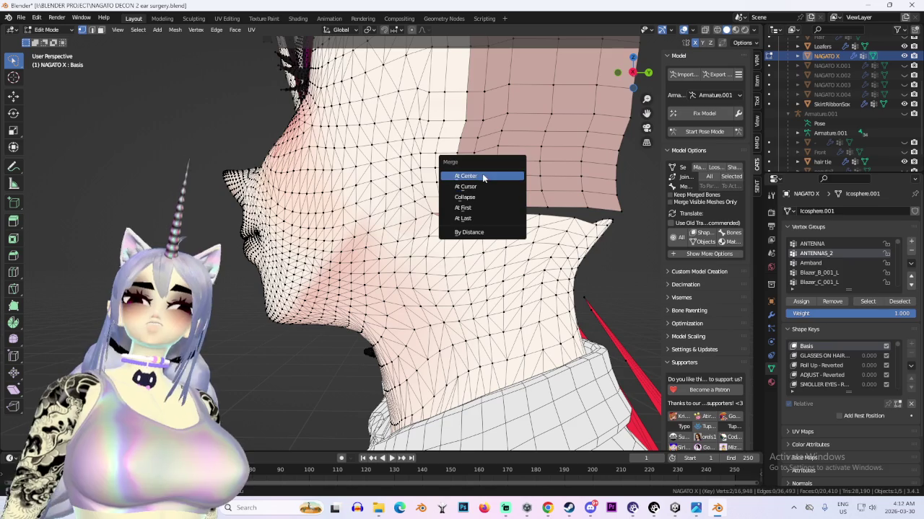
{"action": "left_click", "coordinate": [465, 208]}
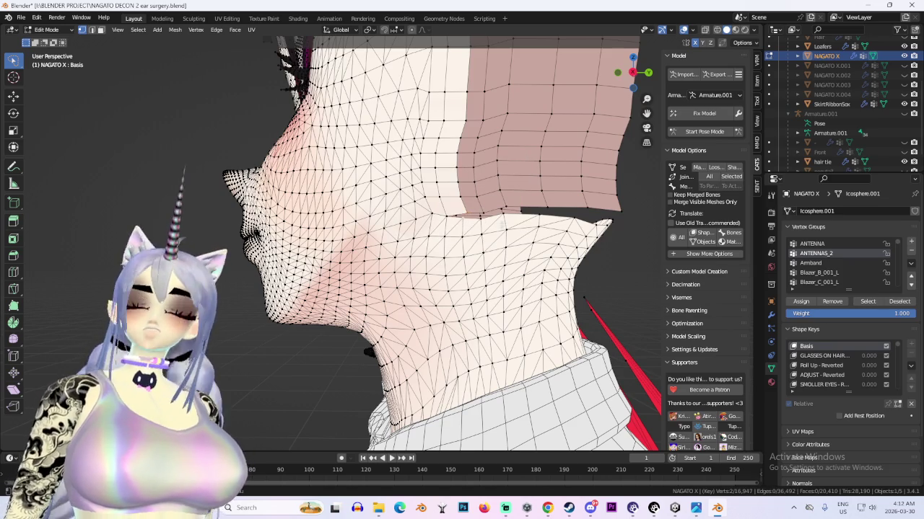
{"action": "key", "text": "m"}
{"action": "left_click", "coordinate": [501, 220]}
Merge four more vertex pairs At Center along the top neck edge
{"action": "middle_click_drag", "start_coordinate": [501, 223], "coordinate": [457, 224]}
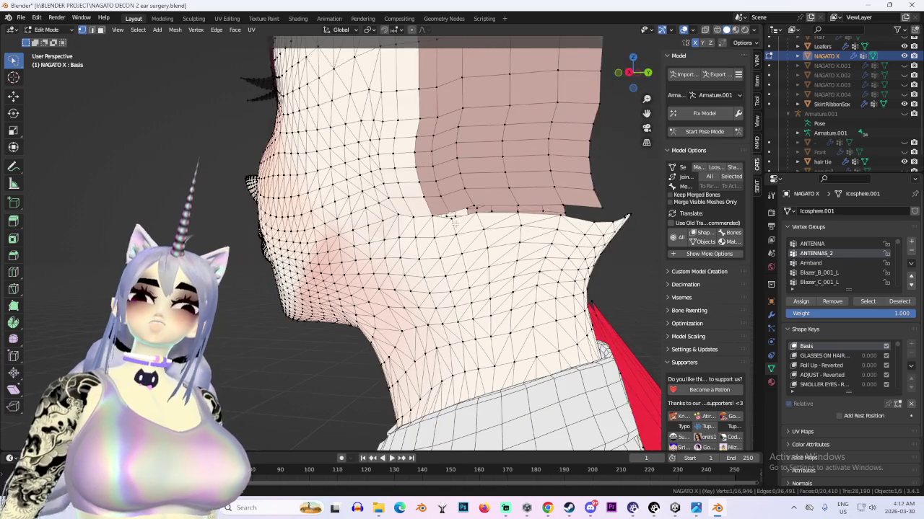
{"action": "scroll", "coordinate": [534, 190], "scroll_direction": "up", "scroll_amount": 2}
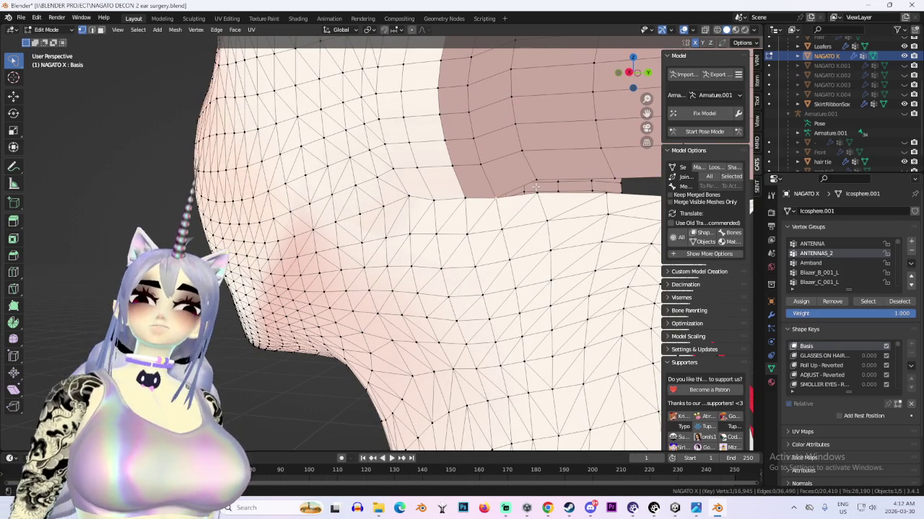
{"action": "key", "text": "m"}
{"action": "left_click", "coordinate": [563, 207]}
{"action": "middle_click_drag", "start_coordinate": [563, 207], "coordinate": [481, 190]}
{"action": "key", "text": "m"}
{"action": "left_click", "coordinate": [531, 207]}
{"action": "key", "text": "m"}
{"action": "left_click", "coordinate": [495, 211]}
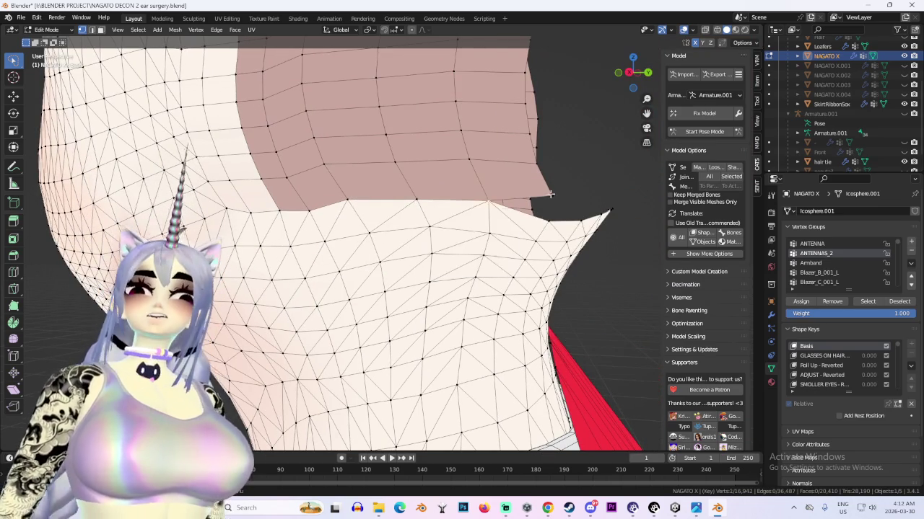
{"action": "key", "text": "m"}
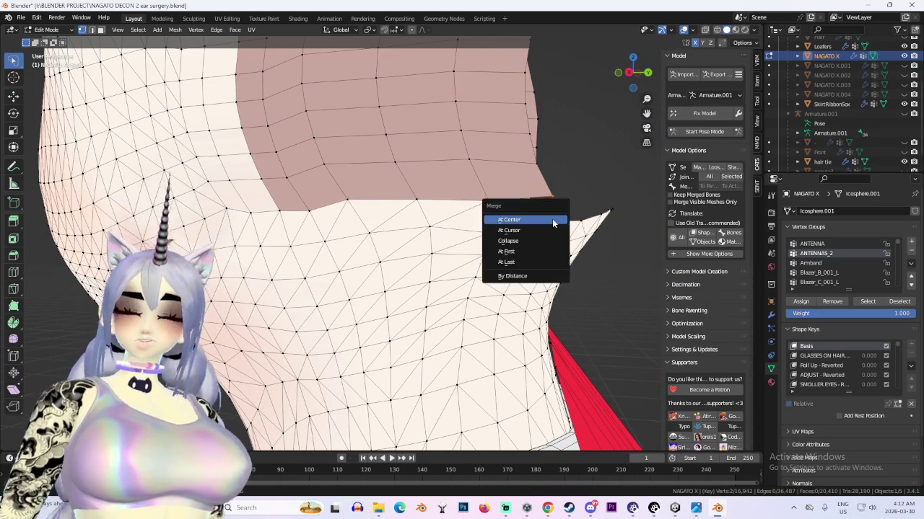
{"action": "left_click", "coordinate": [551, 219]}
From a side view of face and neck, merge five more seam vertex pairs into single points
{"action": "mouse_move", "coordinate": [551, 219]}
{"action": "middle_mouse_down"}
{"action": "mouse_move", "coordinate": [468, 195]}
{"action": "mouse_move", "coordinate": [408, 206]}
{"action": "middle_mouse_up"}
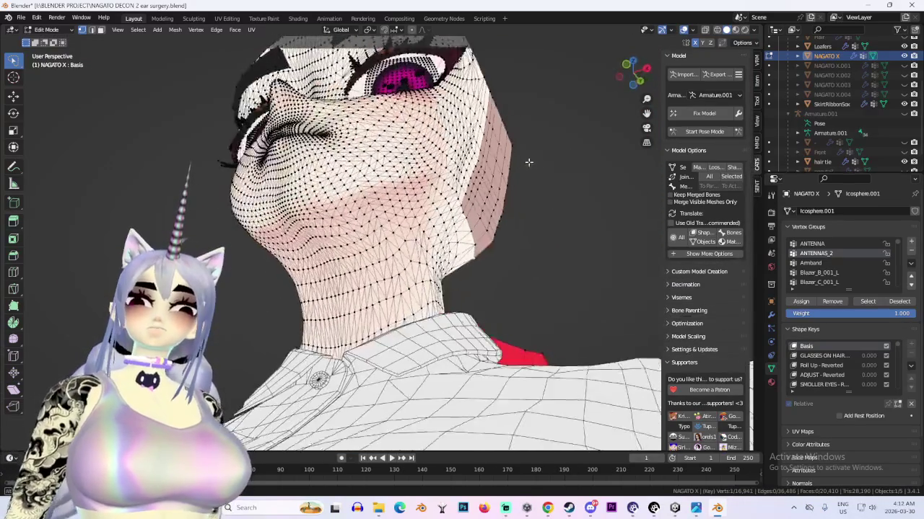
{"action": "scroll", "coordinate": [425, 203], "scroll_direction": "up", "scroll_amount": 2}
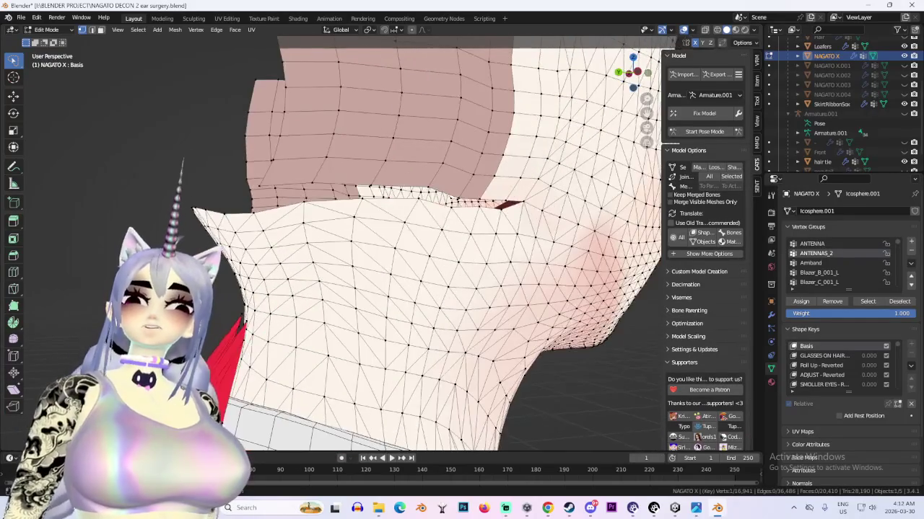
{"action": "scroll", "coordinate": [462, 199], "scroll_direction": "up", "scroll_amount": 2}
{"action": "key", "text": "m"}
{"action": "left_click", "coordinate": [471, 205]}
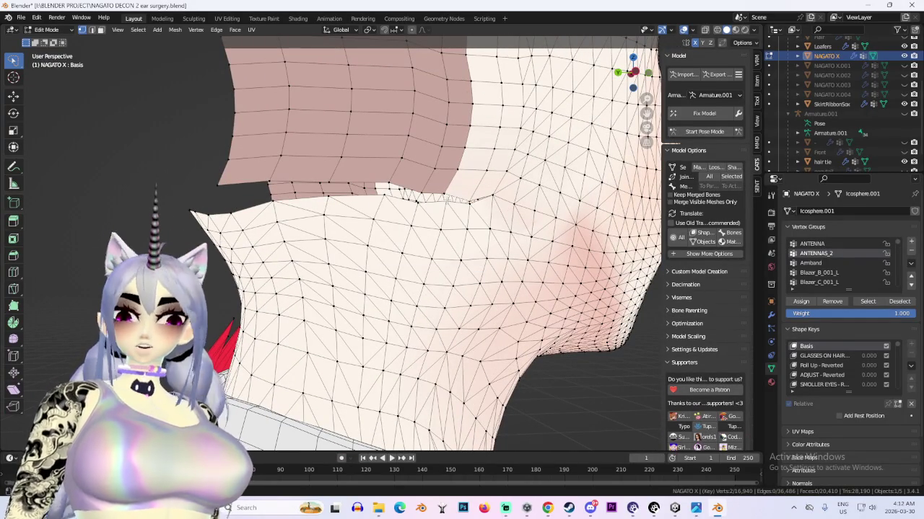
{"action": "key", "text": "m"}
{"action": "left_click", "coordinate": [433, 197]}
{"action": "key", "text": "m"}
{"action": "left_click", "coordinate": [423, 208]}
{"action": "key", "text": "m"}
{"action": "left_click", "coordinate": [338, 200]}
{"action": "key", "text": "m"}
{"action": "left_click", "coordinate": [329, 196]}
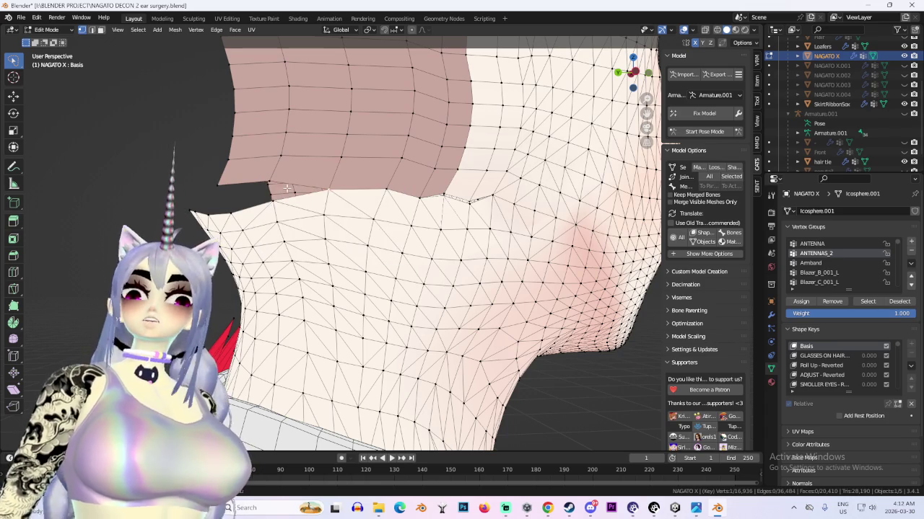
Merge the last neck-top vertex pair, leaving only a small gap under the jaw
{"action": "middle_click_drag", "start_coordinate": [293, 182], "coordinate": [212, 160]}
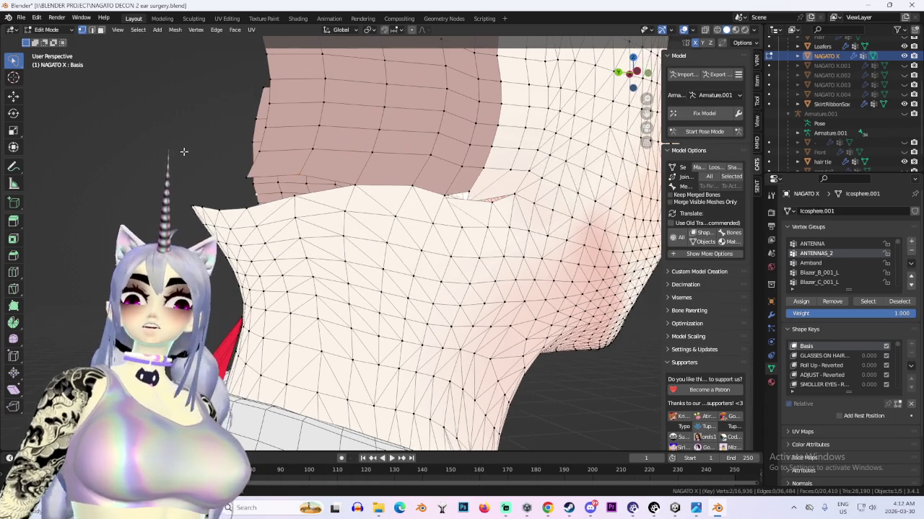
{"action": "key", "text": "m"}
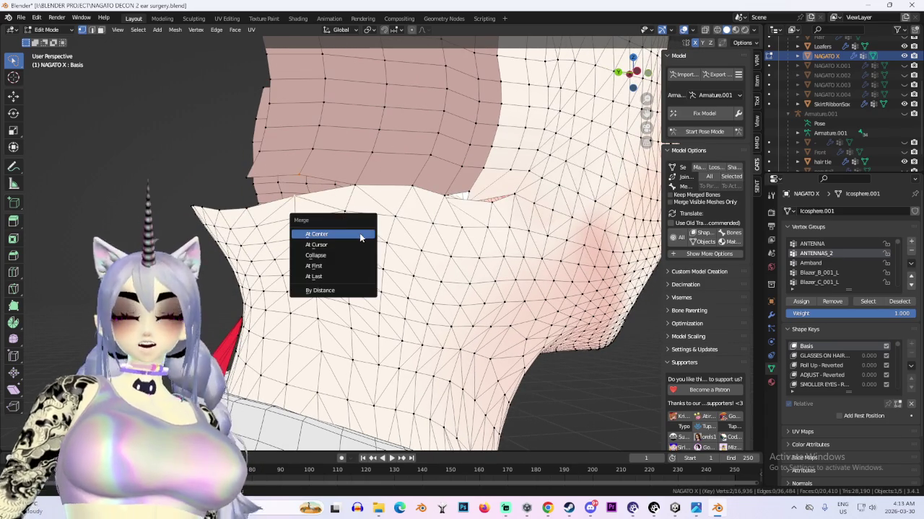
{"action": "left_click", "coordinate": [360, 233]}
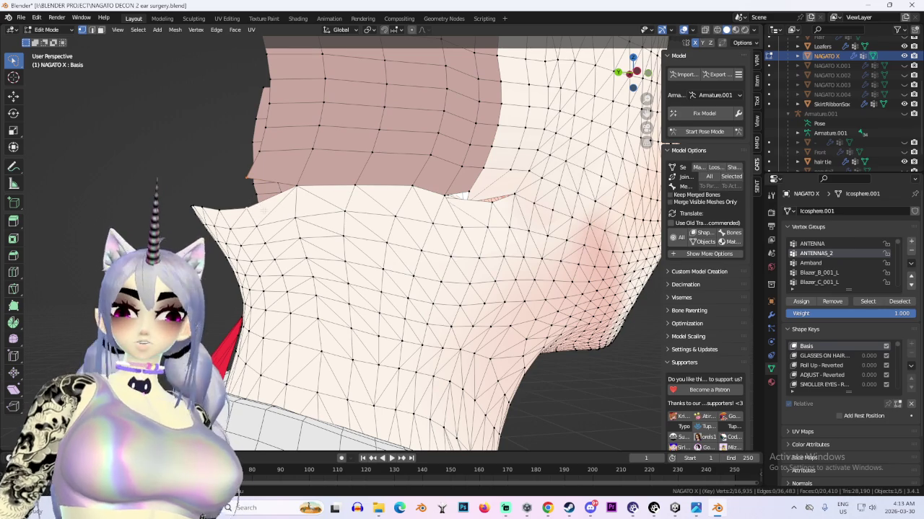
{"action": "scroll", "coordinate": [264, 210], "scroll_direction": "down", "scroll_amount": 2}
Orbit around to the far side of the head for a side view of the neck
{"action": "middle_click_drag", "start_coordinate": [264, 210], "coordinate": [318, 216]}
{"action": "mouse_move", "coordinate": [438, 96]}
{"action": "middle_mouse_down"}
{"action": "mouse_move", "coordinate": [569, 207]}
{"action": "mouse_move", "coordinate": [412, 243]}
{"action": "mouse_move", "coordinate": [424, 218]}
{"action": "mouse_move", "coordinate": [436, 220]}
{"action": "mouse_move", "coordinate": [380, 148]}
{"action": "mouse_move", "coordinate": [430, 264]}
{"action": "middle_mouse_up"}
{"action": "scroll", "coordinate": [412, 243], "scroll_direction": "up", "scroll_amount": 2}
{"action": "scroll", "coordinate": [409, 222], "scroll_direction": "up", "scroll_amount": 2}
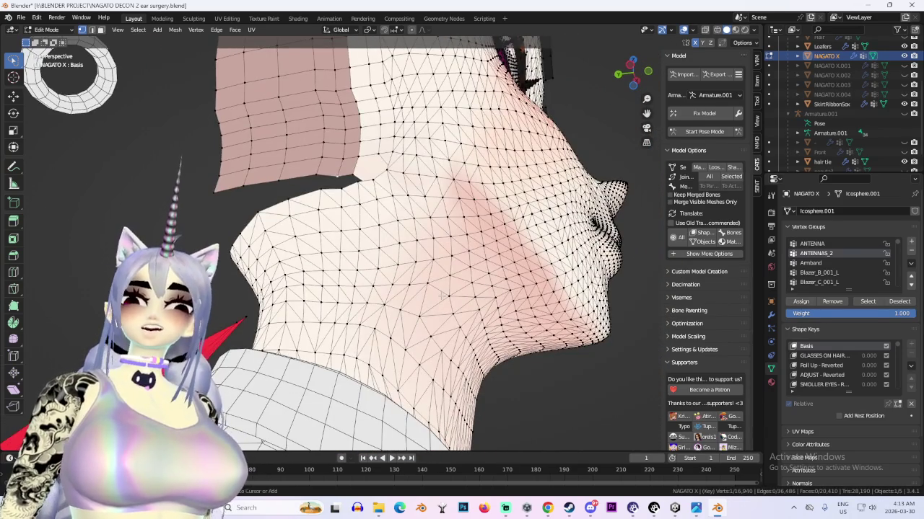
{"action": "middle_click_drag", "start_coordinate": [442, 296], "coordinate": [462, 325]}
{"action": "middle_click_drag", "start_coordinate": [610, 305], "coordinate": [534, 293]}
{"action": "scroll", "coordinate": [375, 270], "scroll_direction": "up", "scroll_amount": 3}
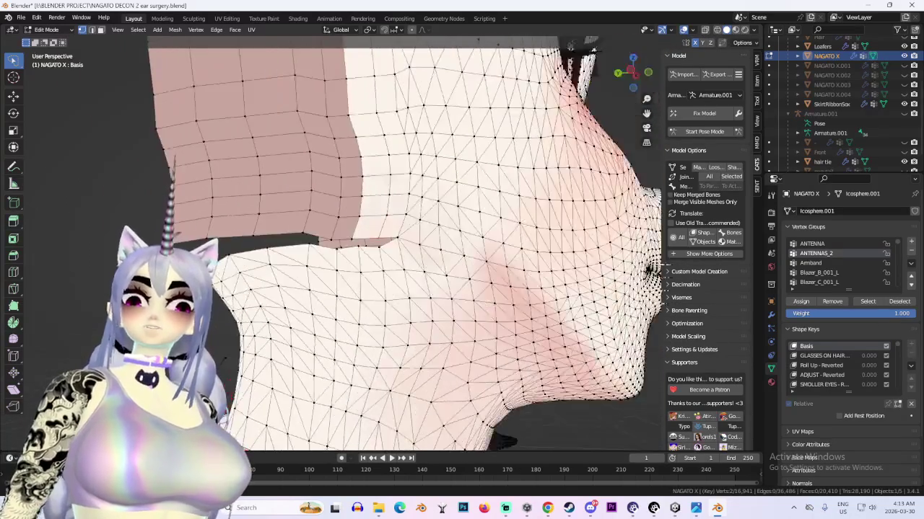
{"action": "scroll", "coordinate": [375, 270], "scroll_direction": "up", "scroll_amount": 3}
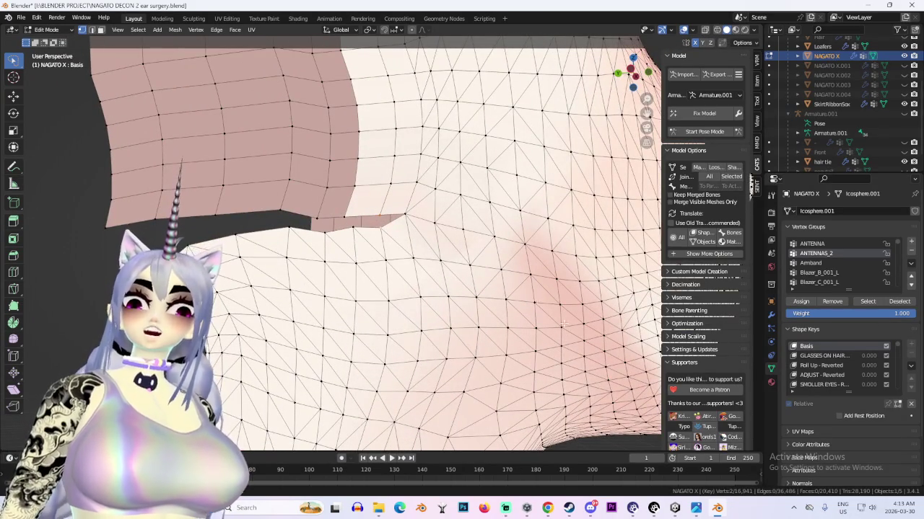
Merge four stray vertex pairs At Center along the far-side neck seam
{"action": "key", "text": "m"}
{"action": "left_click", "coordinate": [477, 318]}
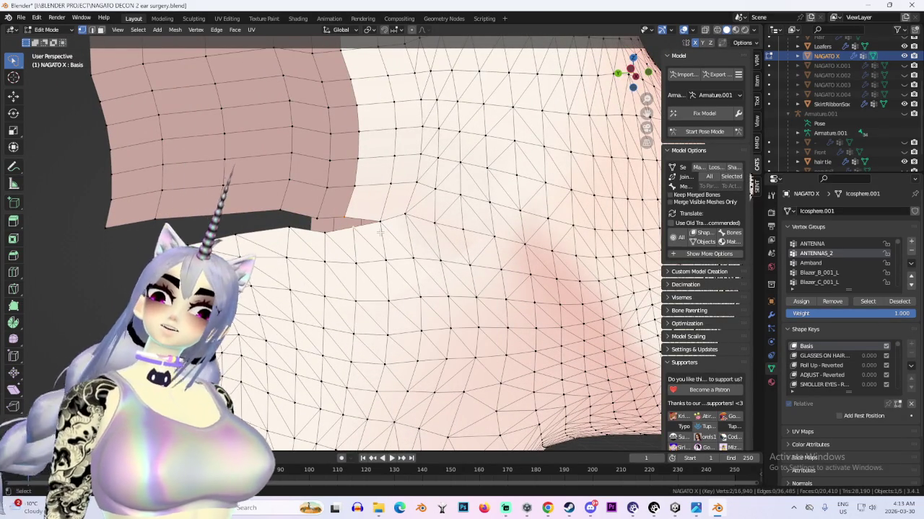
{"action": "key", "text": "m"}
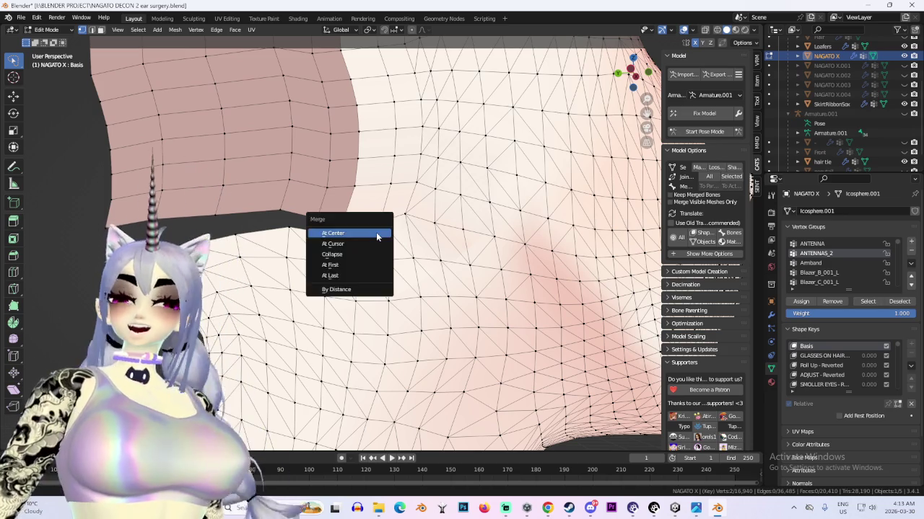
{"action": "left_click", "coordinate": [378, 232]}
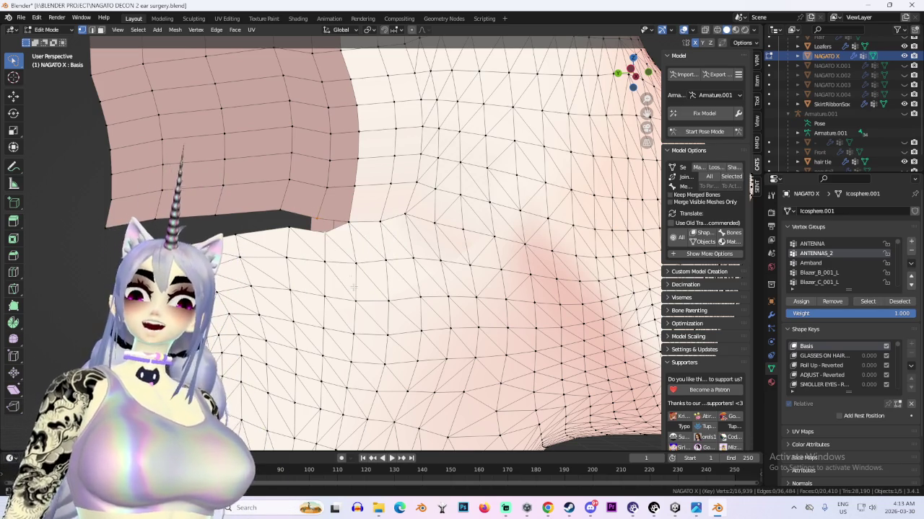
{"action": "scroll", "coordinate": [327, 237], "scroll_direction": "up", "scroll_amount": 2}
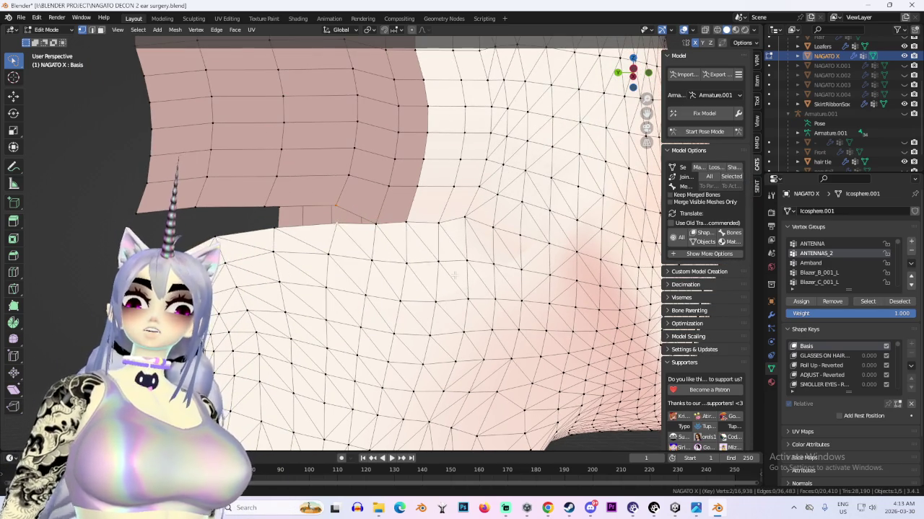
{"action": "scroll", "coordinate": [453, 275], "scroll_direction": "up", "scroll_amount": 1}
{"action": "scroll", "coordinate": [390, 246], "scroll_direction": "up", "scroll_amount": 1}
{"action": "scroll", "coordinate": [329, 221], "scroll_direction": "up", "scroll_amount": 1}
{"action": "key", "text": "m"}
{"action": "left_click", "coordinate": [384, 275]}
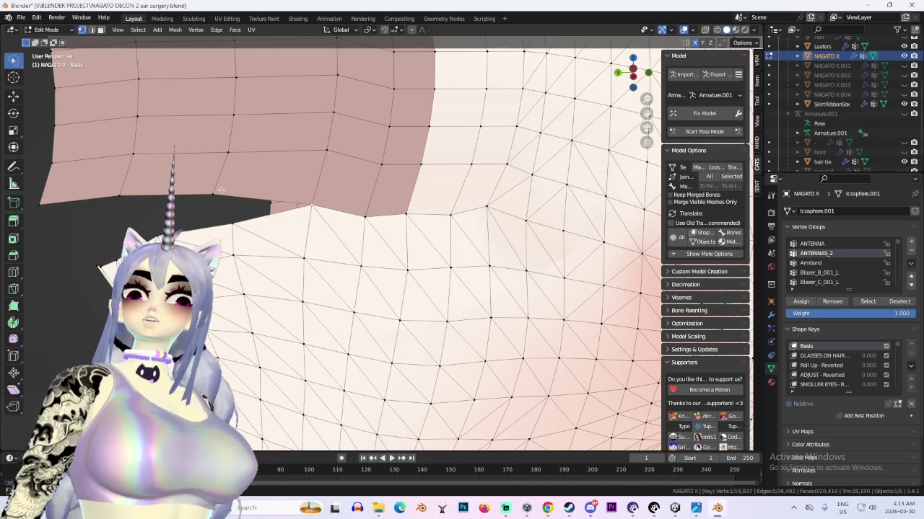
{"action": "key", "text": "m"}
{"action": "left_click", "coordinate": [247, 239]}
Merge the final two seam pairs, reaching 16,934 vertices, and switch to wireframe display
{"action": "mouse_move", "coordinate": [247, 239]}
{"action": "middle_mouse_down"}
{"action": "mouse_move", "coordinate": [272, 157]}
{"action": "mouse_move", "coordinate": [303, 238]}
{"action": "middle_mouse_up"}
{"action": "key", "text": "m"}
{"action": "left_click", "coordinate": [281, 238]}
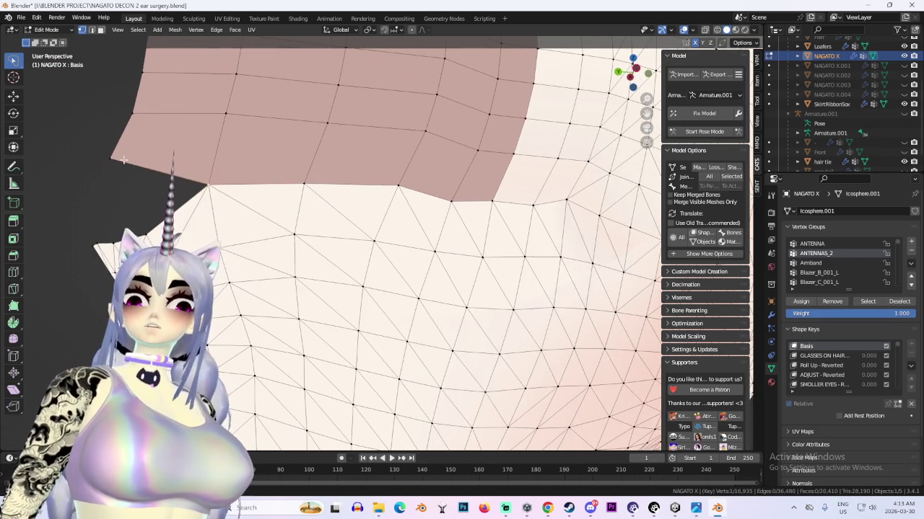
{"action": "middle_click_drag", "start_coordinate": [127, 166], "coordinate": [165, 184]}
{"action": "middle_click_drag", "start_coordinate": [201, 236], "coordinate": [306, 245]}
{"action": "key", "text": "m"}
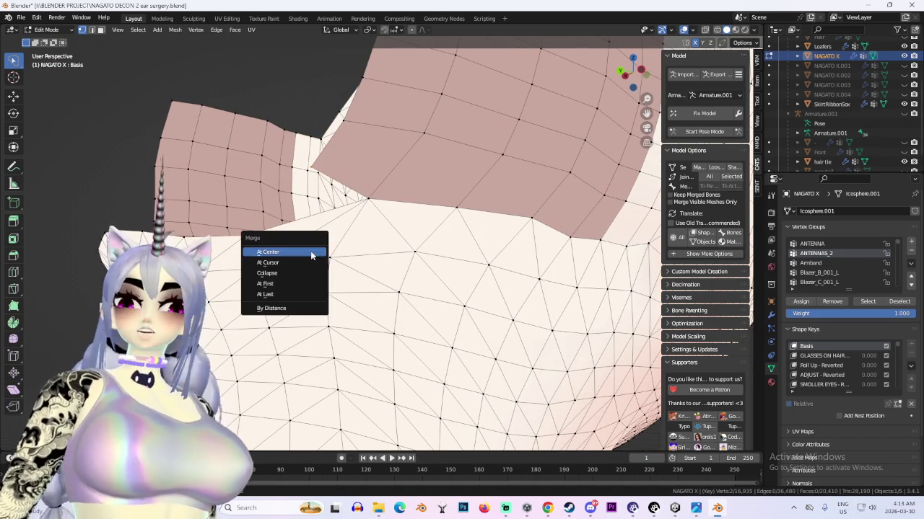
{"action": "left_click", "coordinate": [310, 250]}
{"action": "left_click", "coordinate": [634, 73]}
{"action": "left_click", "coordinate": [717, 30]}
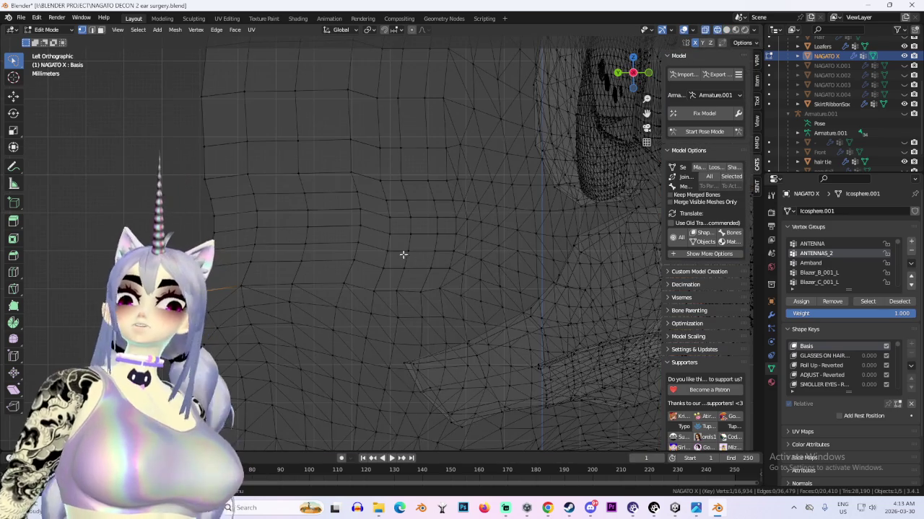
Return to solid shading, snap to a side view, and enable X-ray to see through the mesh
{"action": "scroll", "coordinate": [223, 283], "scroll_direction": "down", "scroll_amount": 3}
{"action": "left_click", "coordinate": [726, 29]}
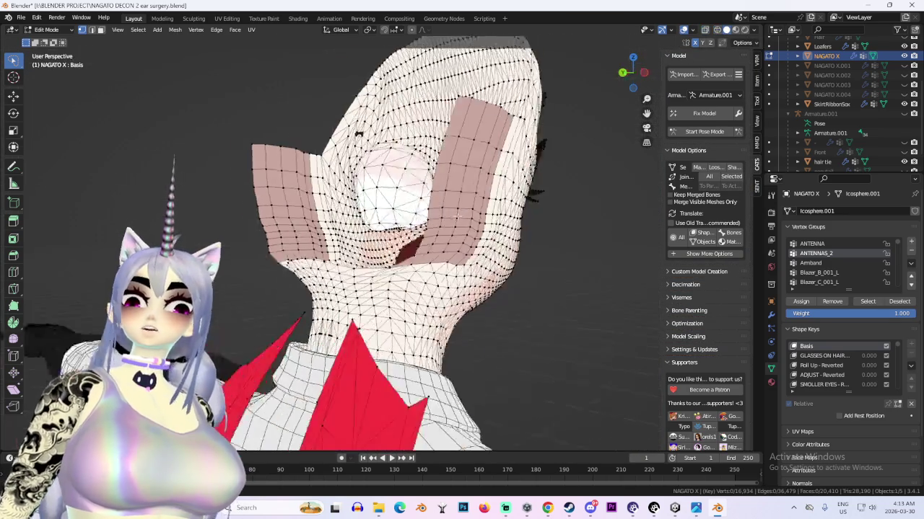
{"action": "middle_click_drag", "start_coordinate": [433, 216], "coordinate": [478, 216]}
{"action": "left_click", "coordinate": [629, 73]}
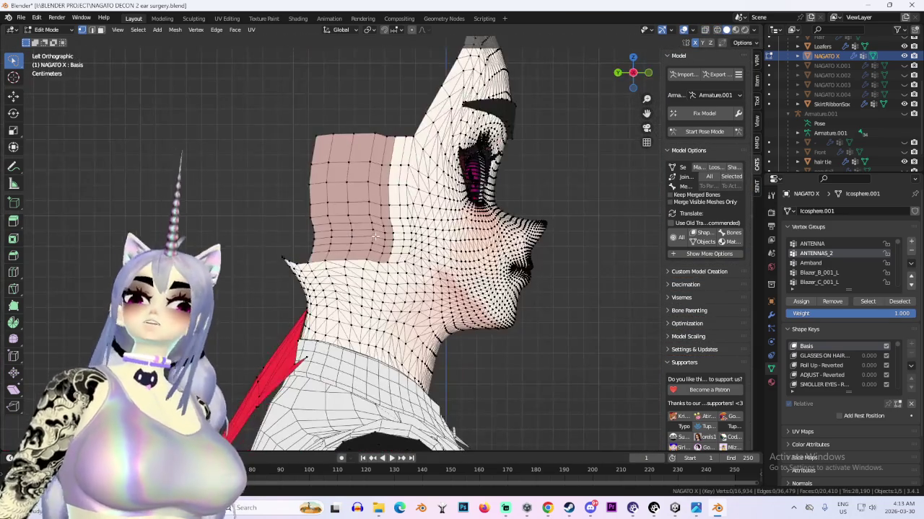
{"action": "scroll", "coordinate": [509, 285], "scroll_direction": "up", "scroll_amount": 2}
{"action": "scroll", "coordinate": [509, 285], "scroll_direction": "down", "scroll_amount": 3}
{"action": "key", "text": "a"}
{"action": "mouse_move", "coordinate": [584, 235]}
{"action": "middle_mouse_down"}
{"action": "mouse_move", "coordinate": [497, 250]}
{"action": "mouse_move", "coordinate": [572, 172]}
{"action": "middle_mouse_up"}
{"action": "left_click", "coordinate": [716, 29]}
Select the upper head and ears, growing the selection to the connected head geometry
{"action": "middle_click_drag", "start_coordinate": [505, 180], "coordinate": [313, 91]}
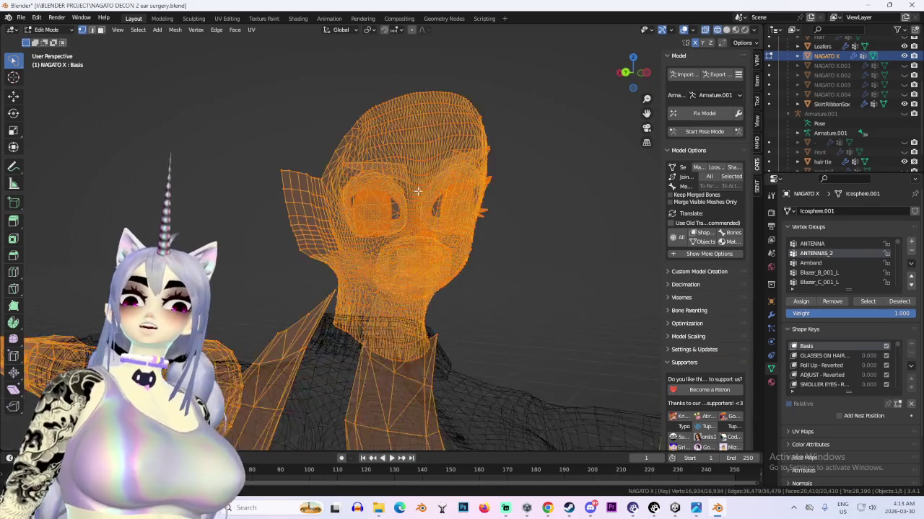
{"action": "mouse_move", "coordinate": [278, 71]}
{"action": "right_mouse_down", "text": "ctrl"}
{"action": "mouse_move", "coordinate": [438, 72]}
{"action": "mouse_move", "coordinate": [55, 56]}
{"action": "right_mouse_up", "text": "ctrl"}
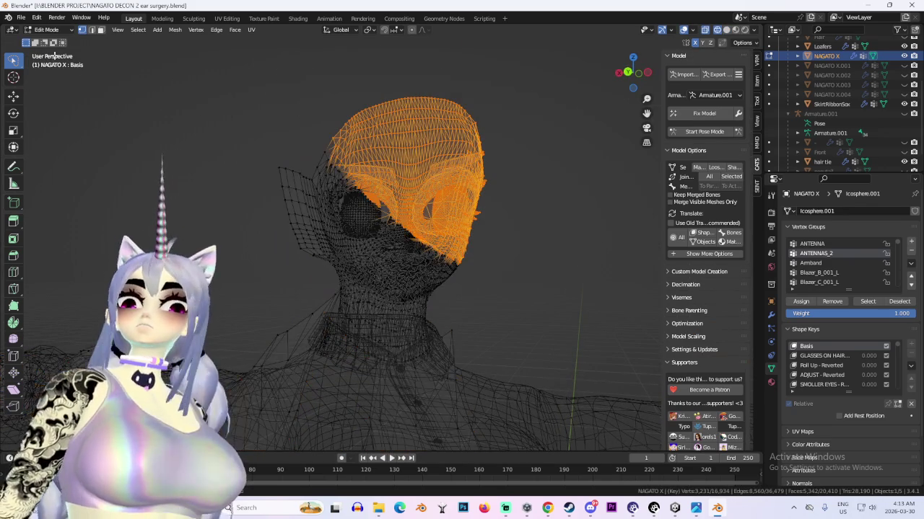
{"action": "left_click_drag", "start_coordinate": [16, 66], "coordinate": [72, 82]}
{"action": "left_click_drag", "start_coordinate": [223, 43], "coordinate": [521, 256]}
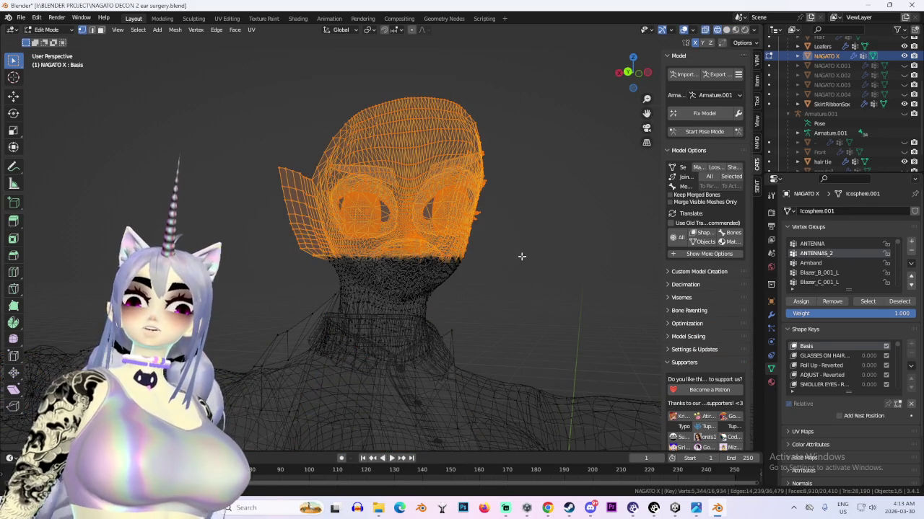
{"action": "key", "text": "ctrl+l"}
{"action": "middle_click_drag", "start_coordinate": [528, 268], "coordinate": [372, 195]}
{"action": "left_click_drag", "start_coordinate": [372, 195], "coordinate": [546, 296]}
{"action": "middle_click_drag", "start_coordinate": [546, 296], "coordinate": [464, 253]}
Separate the selection into new object NAGATO X.005, leaving NAGATO X at 9,412 vertices
{"action": "key", "text": "p"}
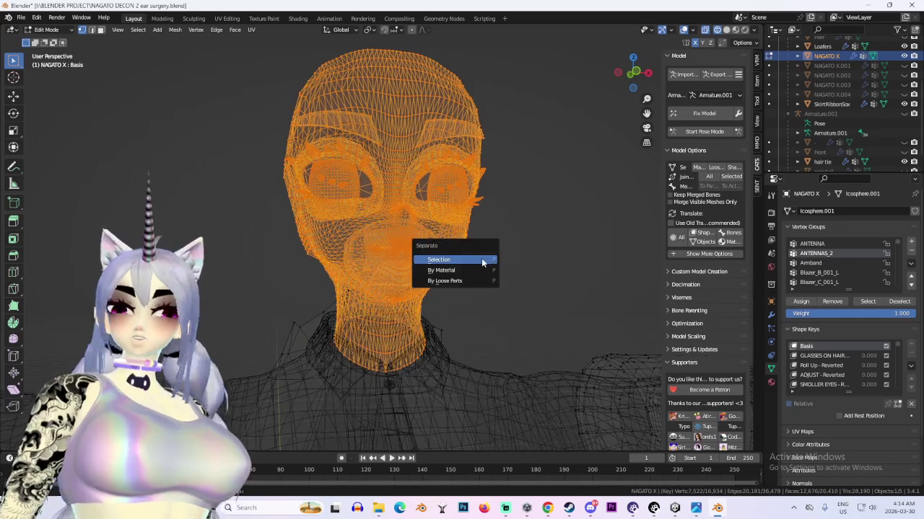
{"action": "left_click", "coordinate": [454, 256]}
{"action": "left_click", "coordinate": [227, 19]}
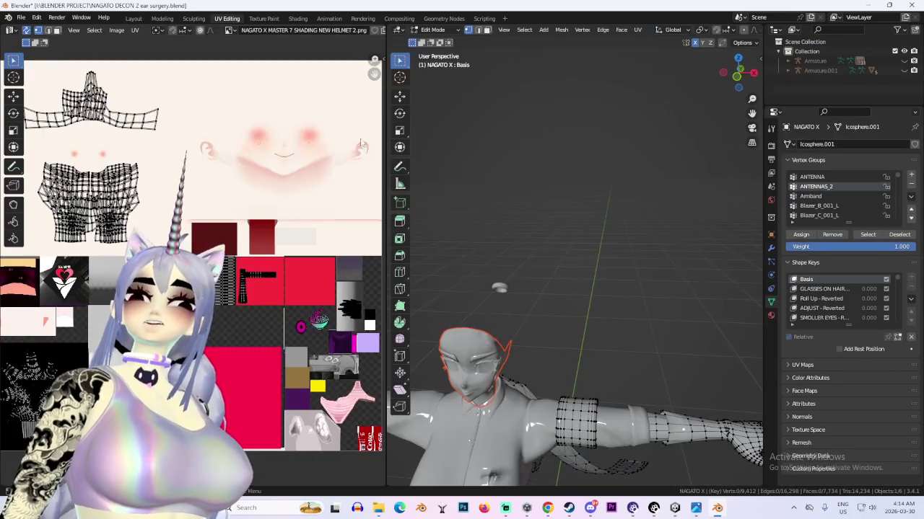
Select the separated NAGATO X.005 head, enter Edit Mode and select its entire mesh
{"action": "left_click", "coordinate": [134, 19]}
{"action": "left_click", "coordinate": [770, 382]}
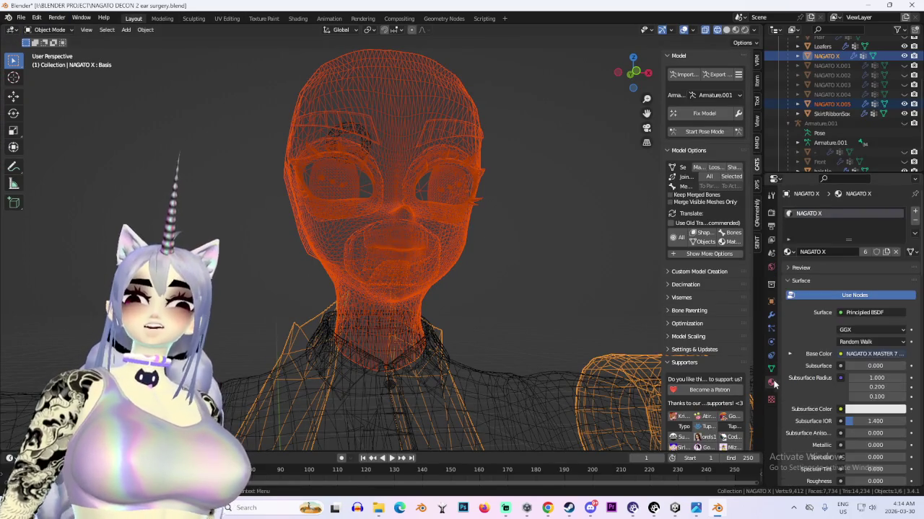
{"action": "middle_click_drag", "start_coordinate": [549, 210], "coordinate": [431, 206]}
{"action": "left_click", "coordinate": [373, 209]}
{"action": "left_click", "coordinate": [49, 29]}
{"action": "left_click", "coordinate": [46, 46]}
{"action": "left_click", "coordinate": [632, 72]}
{"action": "mouse_move", "coordinate": [319, 152]}
{"action": "left_mouse_down"}
{"action": "mouse_move", "coordinate": [392, 243]}
{"action": "mouse_move", "coordinate": [486, 262]}
{"action": "left_mouse_up"}
{"action": "key", "text": "ctrl+l"}
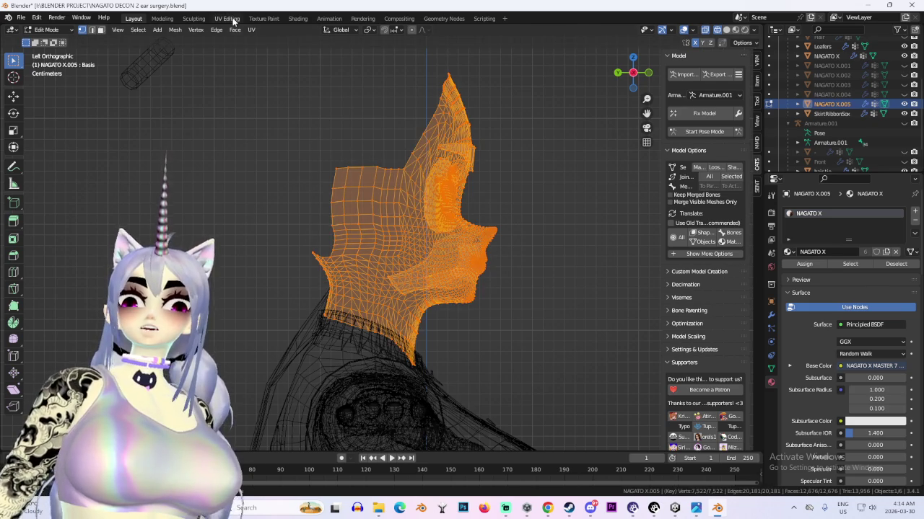
In the UV Editing workspace, frame the selected head and inspect its UV layout
{"action": "left_click", "coordinate": [227, 18]}
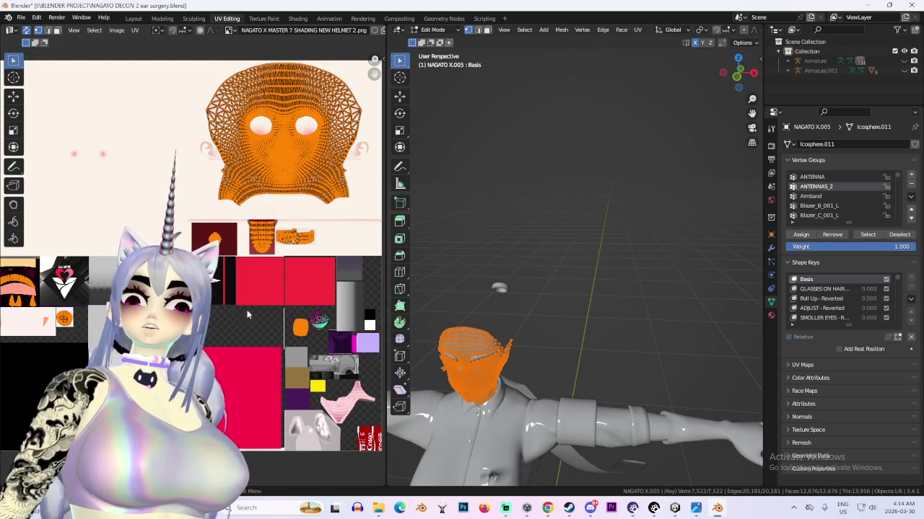
{"action": "scroll", "coordinate": [240, 315], "scroll_direction": "up", "scroll_amount": 1}
{"action": "key", "text": "KP_Decimal"}
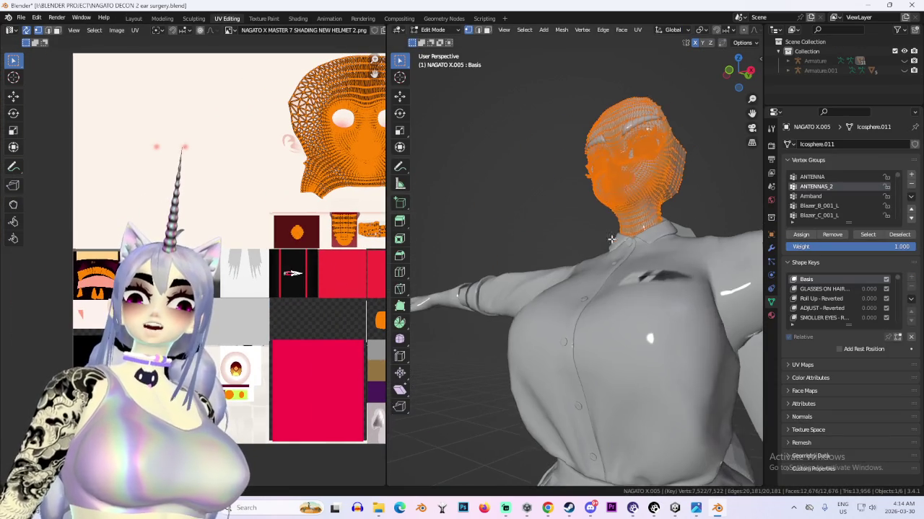
{"action": "scroll", "coordinate": [653, 204], "scroll_direction": "up", "scroll_amount": 5}
{"action": "left_click_drag", "start_coordinate": [422, 227], "coordinate": [479, 263]}
{"action": "scroll", "coordinate": [288, 325], "scroll_direction": "down", "scroll_amount": 2}
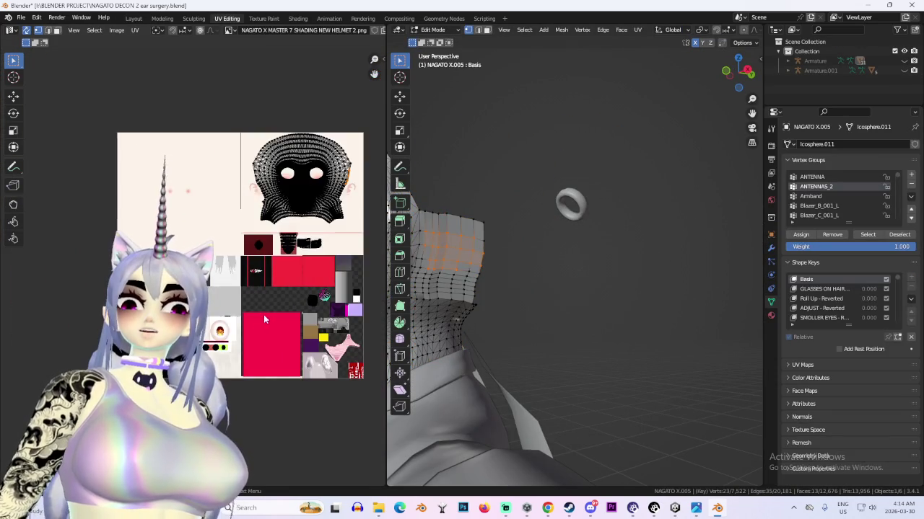
{"action": "scroll", "coordinate": [266, 317], "scroll_direction": "down", "scroll_amount": 5}
{"action": "scroll", "coordinate": [271, 227], "scroll_direction": "up", "scroll_amount": 2}
{"action": "scroll", "coordinate": [224, 244], "scroll_direction": "up", "scroll_amount": 3}
{"action": "scroll", "coordinate": [223, 245], "scroll_direction": "up", "scroll_amount": 3}
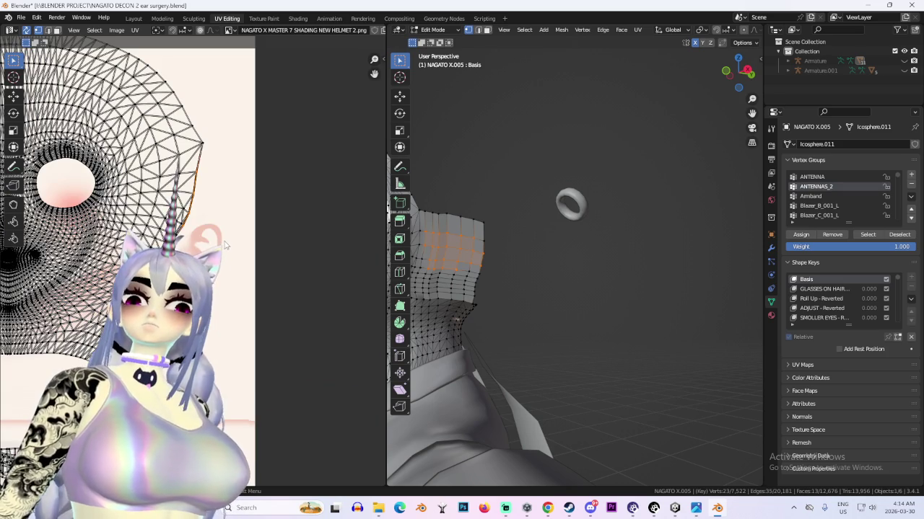
Orbit to a straight left side view and box-select the flat patch behind the neck
{"action": "middle_click_drag", "start_coordinate": [547, 276], "coordinate": [531, 275]}
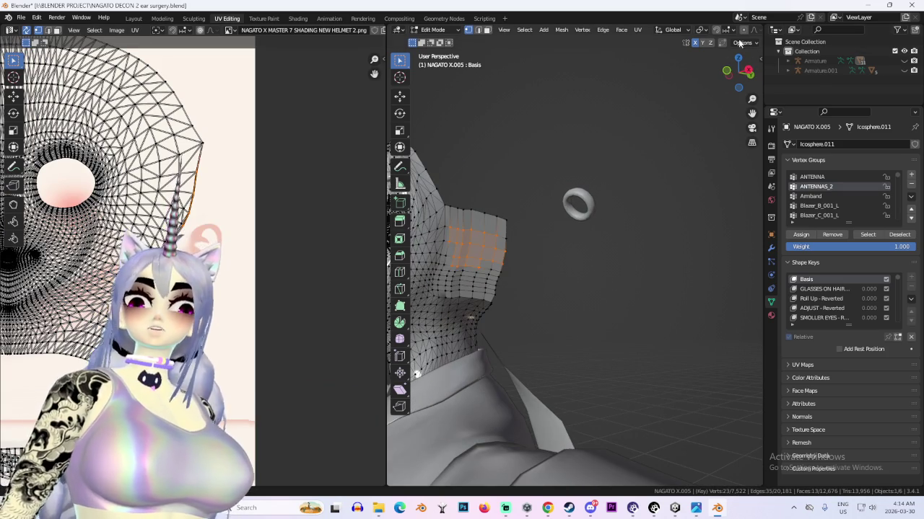
{"action": "middle_click_drag", "start_coordinate": [577, 252], "coordinate": [706, 79]}
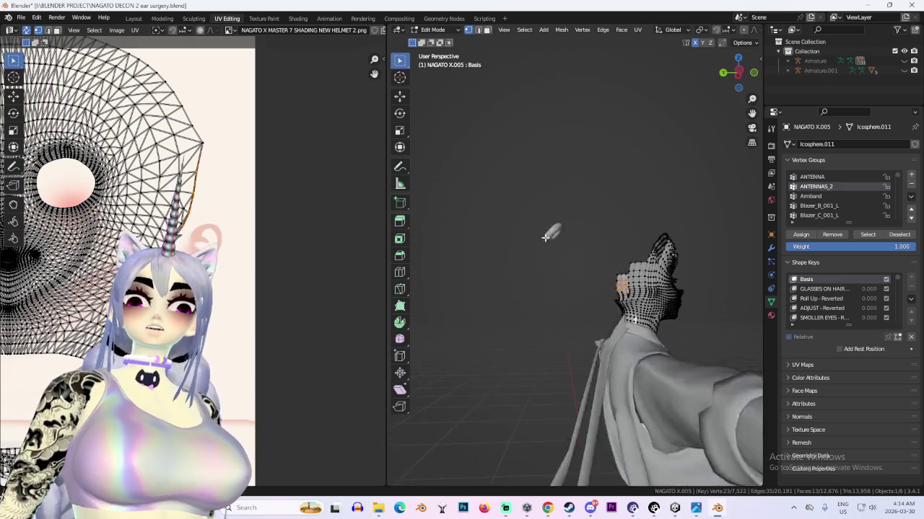
{"action": "left_click", "coordinate": [736, 72]}
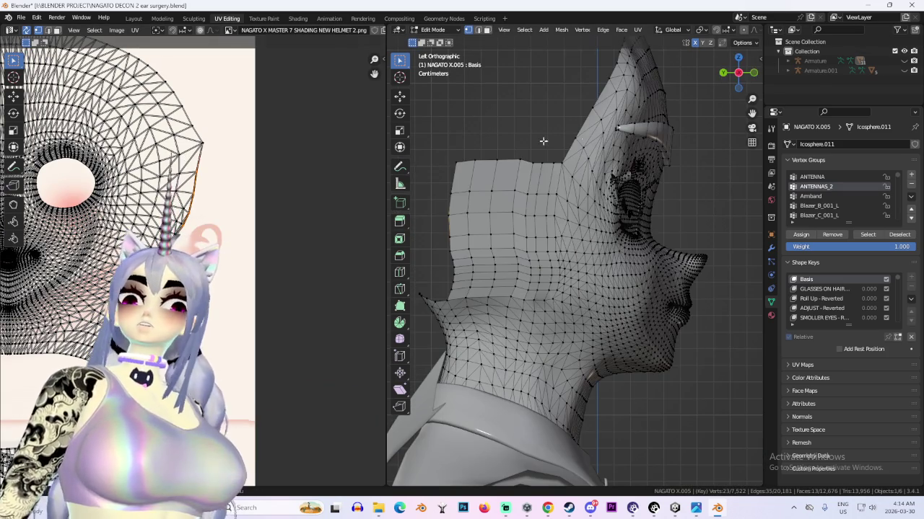
{"action": "key", "text": "KP_5"}
{"action": "left_click_drag", "start_coordinate": [474, 170], "coordinate": [558, 278]}
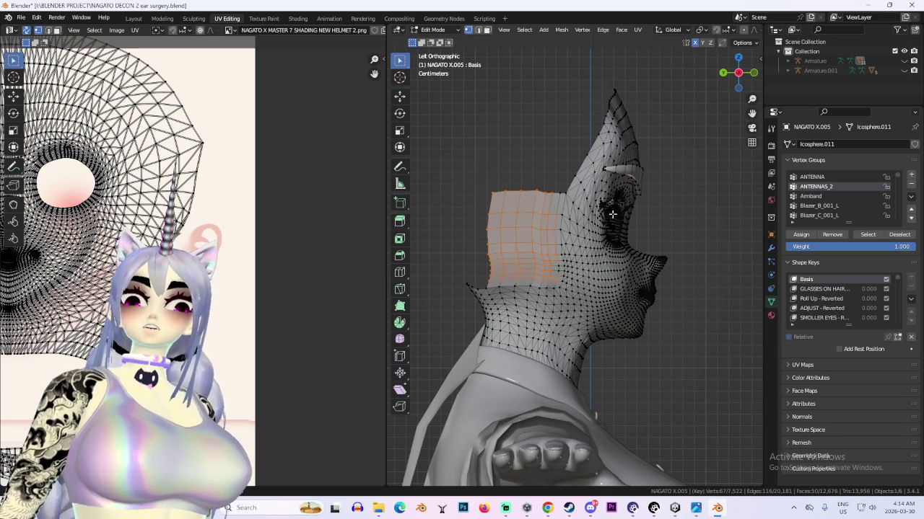
View the head's NAGATO X material nodes in the Shading workspace from the left side
{"action": "left_click", "coordinate": [297, 18]}
{"action": "middle_click_drag", "start_coordinate": [511, 118], "coordinate": [690, 69]}
{"action": "left_click", "coordinate": [738, 72]}
{"action": "scroll", "coordinate": [500, 185], "scroll_direction": "up", "scroll_amount": 5}
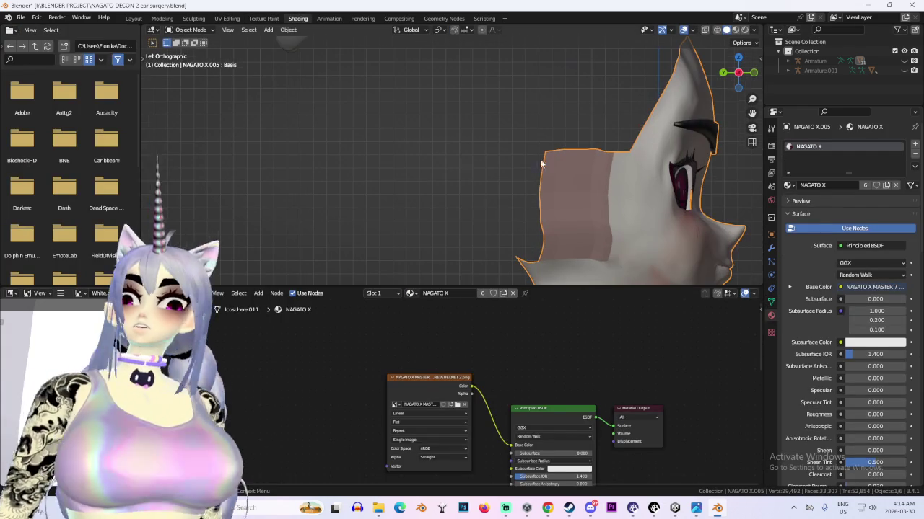
Put the separated head into Edit Mode and browse the UV and Edge menus
{"action": "left_click", "coordinate": [165, 30]}
{"action": "left_click", "coordinate": [191, 52]}
{"action": "scroll", "coordinate": [670, 219], "scroll_direction": "up", "scroll_amount": 3}
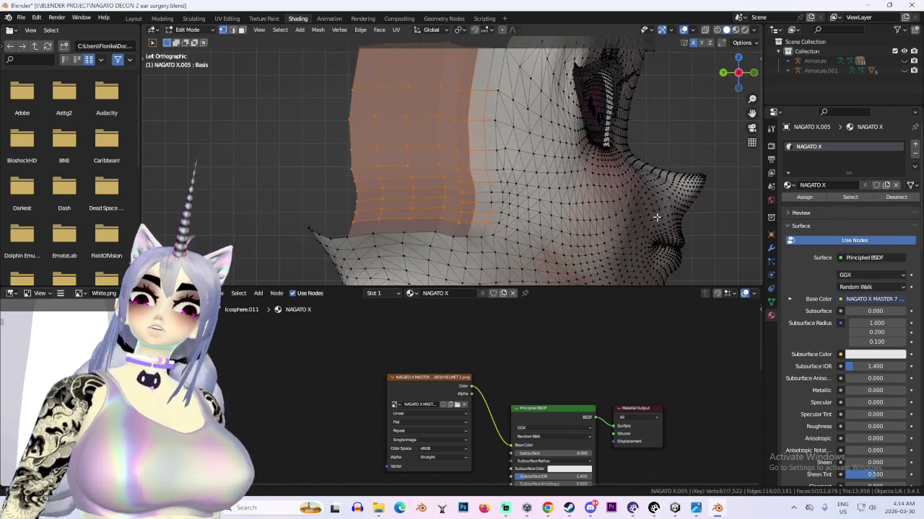
{"action": "scroll", "coordinate": [670, 219], "scroll_direction": "up", "scroll_amount": 2}
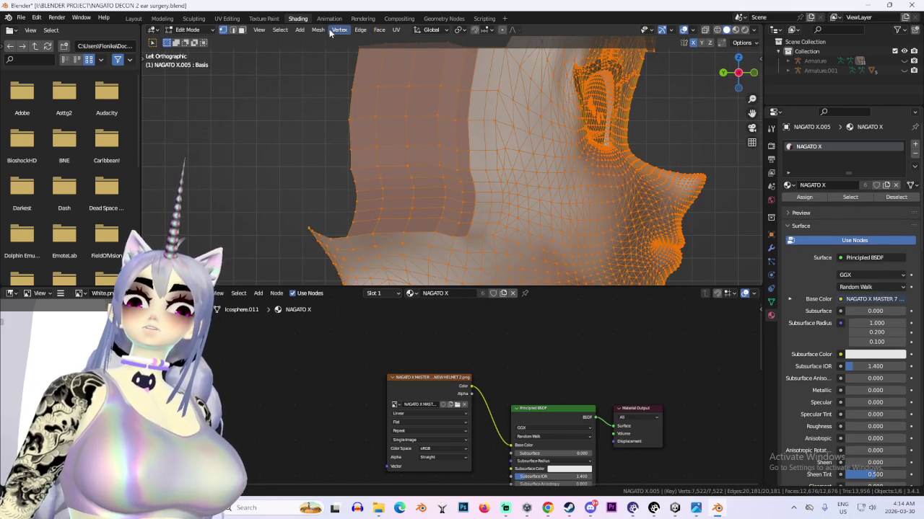
{"action": "left_click", "coordinate": [393, 32]}
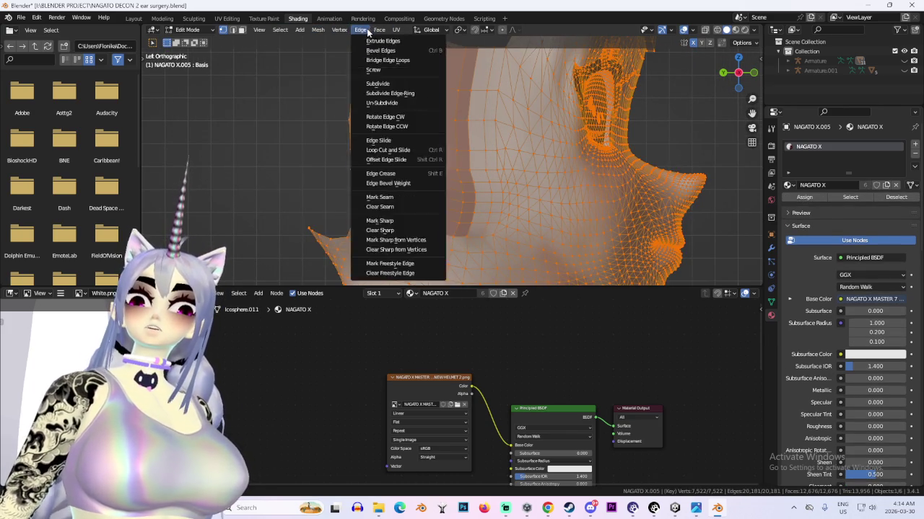
In the Layout workspace, turn off X-ray, set MatCap lighting, and return to Object Mode
{"action": "left_click", "coordinate": [139, 18]}
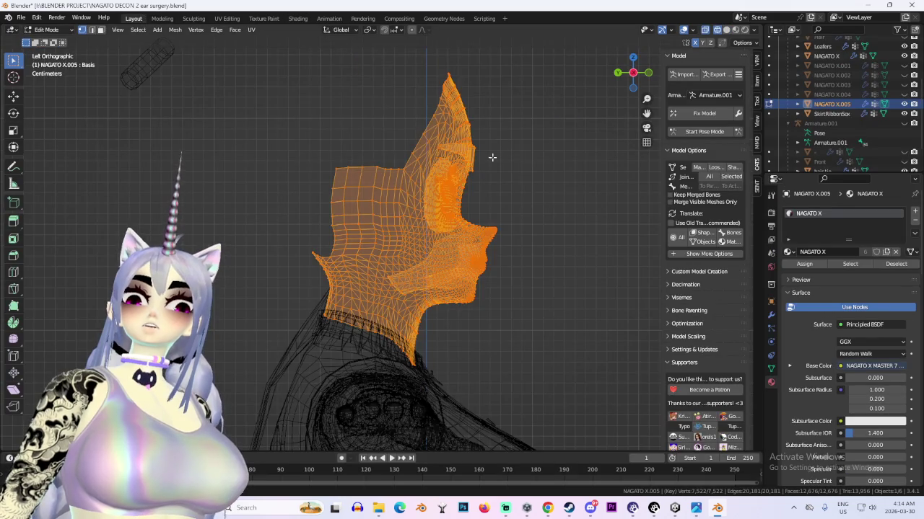
{"action": "scroll", "coordinate": [495, 144], "scroll_direction": "up", "scroll_amount": 3}
{"action": "key", "text": "alt+z"}
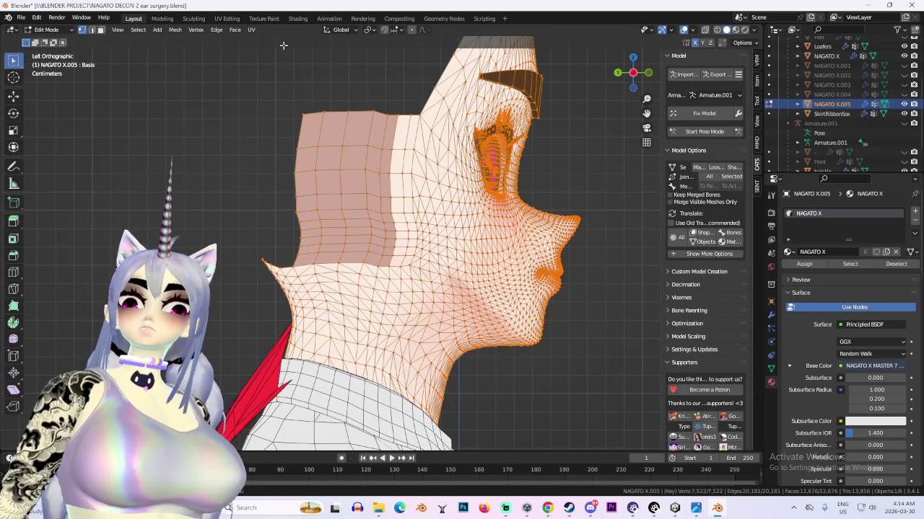
{"action": "left_click", "coordinate": [753, 32]}
{"action": "left_click", "coordinate": [743, 108]}
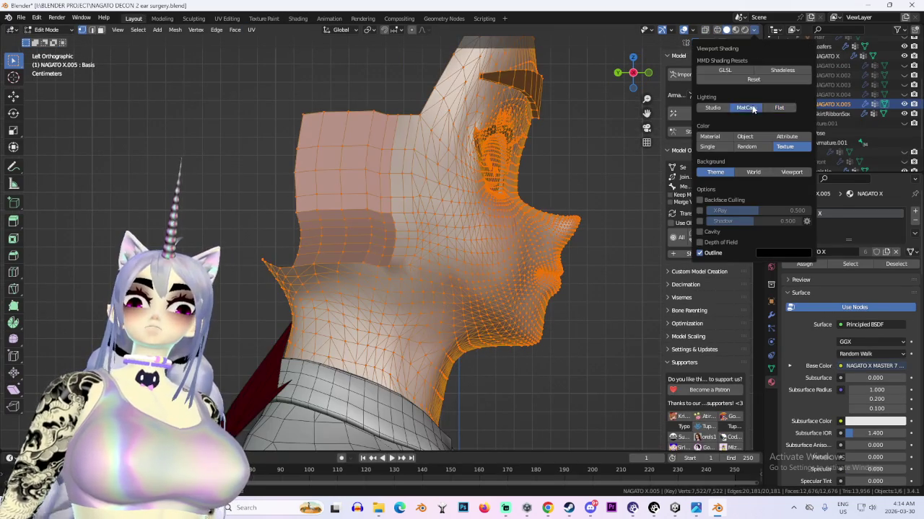
{"action": "left_click", "coordinate": [175, 30]}
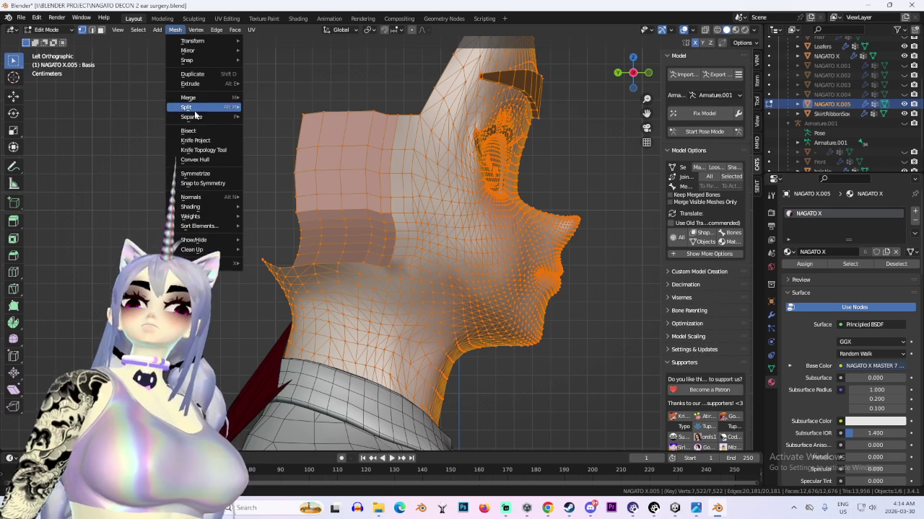
{"action": "key", "text": "Escape"}
{"action": "key", "text": "Tab"}
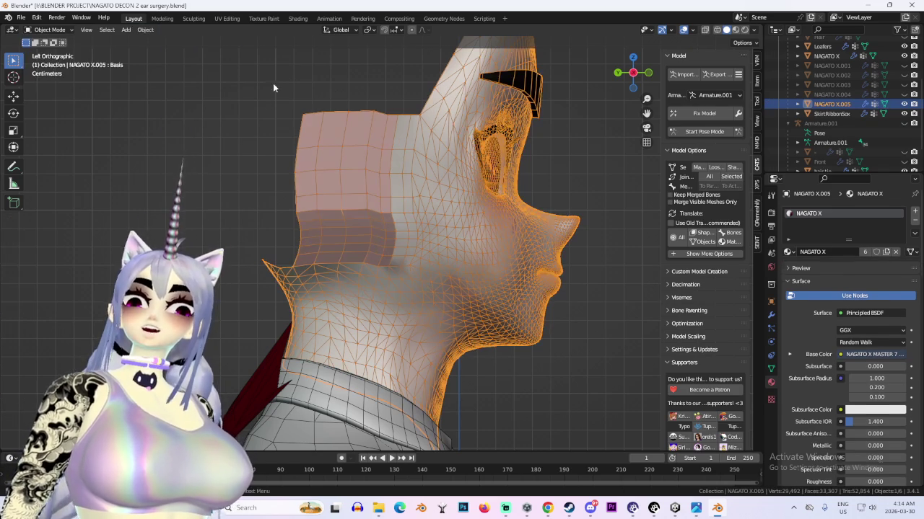
Apply Shade Smooth to the NAGATO X.005 head and inspect the face and neck
{"action": "left_click", "coordinate": [148, 30]}
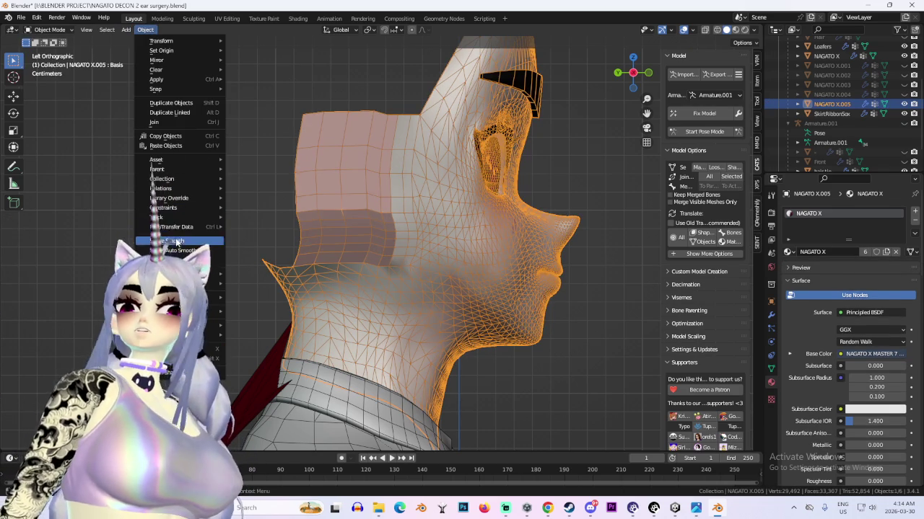
{"action": "left_click", "coordinate": [166, 240]}
{"action": "mouse_move", "coordinate": [501, 249]}
{"action": "middle_mouse_down"}
{"action": "mouse_move", "coordinate": [398, 208]}
{"action": "mouse_move", "coordinate": [475, 211]}
{"action": "mouse_move", "coordinate": [416, 228]}
{"action": "mouse_move", "coordinate": [446, 217]}
{"action": "mouse_move", "coordinate": [476, 170]}
{"action": "mouse_move", "coordinate": [477, 210]}
{"action": "mouse_move", "coordinate": [551, 212]}
{"action": "mouse_move", "coordinate": [537, 236]}
{"action": "mouse_move", "coordinate": [439, 221]}
{"action": "middle_mouse_up"}
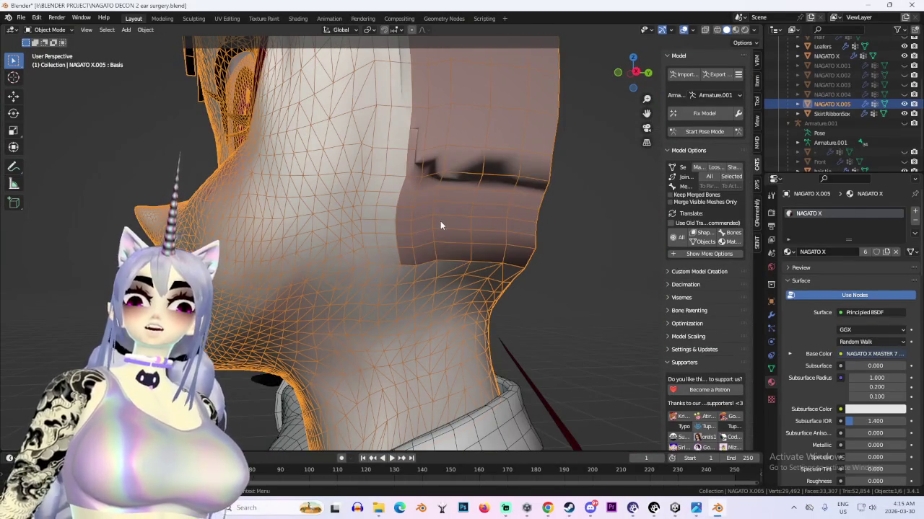
{"action": "mouse_move", "coordinate": [443, 174]}
{"action": "middle_mouse_down"}
{"action": "mouse_move", "coordinate": [382, 155]}
{"action": "mouse_move", "coordinate": [445, 175]}
{"action": "middle_mouse_up"}
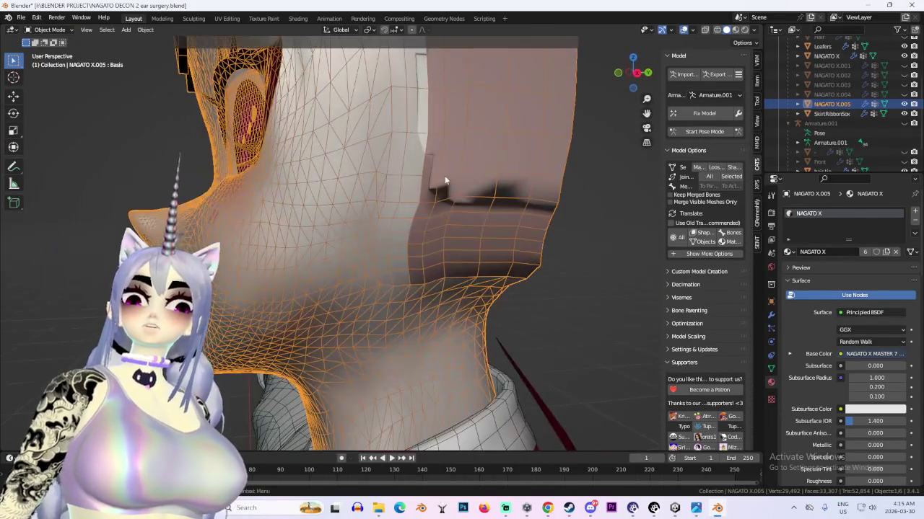
Enable the Face Orientation overlay to reveal the red back-facing neck patch
{"action": "left_click", "coordinate": [694, 31]}
{"action": "left_click", "coordinate": [635, 216]}
{"action": "mouse_move", "coordinate": [505, 245]}
{"action": "middle_mouse_down"}
{"action": "mouse_move", "coordinate": [455, 275]}
{"action": "mouse_move", "coordinate": [415, 248]}
{"action": "mouse_move", "coordinate": [545, 283]}
{"action": "mouse_move", "coordinate": [410, 276]}
{"action": "middle_mouse_up"}
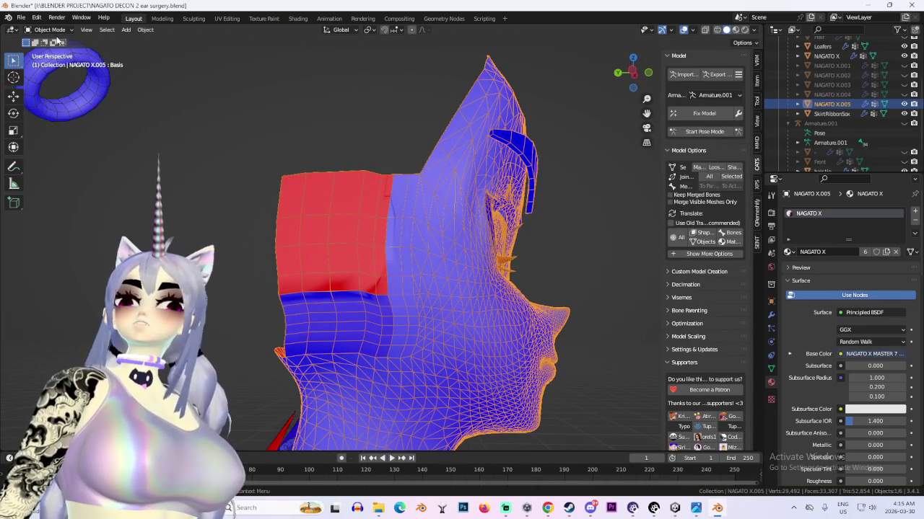
In Edit Mode, box-select all faces of the red patch beside the ear
{"action": "left_click", "coordinate": [50, 32]}
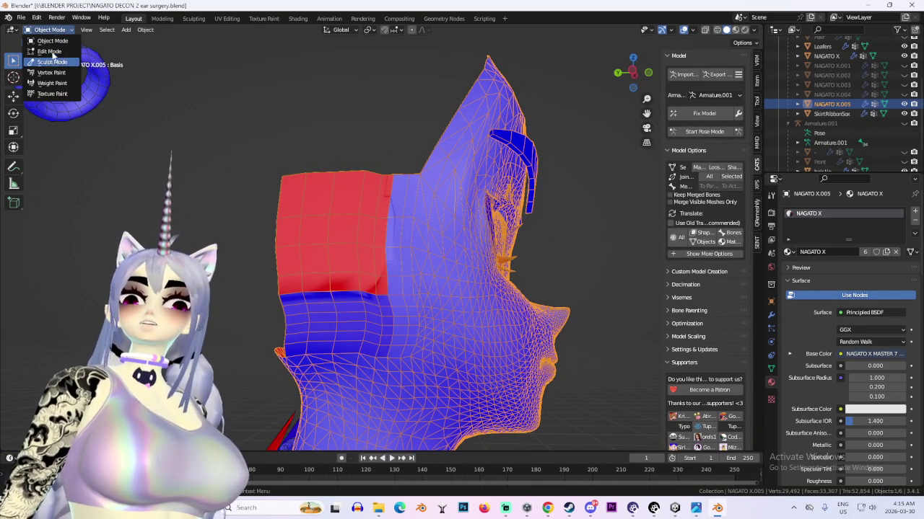
{"action": "left_click", "coordinate": [51, 42]}
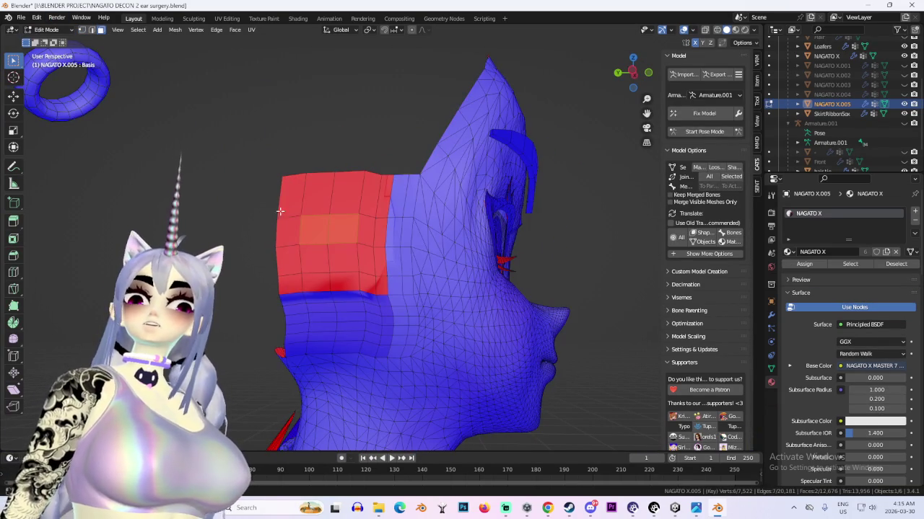
{"action": "left_click_drag", "start_coordinate": [362, 269], "coordinate": [368, 284]}
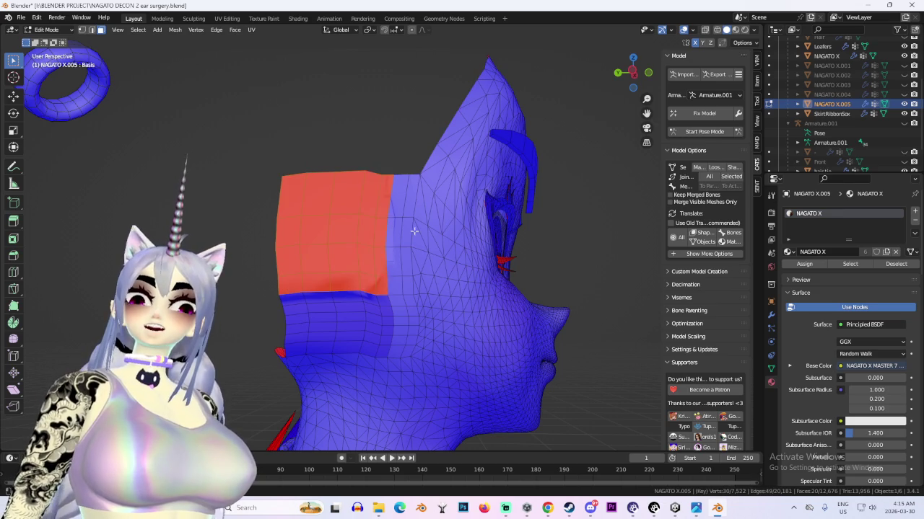
{"action": "middle_click_drag", "start_coordinate": [398, 250], "coordinate": [370, 248]}
{"action": "left_click_drag", "start_coordinate": [423, 278], "coordinate": [423, 278]}
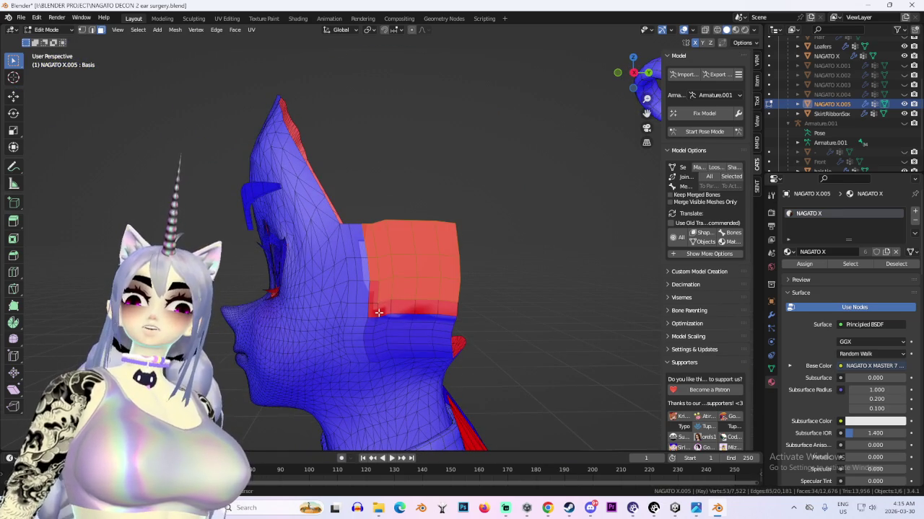
{"action": "middle_click_drag", "start_coordinate": [456, 303], "coordinate": [503, 305]}
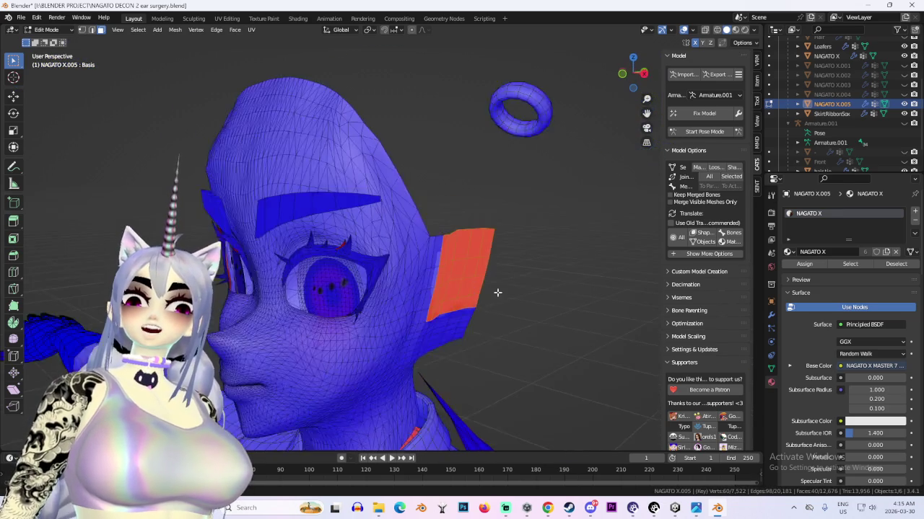
Flip the selected patch's normals with Mesh > Normals > Flip and hide the overlays
{"action": "left_click", "coordinate": [176, 29]}
{"action": "mouse_move", "coordinate": [199, 249]}
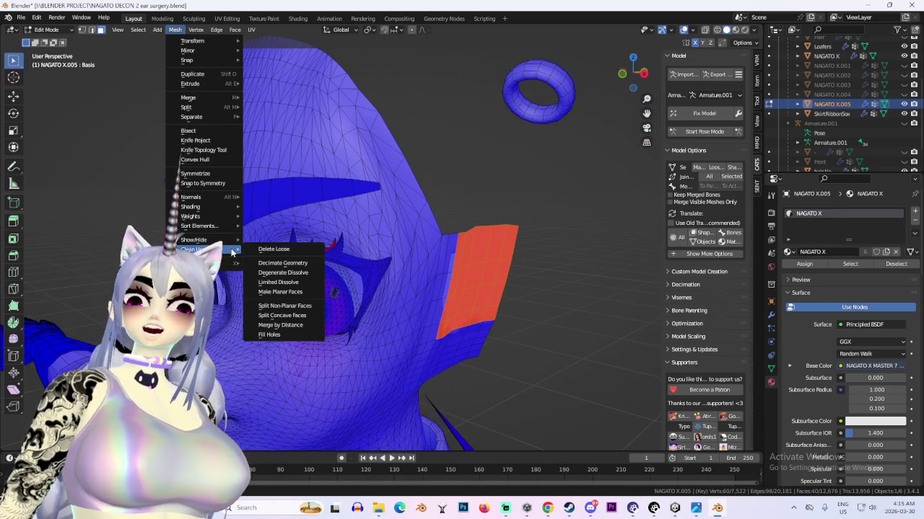
{"action": "left_click", "coordinate": [274, 199]}
{"action": "left_click", "coordinate": [602, 237]}
{"action": "middle_click_drag", "start_coordinate": [602, 238], "coordinate": [363, 264]}
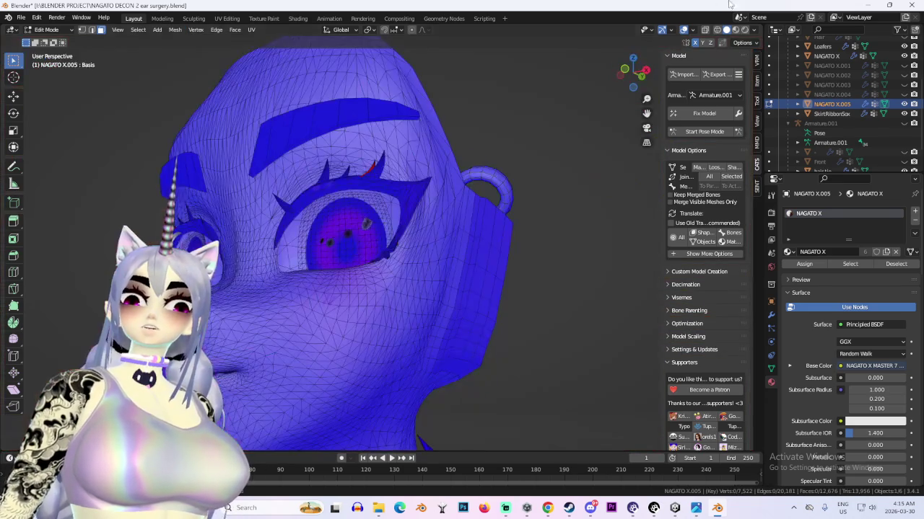
{"action": "left_click", "coordinate": [683, 31]}
{"action": "middle_click_drag", "start_coordinate": [544, 216], "coordinate": [425, 254]}
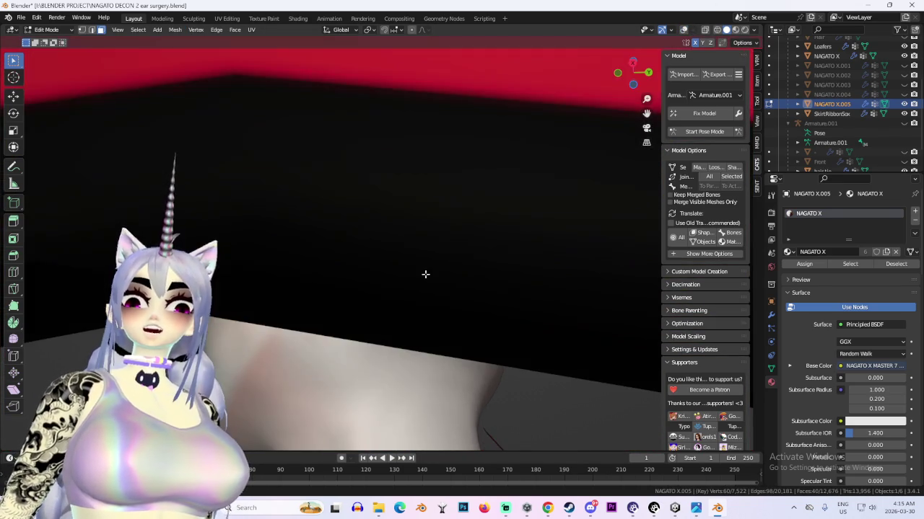
Return to Object Mode, orbit to the ear side, and show the overlays again
{"action": "mouse_move", "coordinate": [425, 274]}
{"action": "middle_mouse_down"}
{"action": "mouse_move", "coordinate": [544, 241]}
{"action": "mouse_move", "coordinate": [501, 301]}
{"action": "mouse_move", "coordinate": [517, 282]}
{"action": "mouse_move", "coordinate": [470, 251]}
{"action": "mouse_move", "coordinate": [309, 207]}
{"action": "middle_mouse_up"}
{"action": "left_click", "coordinate": [58, 30]}
{"action": "left_click", "coordinate": [50, 44]}
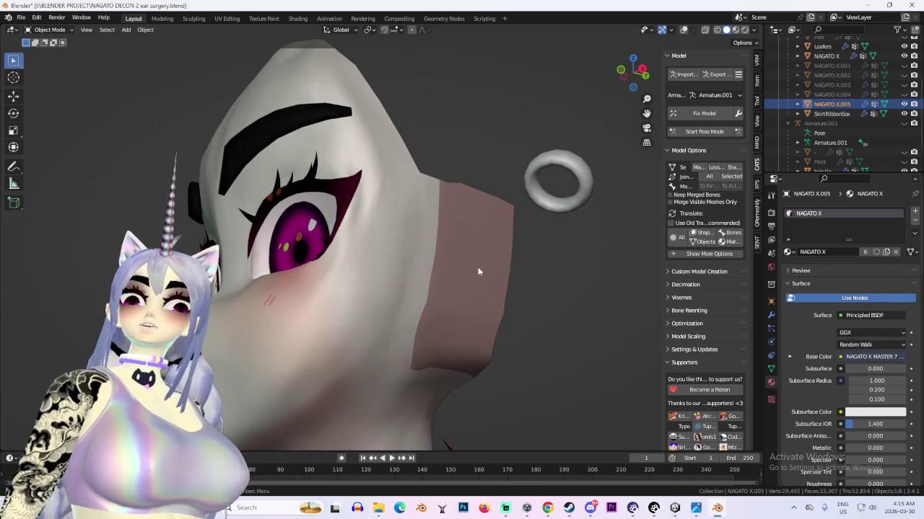
{"action": "middle_click_drag", "start_coordinate": [369, 256], "coordinate": [378, 245]}
{"action": "left_click_drag", "start_coordinate": [632, 74], "coordinate": [712, 42]}
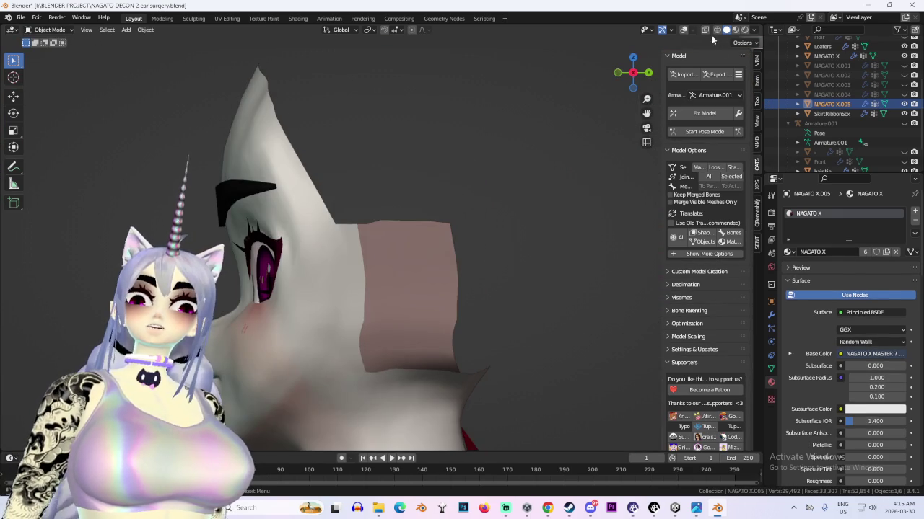
{"action": "left_click", "coordinate": [683, 31]}
In Edit Mode with wireframe, box-select every ear-patch face and open UV Editing
{"action": "left_click", "coordinate": [50, 30]}
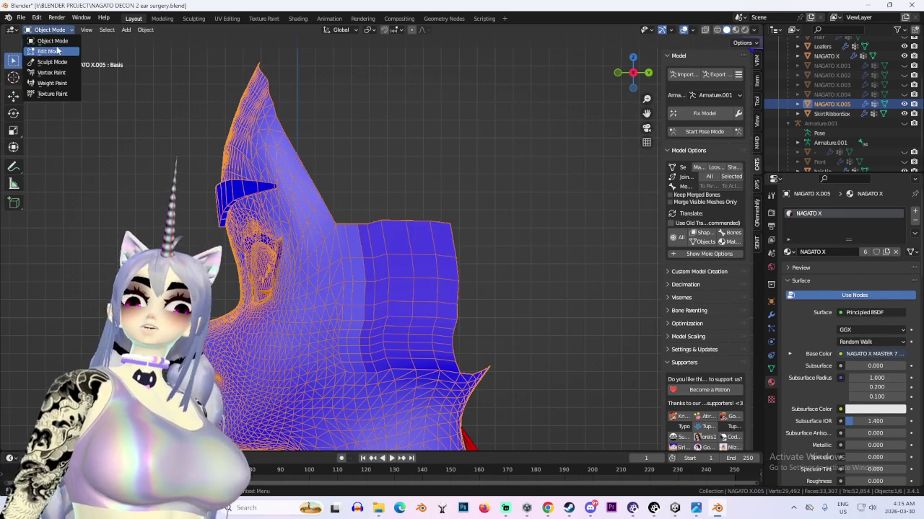
{"action": "left_click", "coordinate": [46, 52]}
{"action": "left_click", "coordinate": [46, 30]}
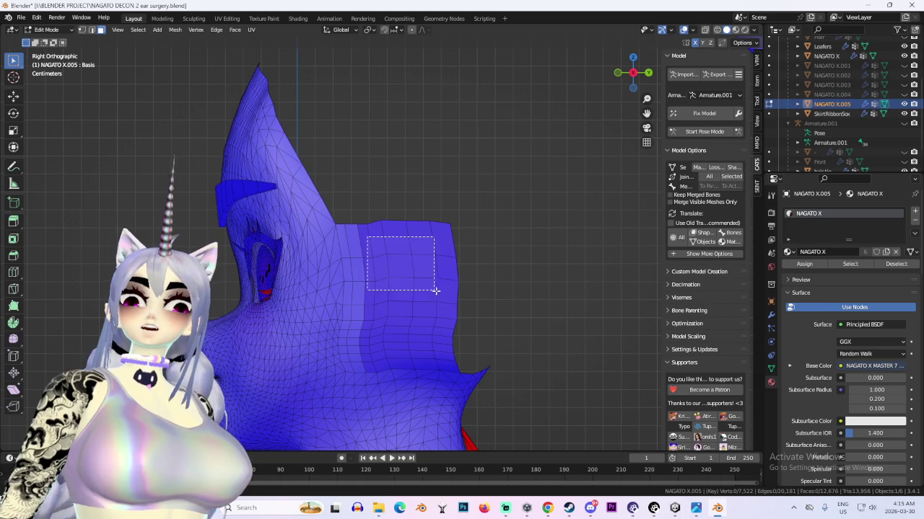
{"action": "left_click_drag", "start_coordinate": [434, 289], "coordinate": [439, 296]}
{"action": "left_click_drag", "start_coordinate": [412, 360], "coordinate": [367, 345]}
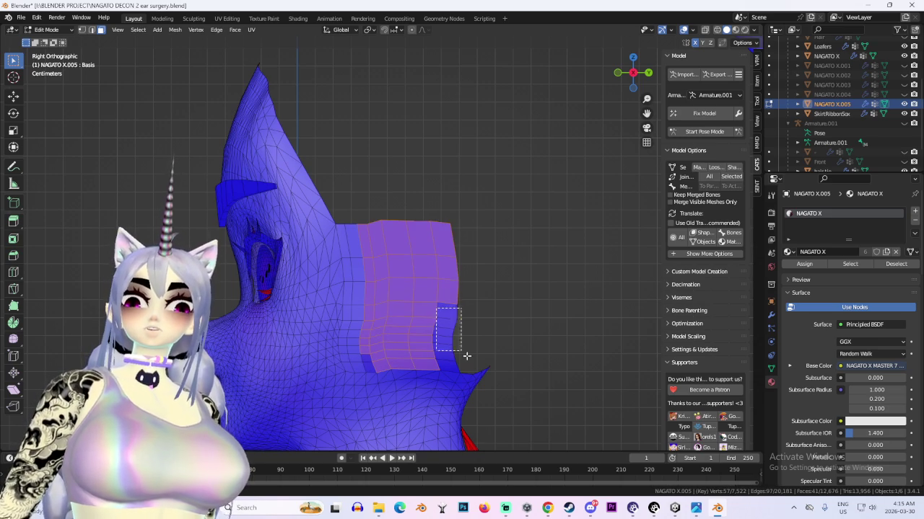
{"action": "left_click_drag", "start_coordinate": [461, 350], "coordinate": [462, 361]}
{"action": "left_click", "coordinate": [717, 31]}
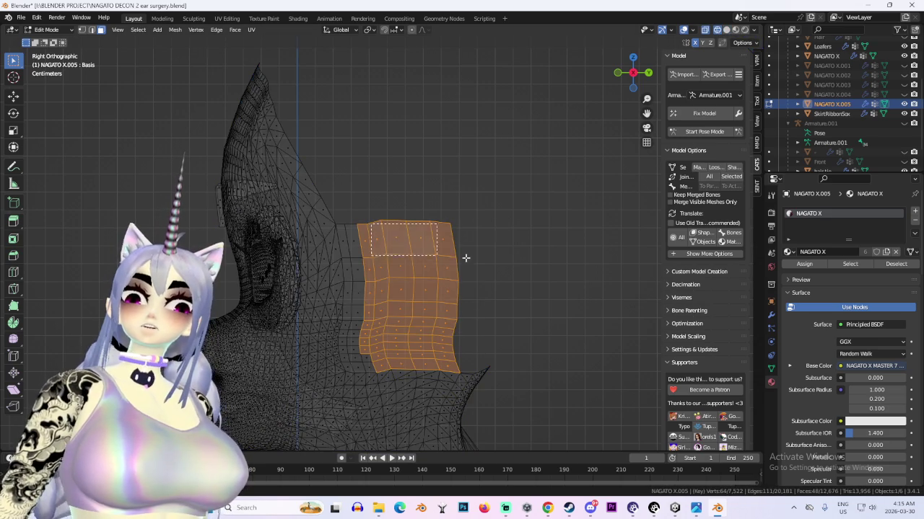
{"action": "left_click_drag", "start_coordinate": [435, 255], "coordinate": [453, 254]}
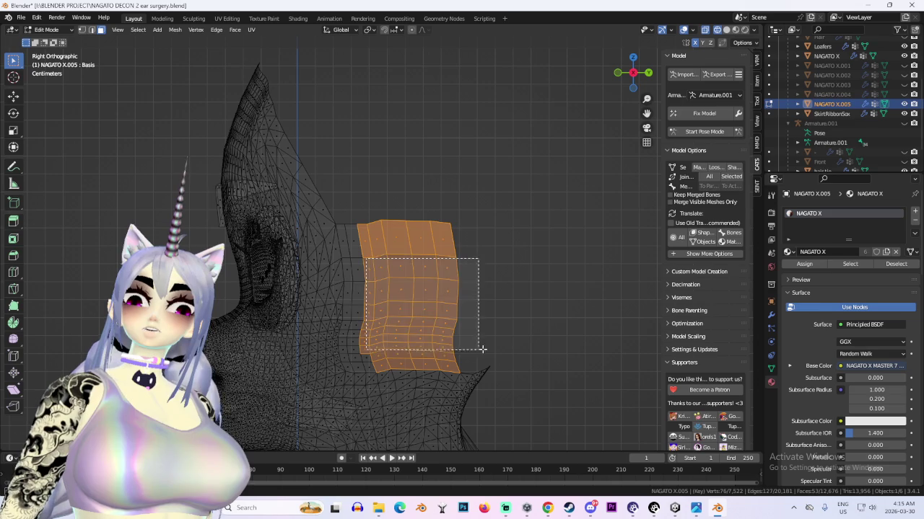
{"action": "left_click_drag", "start_coordinate": [480, 350], "coordinate": [480, 351]}
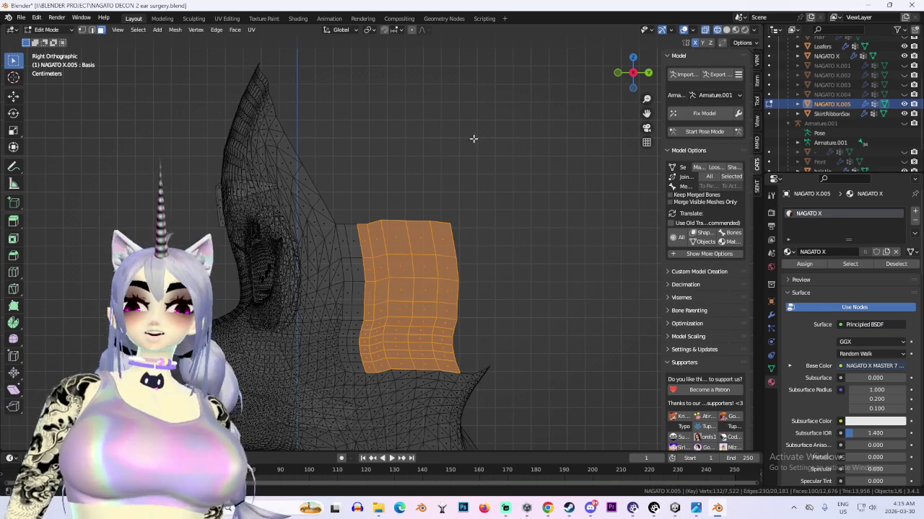
{"action": "left_click", "coordinate": [227, 18]}
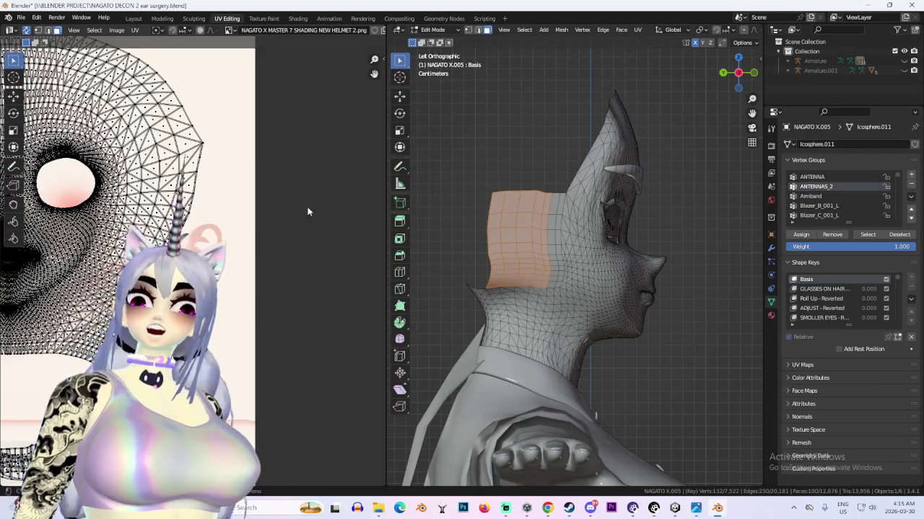
Re-map the ear patch's UVs with UV > Project from View
{"action": "scroll", "coordinate": [247, 288], "scroll_direction": "up", "scroll_amount": 2}
{"action": "scroll", "coordinate": [247, 287], "scroll_direction": "down", "scroll_amount": 3}
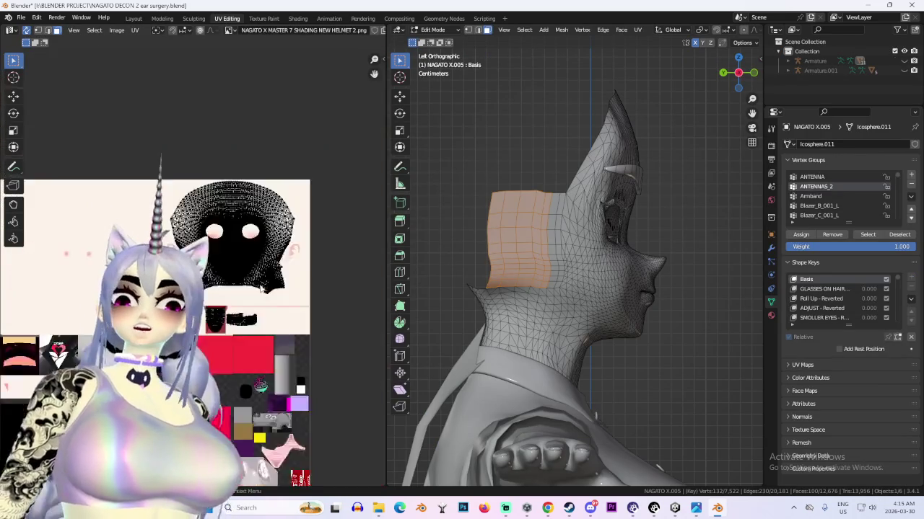
{"action": "scroll", "coordinate": [247, 288], "scroll_direction": "down", "scroll_amount": 2}
{"action": "scroll", "coordinate": [580, 231], "scroll_direction": "up", "scroll_amount": 2}
{"action": "scroll", "coordinate": [579, 231], "scroll_direction": "down", "scroll_amount": 1}
{"action": "left_click", "coordinate": [637, 30]}
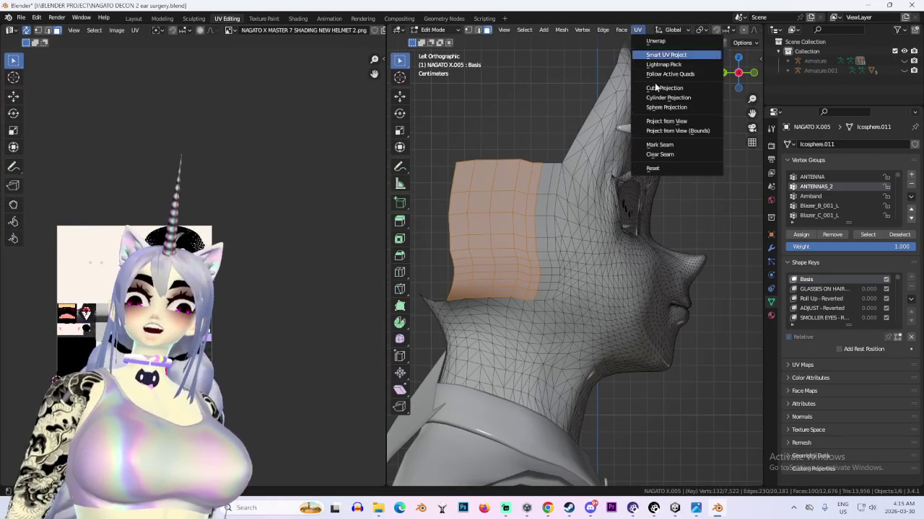
{"action": "left_click", "coordinate": [679, 122]}
Move the new UV island on the texture, then return to Layout with solid shading
{"action": "scroll", "coordinate": [238, 228], "scroll_direction": "up", "scroll_amount": 4}
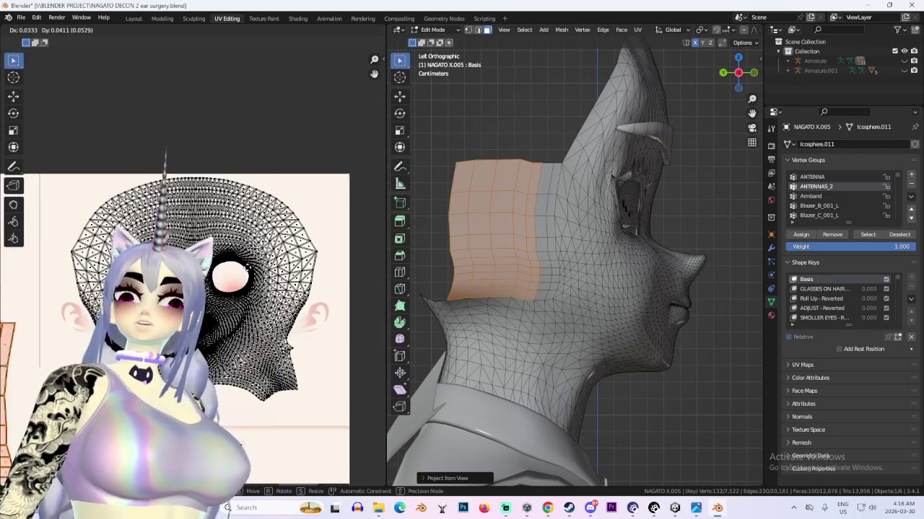
{"action": "scroll", "coordinate": [193, 274], "scroll_direction": "down", "scroll_amount": 2}
{"action": "key", "text": "g"}
{"action": "scroll", "coordinate": [193, 275], "scroll_direction": "up", "scroll_amount": 3}
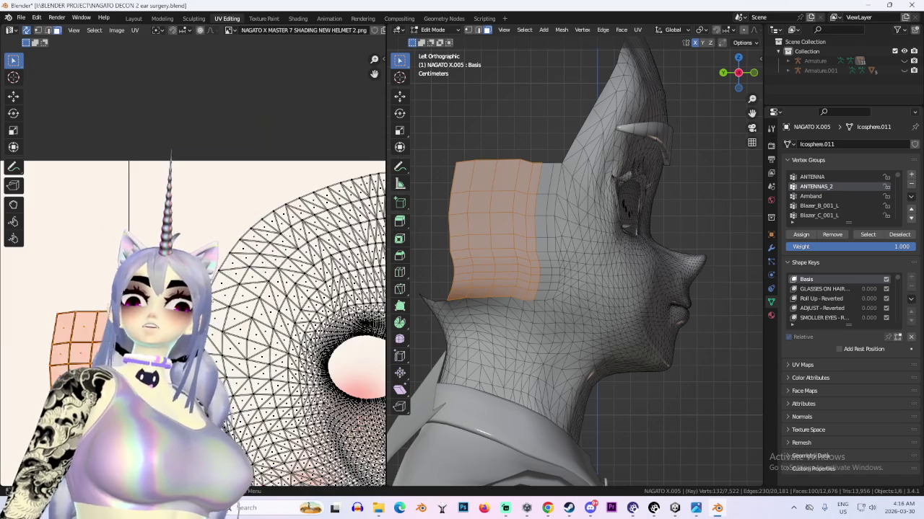
{"action": "left_click", "coordinate": [309, 198]}
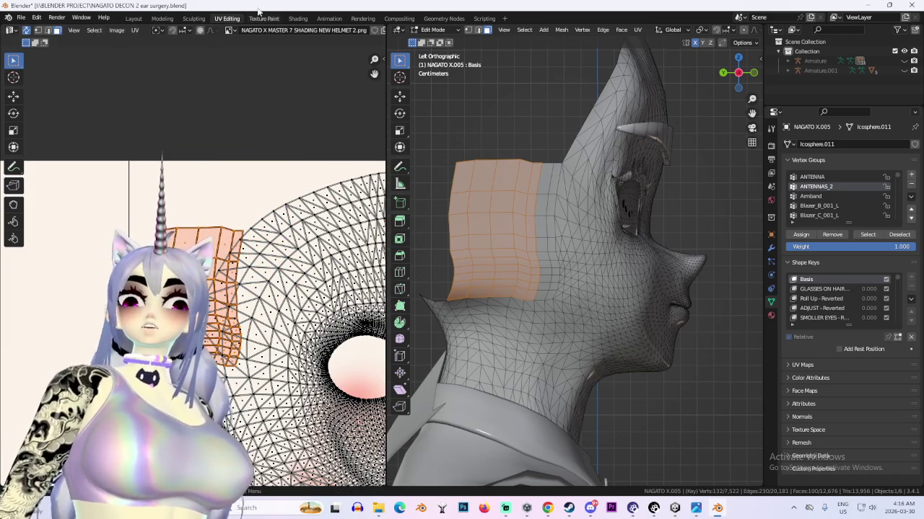
{"action": "left_click", "coordinate": [134, 18]}
{"action": "left_click", "coordinate": [726, 30]}
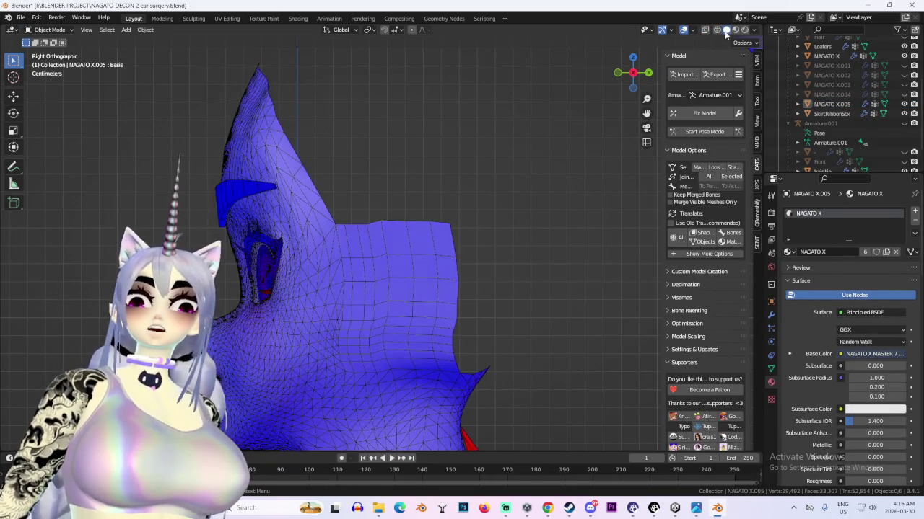
Preview the re-mapped ear in Material Preview from the Right view, then open Save As
{"action": "left_click", "coordinate": [49, 30]}
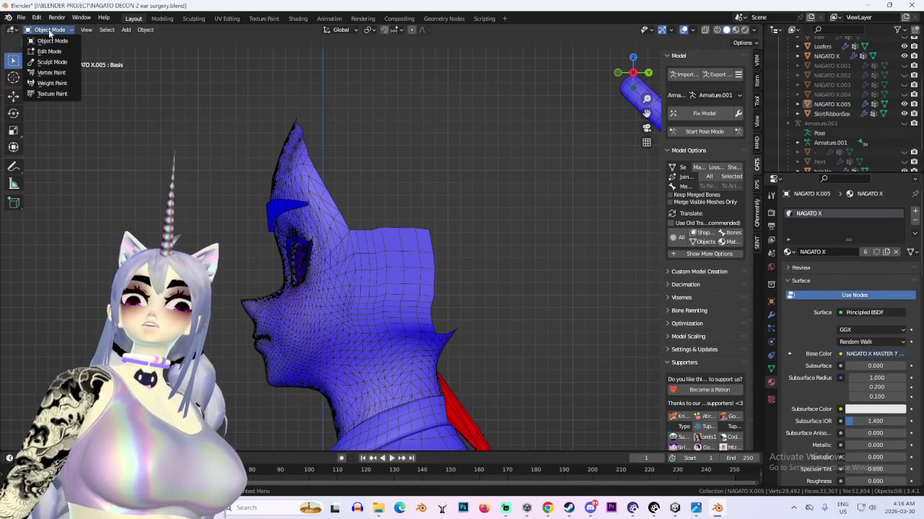
{"action": "left_click", "coordinate": [422, 241]}
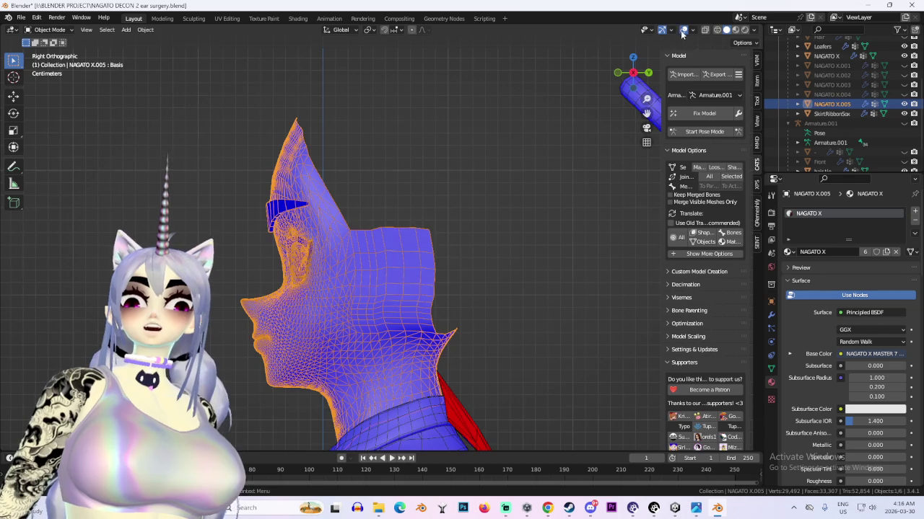
{"action": "left_click", "coordinate": [736, 29]}
{"action": "middle_click_drag", "start_coordinate": [340, 262], "coordinate": [619, 92]}
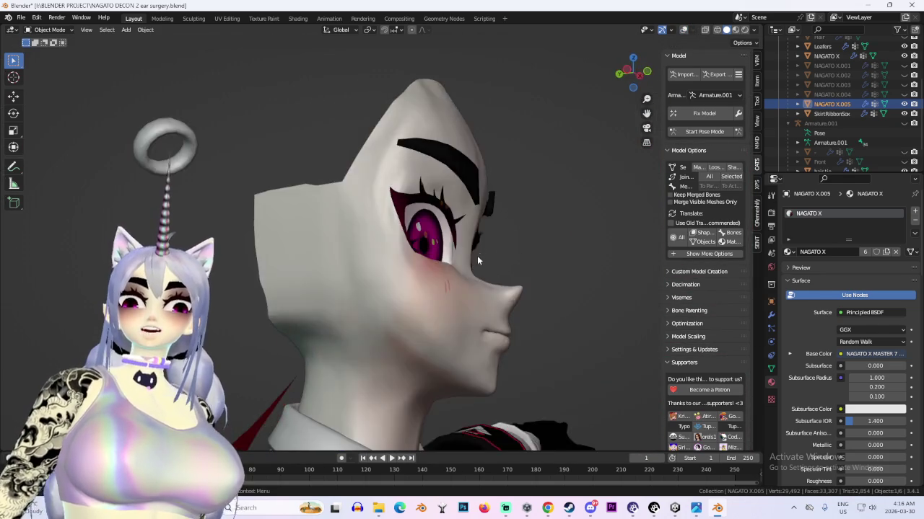
{"action": "left_click", "coordinate": [629, 70]}
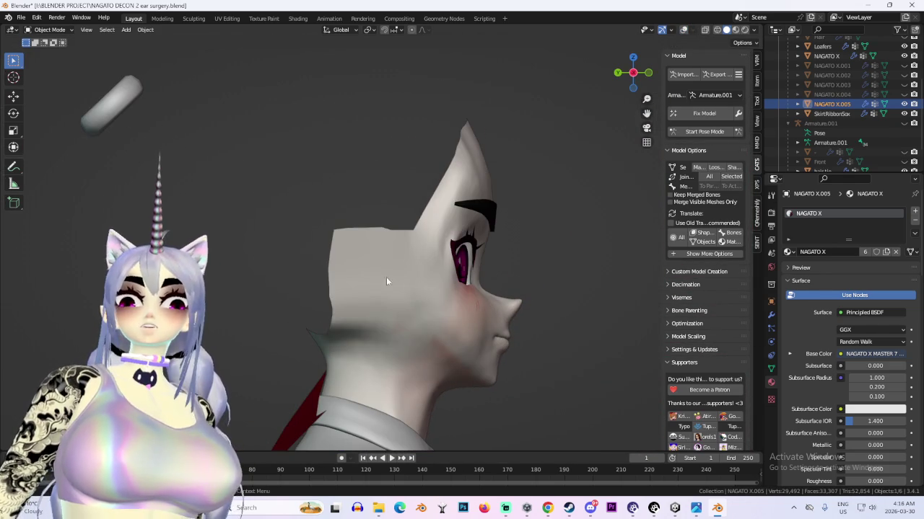
{"action": "left_click", "coordinate": [21, 16]}
{"action": "left_click", "coordinate": [43, 90]}
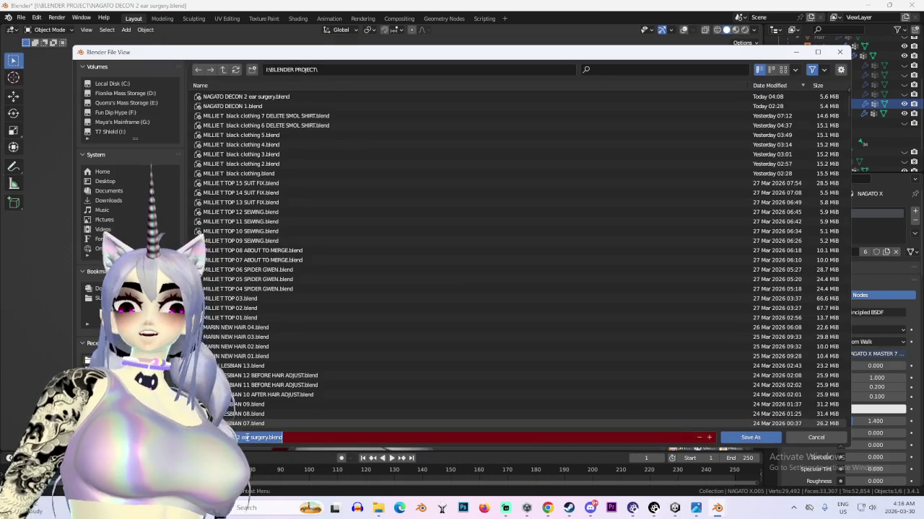
Save as 'NAGATO DECON 3 ear surgery.blend' and turn the viewport overlays back on
{"action": "type", "text": "3"}
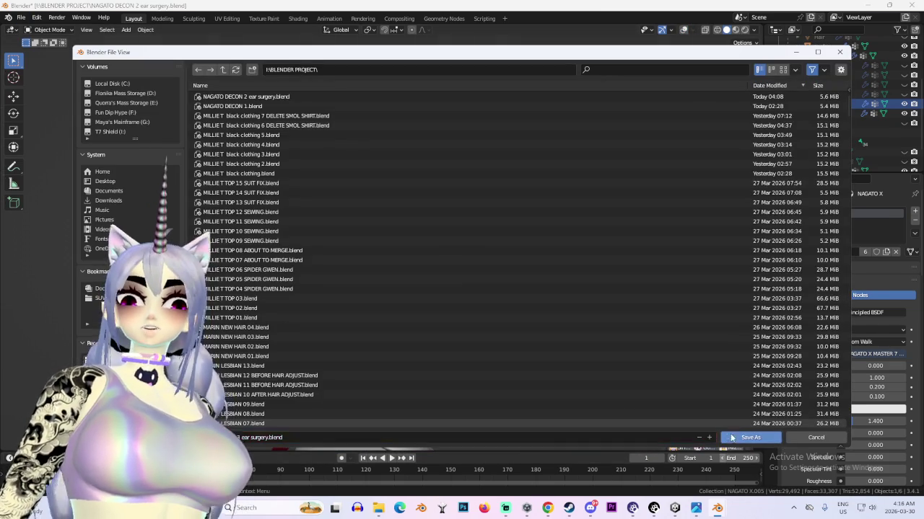
{"action": "key", "text": "Return"}
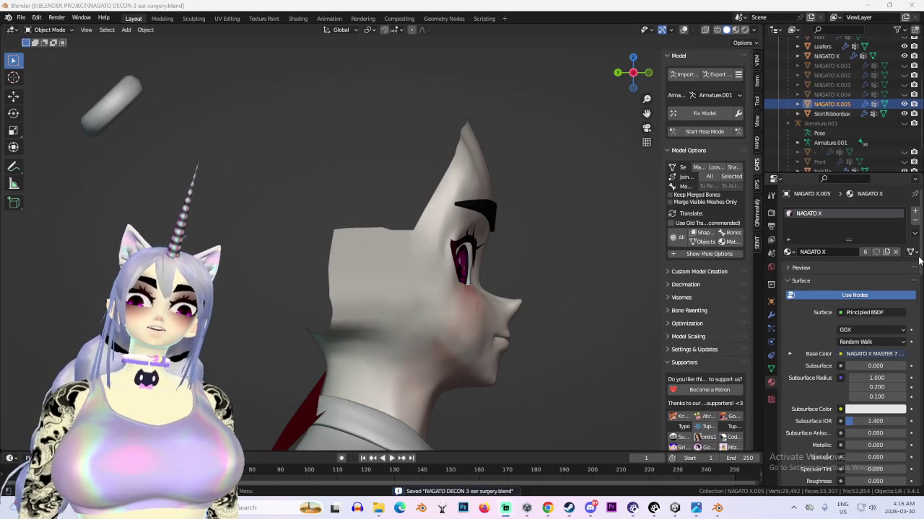
{"action": "key", "text": "shift+alt+z"}
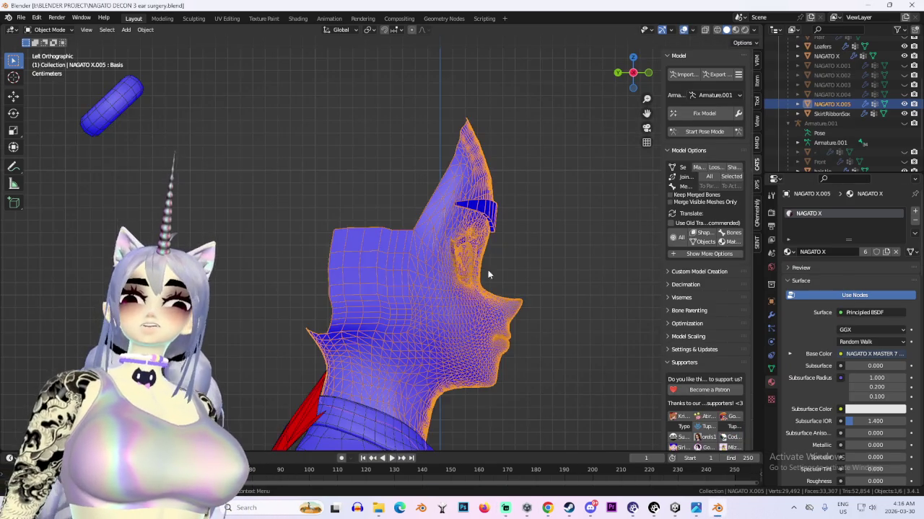
{"action": "middle_click_drag", "start_coordinate": [594, 135], "coordinate": [366, 355]}
{"action": "left_click", "coordinate": [691, 29]}
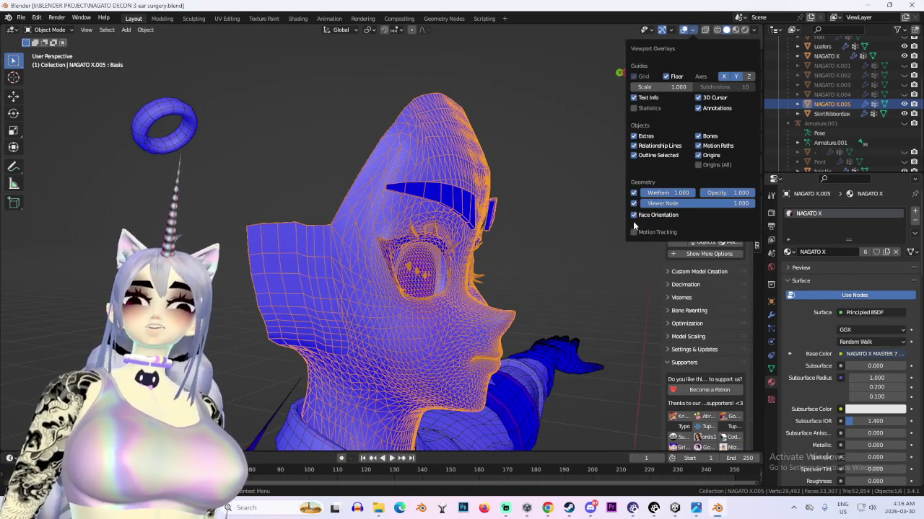
Turn off face-orientation colouring and snap to a straight back view
{"action": "left_click", "coordinate": [633, 215]}
{"action": "mouse_move", "coordinate": [621, 222]}
{"action": "middle_mouse_down"}
{"action": "mouse_move", "coordinate": [233, 263]}
{"action": "mouse_move", "coordinate": [444, 229]}
{"action": "mouse_move", "coordinate": [364, 234]}
{"action": "mouse_move", "coordinate": [586, 299]}
{"action": "middle_mouse_up"}
{"action": "left_click", "coordinate": [638, 73]}
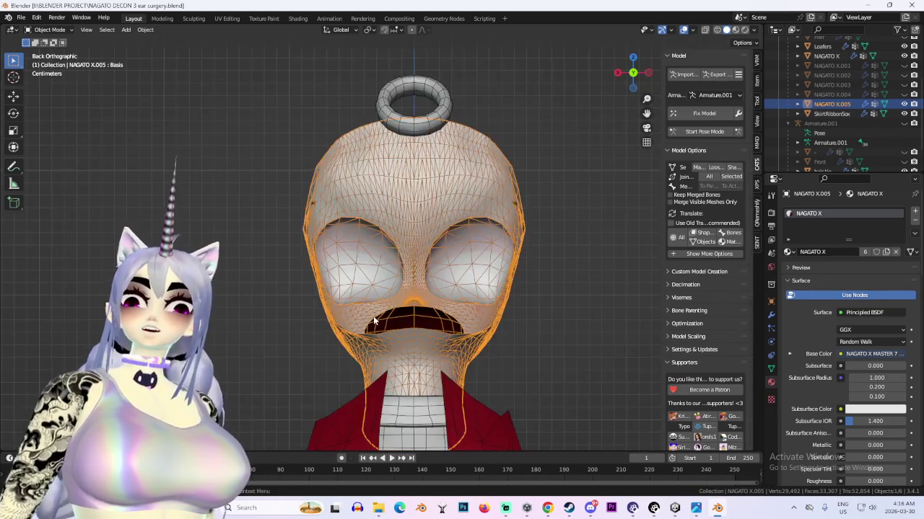
{"action": "scroll", "coordinate": [432, 231], "scroll_direction": "up", "scroll_amount": 4}
In Sculpt Mode, grab the mesh over the red gap, then pick the Smooth brush
{"action": "left_click", "coordinate": [49, 30]}
{"action": "left_click", "coordinate": [43, 63]}
{"action": "mouse_move", "coordinate": [383, 228]}
{"action": "middle_mouse_down"}
{"action": "mouse_move", "coordinate": [377, 325]}
{"action": "mouse_move", "coordinate": [356, 344]}
{"action": "middle_mouse_up"}
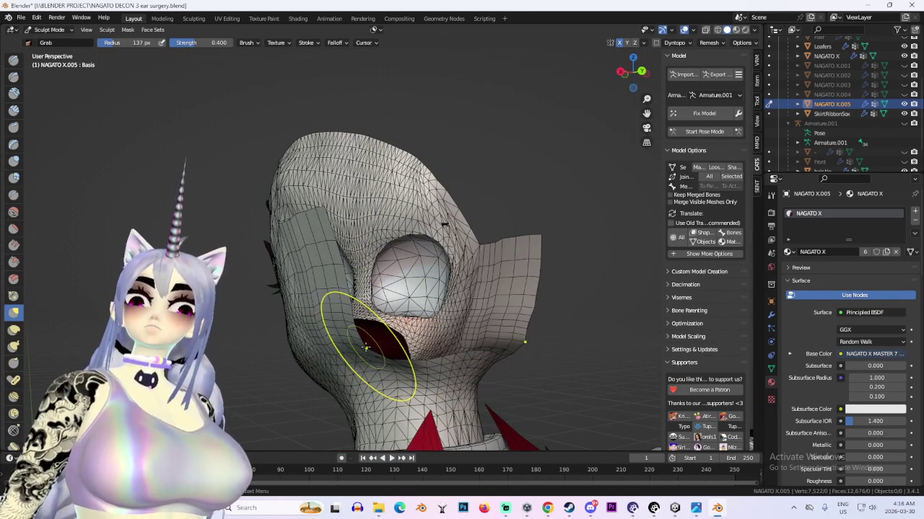
{"action": "left_click_drag", "start_coordinate": [366, 348], "coordinate": [372, 317]}
{"action": "mouse_move", "coordinate": [485, 310]}
{"action": "middle_mouse_down"}
{"action": "mouse_move", "coordinate": [556, 247]}
{"action": "mouse_move", "coordinate": [518, 226]}
{"action": "mouse_move", "coordinate": [402, 278]}
{"action": "mouse_move", "coordinate": [481, 326]}
{"action": "mouse_move", "coordinate": [547, 320]}
{"action": "middle_mouse_up"}
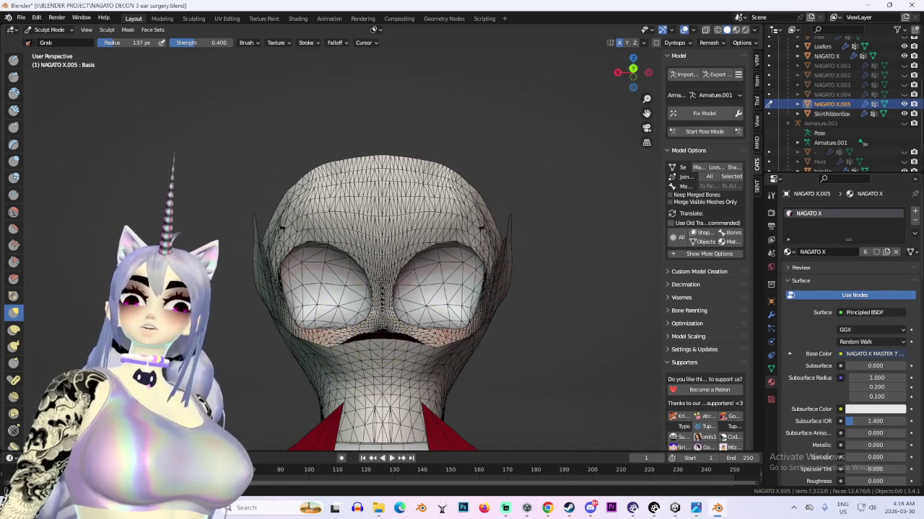
{"action": "mouse_move", "coordinate": [384, 375]}
{"action": "middle_mouse_down"}
{"action": "mouse_move", "coordinate": [378, 337]}
{"action": "mouse_move", "coordinate": [329, 299]}
{"action": "mouse_move", "coordinate": [481, 294]}
{"action": "mouse_move", "coordinate": [476, 349]}
{"action": "middle_mouse_up"}
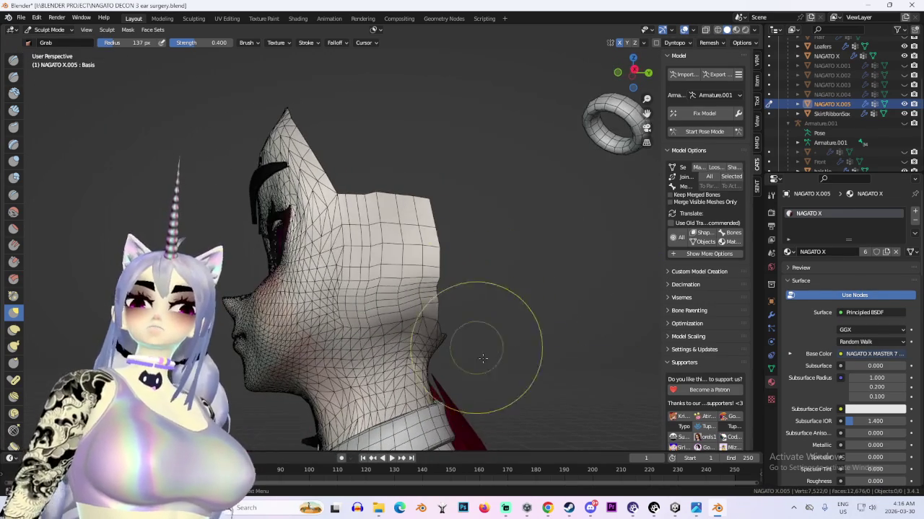
{"action": "left_click", "coordinate": [12, 213]}
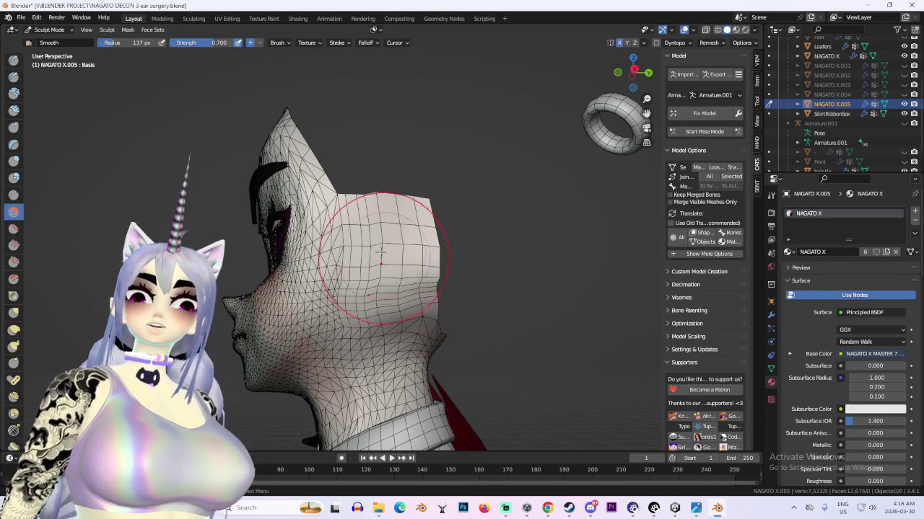
Lower Smooth strength to 0.137 and brush over the former ear area
{"action": "left_click", "coordinate": [771, 196]}
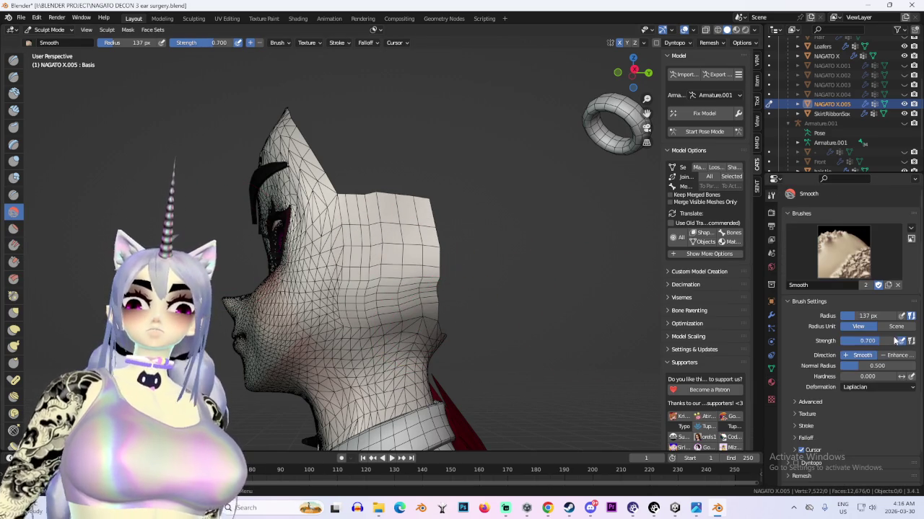
{"action": "left_click_drag", "start_coordinate": [401, 251], "coordinate": [402, 276]}
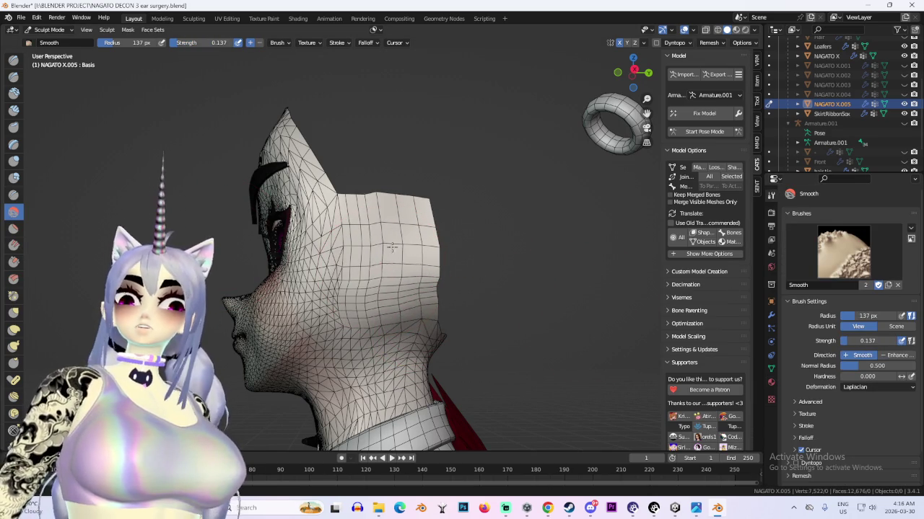
{"action": "mouse_move", "coordinate": [413, 283]}
{"action": "middle_mouse_down"}
{"action": "mouse_move", "coordinate": [300, 323]}
{"action": "mouse_move", "coordinate": [311, 339]}
{"action": "mouse_move", "coordinate": [365, 342]}
{"action": "mouse_move", "coordinate": [332, 334]}
{"action": "middle_mouse_up"}
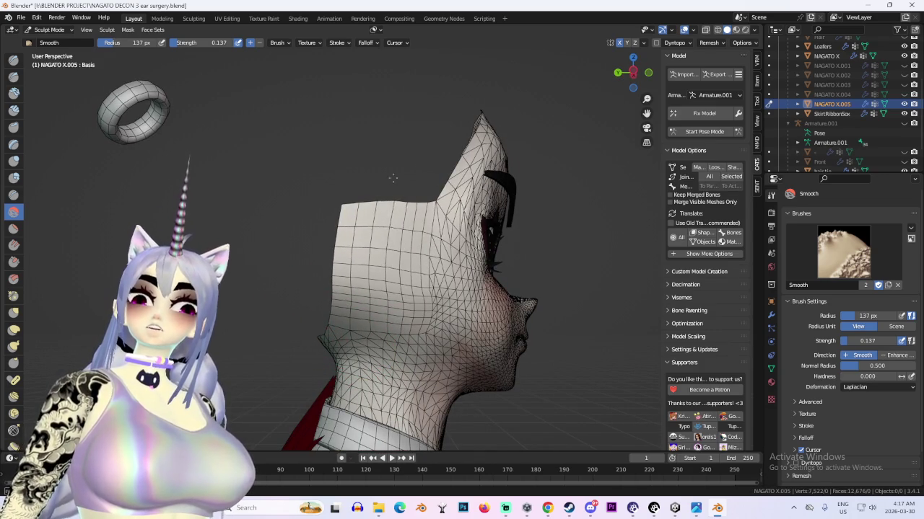
{"action": "middle_click_drag", "start_coordinate": [382, 245], "coordinate": [338, 238]}
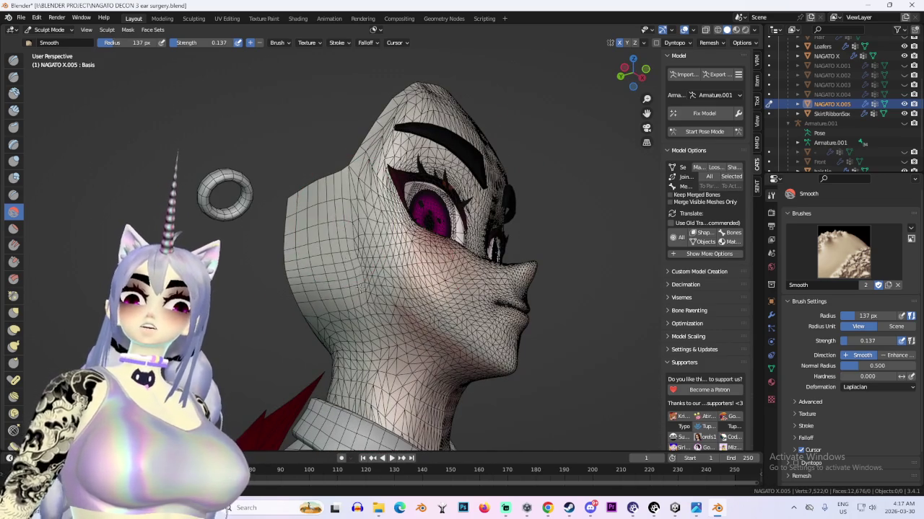
{"action": "scroll", "coordinate": [334, 264], "scroll_direction": "up", "scroll_amount": 2}
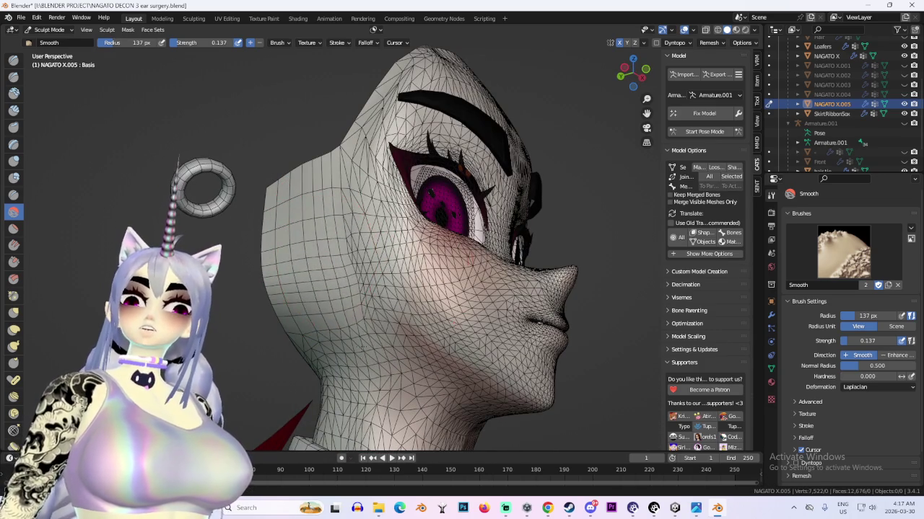
{"action": "middle_click_drag", "start_coordinate": [325, 347], "coordinate": [337, 279]}
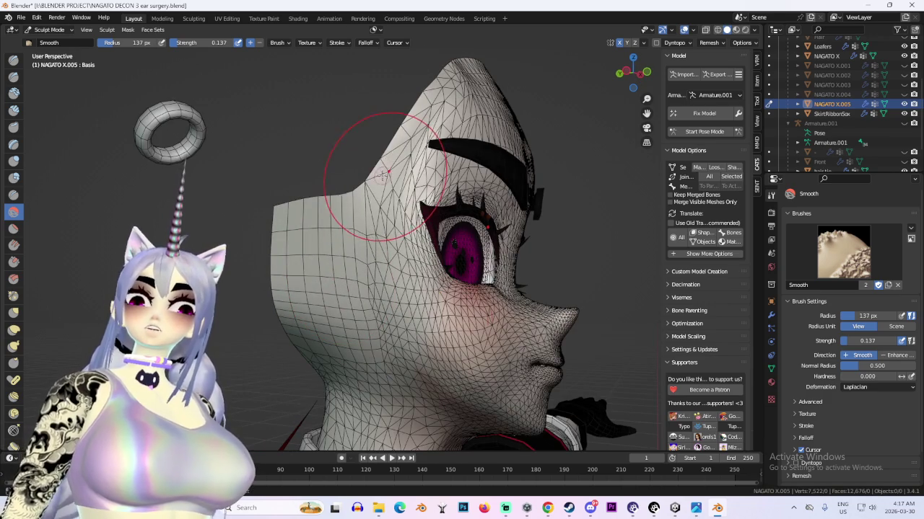
{"action": "scroll", "coordinate": [382, 174], "scroll_direction": "up", "scroll_amount": 2}
{"action": "mouse_move", "coordinate": [337, 332]}
{"action": "middle_mouse_down"}
{"action": "mouse_move", "coordinate": [392, 217]}
{"action": "mouse_move", "coordinate": [454, 248]}
{"action": "mouse_move", "coordinate": [307, 224]}
{"action": "middle_mouse_up"}
{"action": "mouse_move", "coordinate": [347, 249]}
{"action": "middle_mouse_down"}
{"action": "mouse_move", "coordinate": [505, 268]}
{"action": "mouse_move", "coordinate": [402, 245]}
{"action": "mouse_move", "coordinate": [472, 286]}
{"action": "middle_mouse_up"}
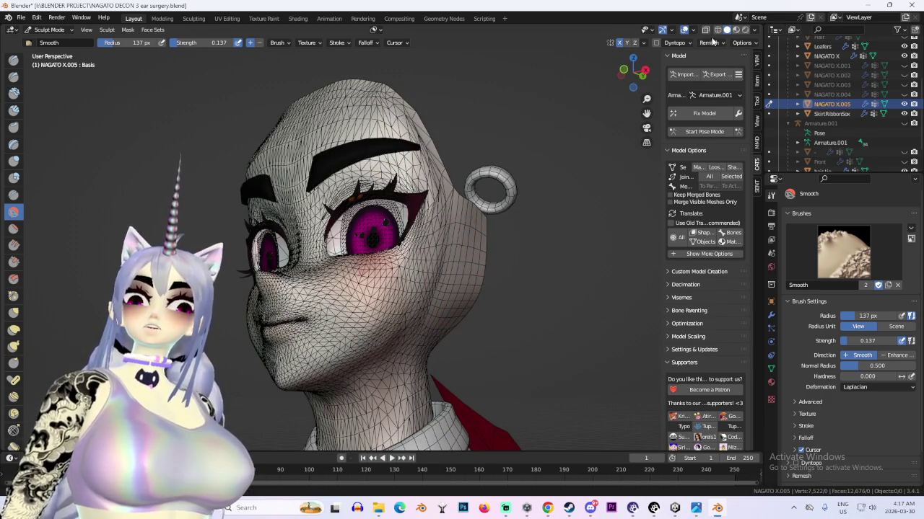
Toggle the wireframe off and on while orbiting to inspect the smoothed head
{"action": "left_click", "coordinate": [684, 30]}
{"action": "mouse_move", "coordinate": [533, 252]}
{"action": "middle_mouse_down"}
{"action": "mouse_move", "coordinate": [489, 262]}
{"action": "mouse_move", "coordinate": [483, 253]}
{"action": "middle_mouse_up"}
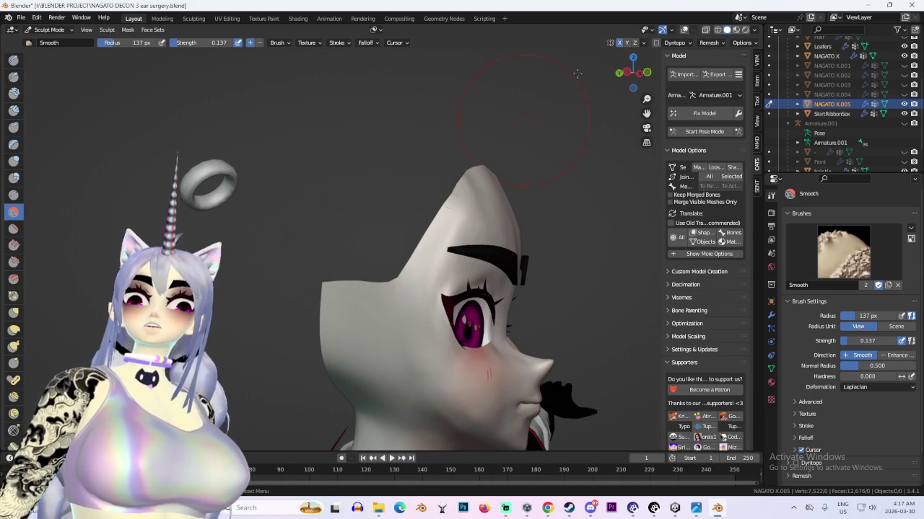
{"action": "left_click", "coordinate": [685, 31]}
{"action": "mouse_move", "coordinate": [490, 209]}
{"action": "middle_mouse_down"}
{"action": "mouse_move", "coordinate": [413, 206]}
{"action": "mouse_move", "coordinate": [426, 173]}
{"action": "middle_mouse_up"}
{"action": "mouse_move", "coordinate": [491, 112]}
{"action": "middle_mouse_down"}
{"action": "mouse_move", "coordinate": [478, 125]}
{"action": "mouse_move", "coordinate": [459, 197]}
{"action": "middle_mouse_up"}
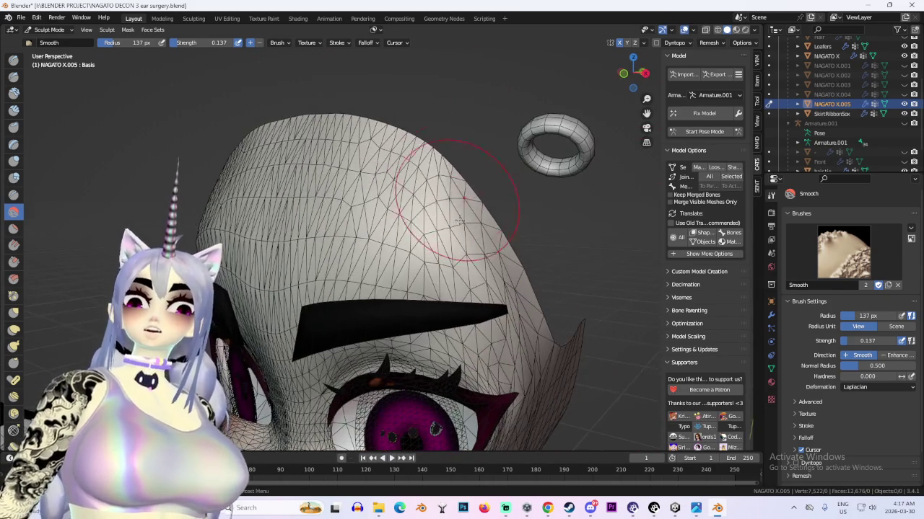
{"action": "middle_click_drag", "start_coordinate": [415, 132], "coordinate": [334, 106]}
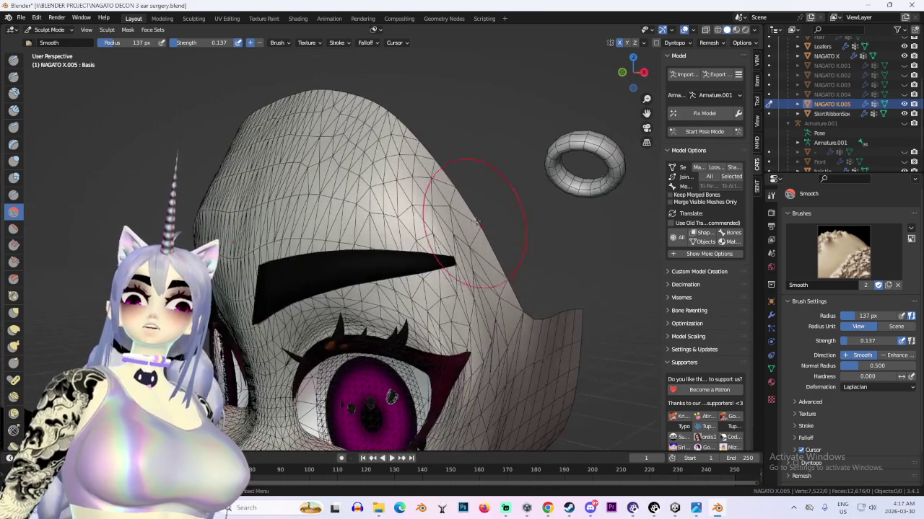
{"action": "mouse_move", "coordinate": [443, 310]}
{"action": "middle_mouse_down"}
{"action": "mouse_move", "coordinate": [525, 323]}
{"action": "mouse_move", "coordinate": [649, 85]}
{"action": "middle_mouse_up"}
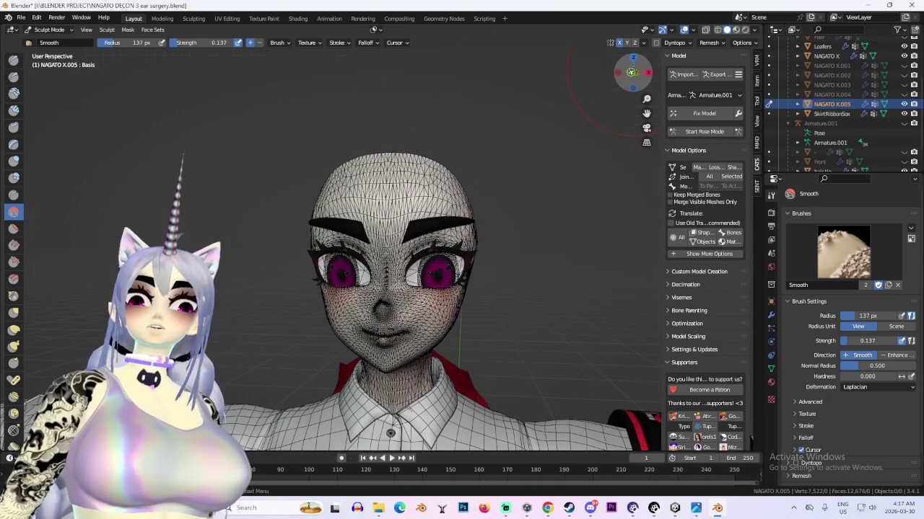
{"action": "scroll", "coordinate": [462, 260], "scroll_direction": "up", "scroll_amount": 3}
Hide the overlays and toggle Outliner visibility to hide the helmet, mask and scarf meshes
{"action": "key", "text": "shift+alt+z"}
{"action": "mouse_move", "coordinate": [462, 259]}
{"action": "middle_mouse_down"}
{"action": "mouse_move", "coordinate": [433, 267]}
{"action": "mouse_move", "coordinate": [461, 216]}
{"action": "mouse_move", "coordinate": [466, 246]}
{"action": "mouse_move", "coordinate": [505, 249]}
{"action": "mouse_move", "coordinate": [404, 238]}
{"action": "mouse_move", "coordinate": [545, 262]}
{"action": "mouse_move", "coordinate": [527, 259]}
{"action": "middle_mouse_up"}
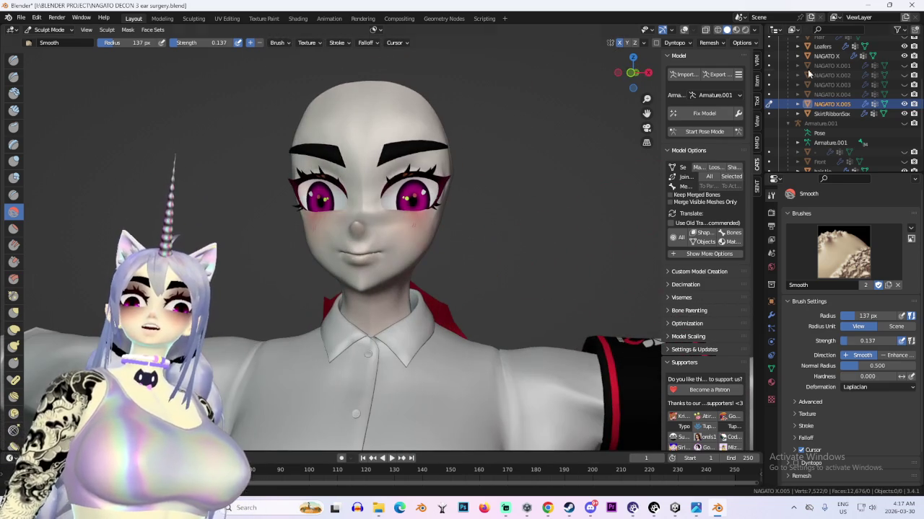
{"action": "left_click", "coordinate": [904, 94]}
{"action": "left_click", "coordinate": [904, 75]}
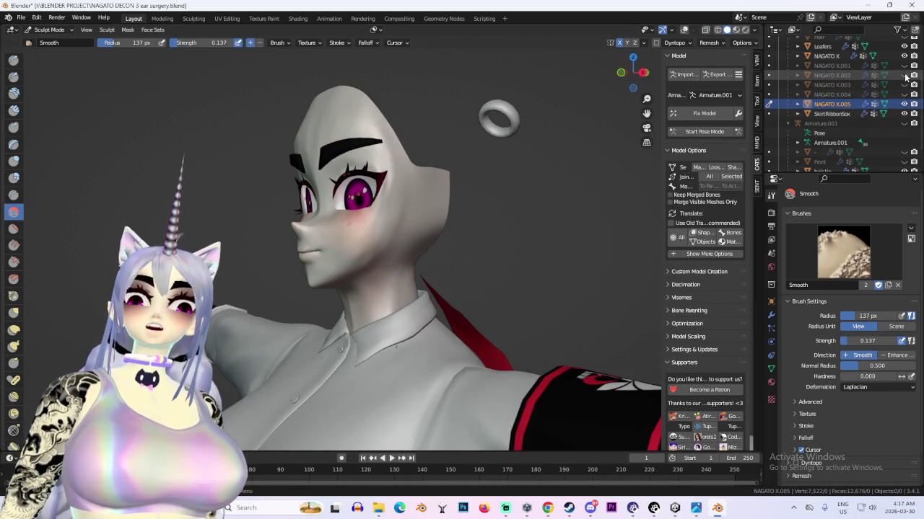
{"action": "left_click", "coordinate": [904, 65]}
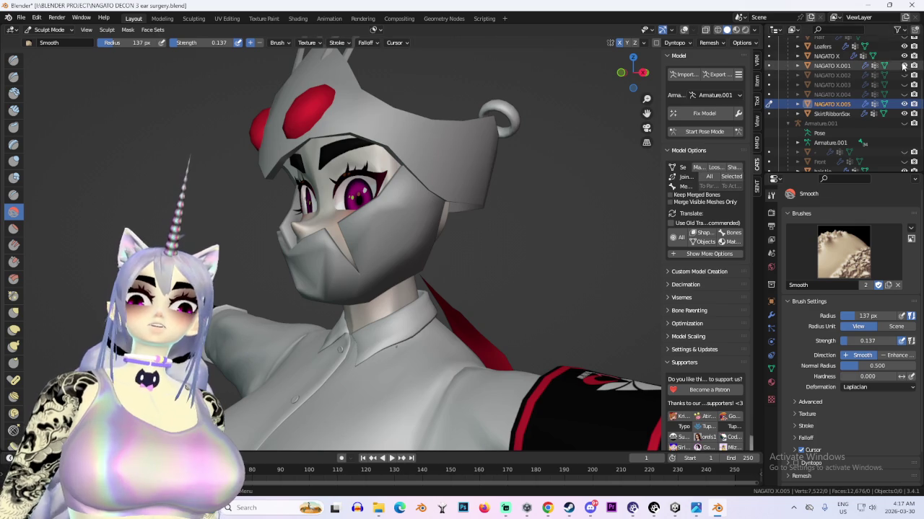
{"action": "left_click", "coordinate": [899, 30]}
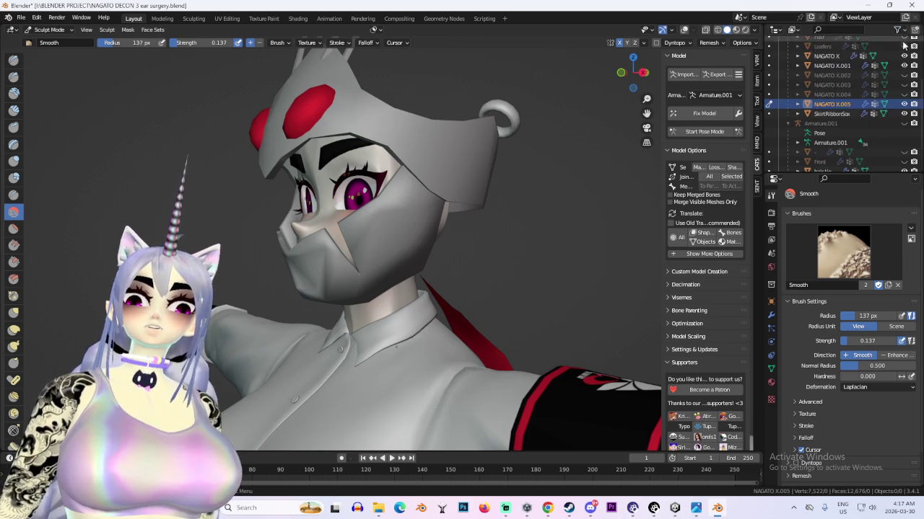
{"action": "left_click", "coordinate": [904, 55]}
{"action": "left_click", "coordinate": [904, 65]}
Unhide the Front, ponytail and Side hair objects and return to Object Mode
{"action": "scroll", "coordinate": [907, 68], "scroll_direction": "down", "scroll_amount": 3}
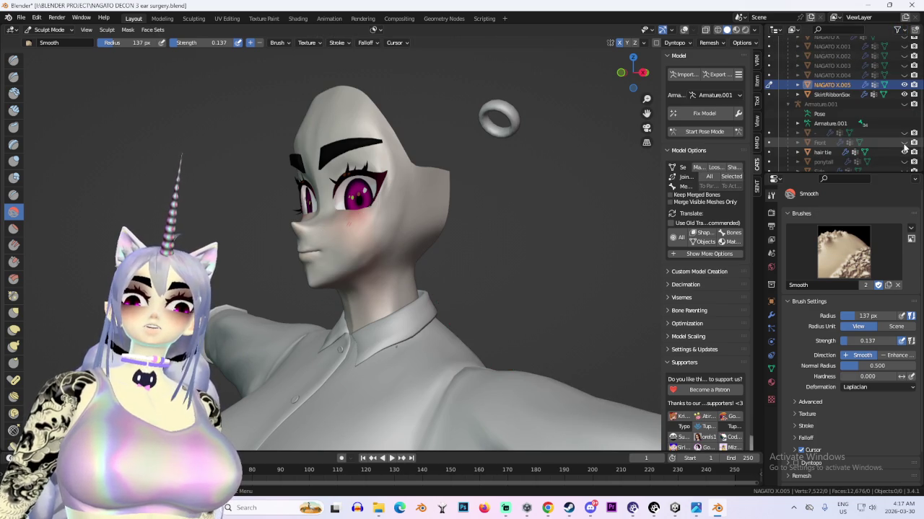
{"action": "left_click", "coordinate": [904, 142]}
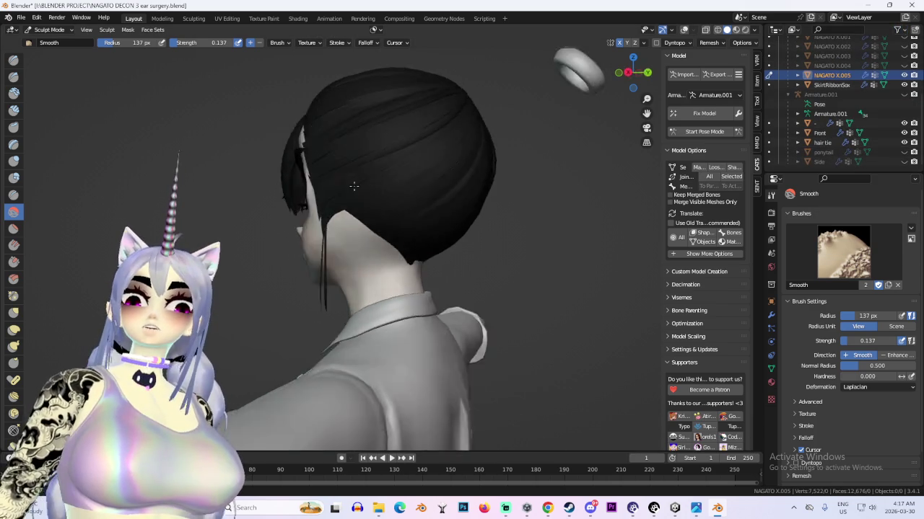
{"action": "left_click", "coordinate": [904, 152]}
{"action": "left_click", "coordinate": [904, 161]}
{"action": "middle_click_drag", "start_coordinate": [391, 175], "coordinate": [505, 188]}
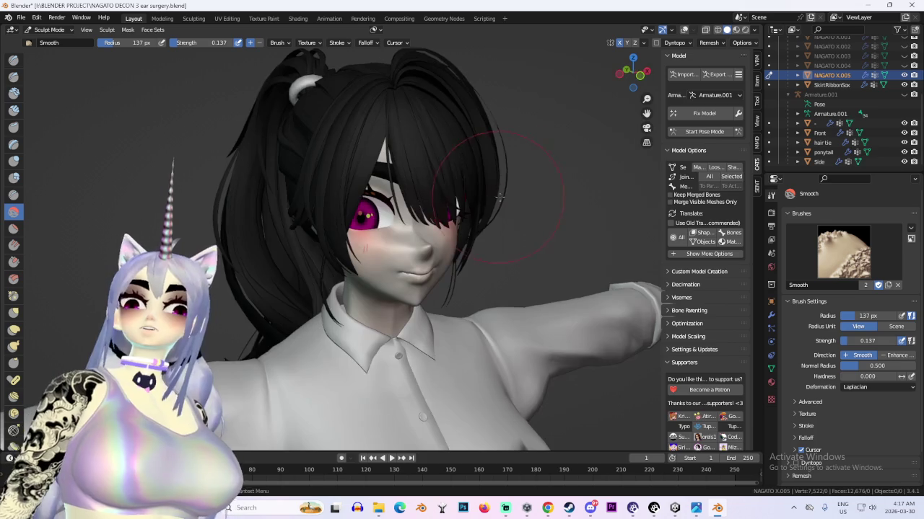
{"action": "left_click", "coordinate": [819, 162]}
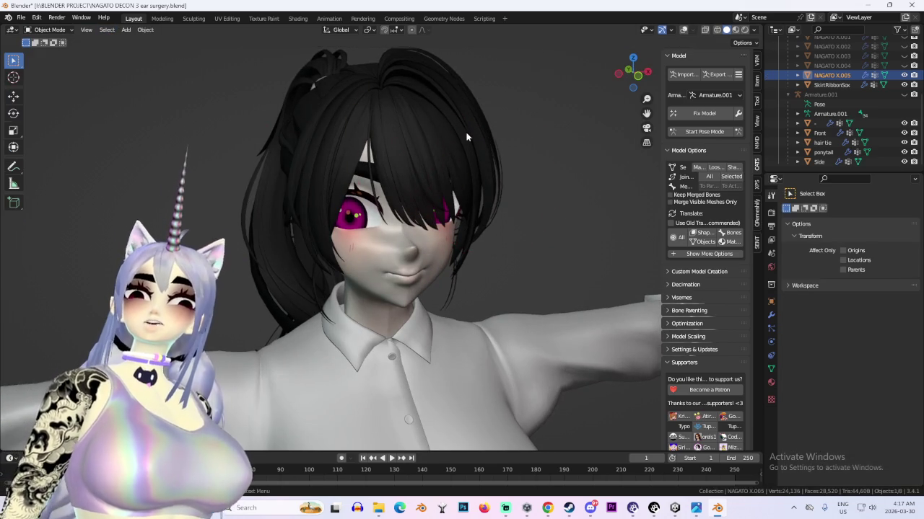
Inspect the hair from side and front views in wireframe, then select the Front hair object
{"action": "middle_click_drag", "start_coordinate": [433, 216], "coordinate": [576, 142]}
{"action": "left_click", "coordinate": [649, 72]}
{"action": "left_click", "coordinate": [716, 30]}
{"action": "left_click", "coordinate": [649, 72]}
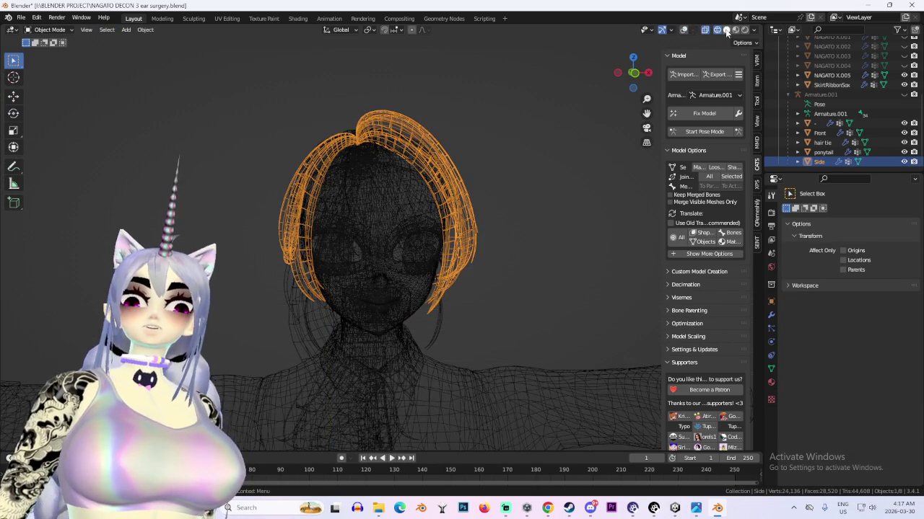
{"action": "left_click", "coordinate": [725, 30]}
{"action": "mouse_move", "coordinate": [361, 181]}
{"action": "middle_mouse_down"}
{"action": "mouse_move", "coordinate": [404, 175]}
{"action": "mouse_move", "coordinate": [524, 192]}
{"action": "mouse_move", "coordinate": [450, 205]}
{"action": "mouse_move", "coordinate": [470, 234]}
{"action": "mouse_move", "coordinate": [551, 171]}
{"action": "mouse_move", "coordinate": [481, 228]}
{"action": "middle_mouse_up"}
{"action": "left_click", "coordinate": [404, 175]}
{"action": "key", "text": "KP_1"}
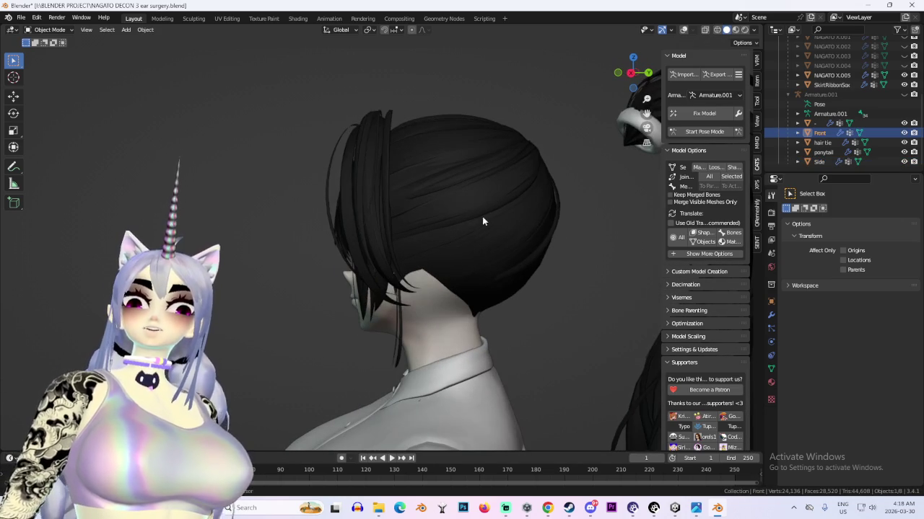
Hide the Front, hair tie, ponytail and Side hair objects in the Outliner
{"action": "left_click", "coordinate": [903, 133]}
{"action": "left_click_drag", "start_coordinate": [904, 142], "coordinate": [904, 161]}
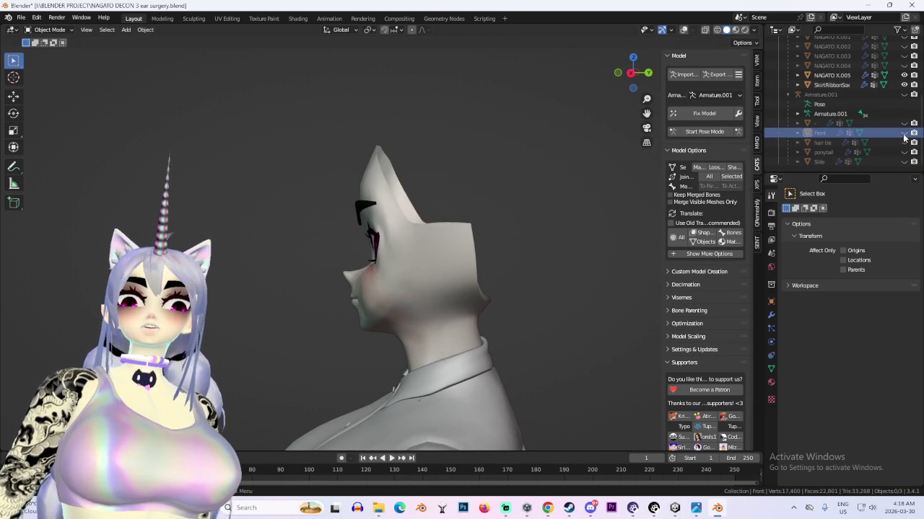
{"action": "left_click", "coordinate": [904, 123]}
{"action": "middle_click_drag", "start_coordinate": [505, 217], "coordinate": [437, 226]}
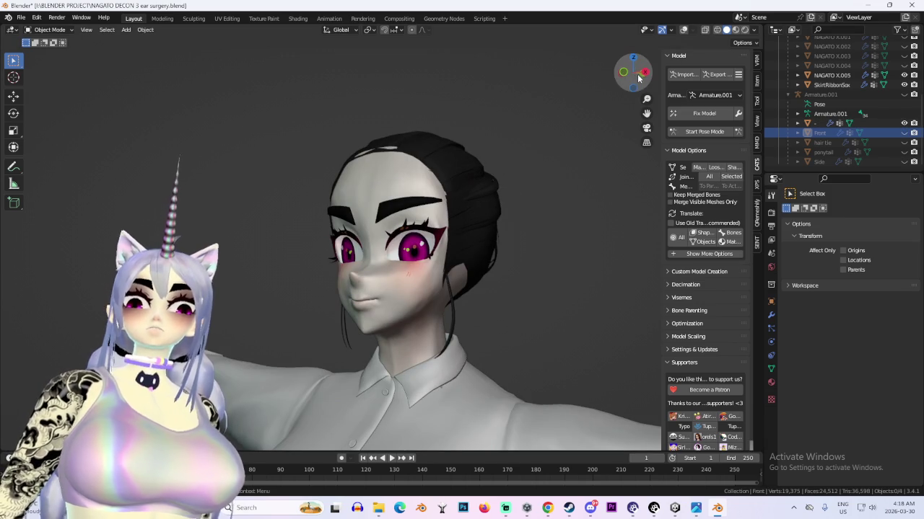
{"action": "left_click", "coordinate": [624, 72]}
{"action": "left_click", "coordinate": [683, 29]}
{"action": "middle_click_drag", "start_coordinate": [325, 166], "coordinate": [239, 164]}
Select the top hair mesh and switch it to Sculpt Mode
{"action": "left_click", "coordinate": [238, 164]}
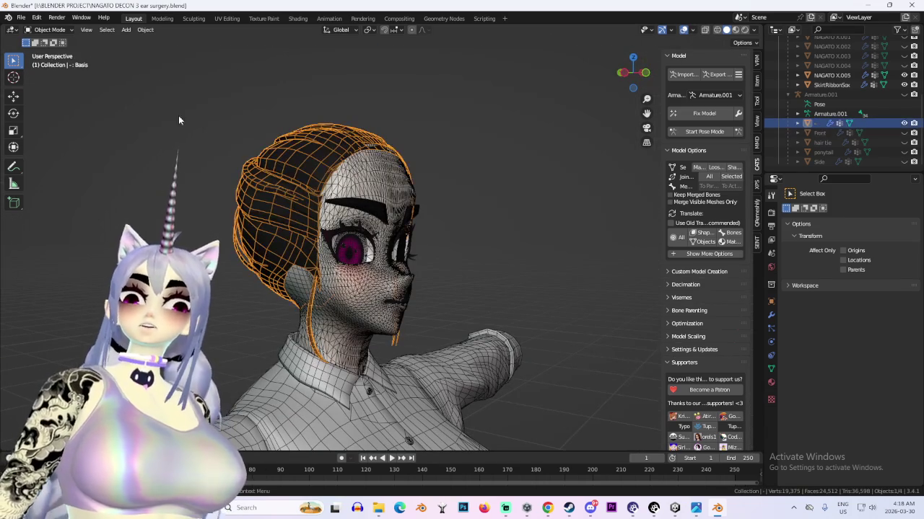
{"action": "left_click", "coordinate": [49, 30]}
{"action": "left_click", "coordinate": [58, 65]}
{"action": "middle_click_drag", "start_coordinate": [274, 217], "coordinate": [340, 216]}
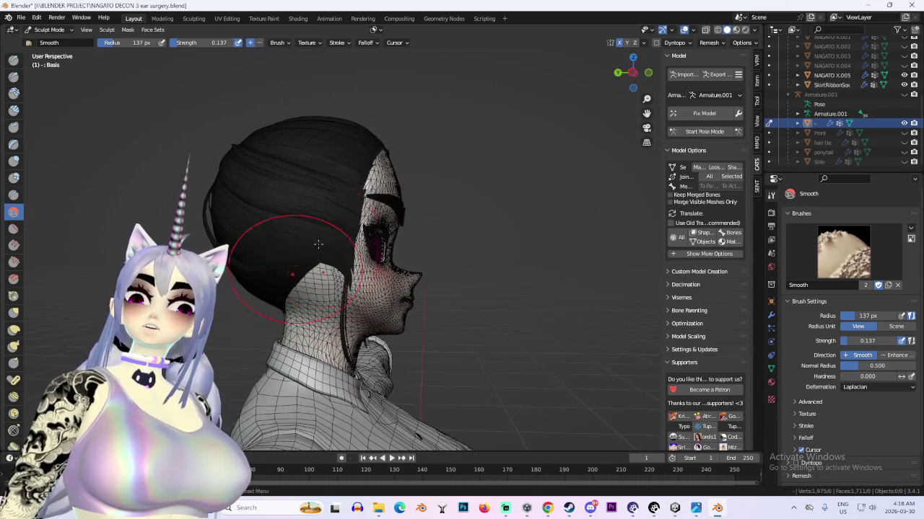
Enter Edit Mode on the hair mesh and move some hair geometry up-left
{"action": "left_click", "coordinate": [49, 29]}
{"action": "left_click", "coordinate": [50, 53]}
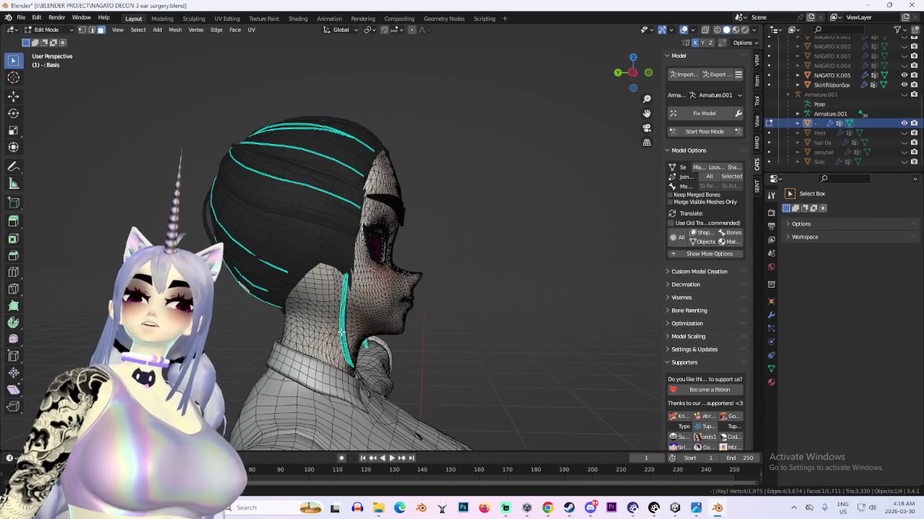
{"action": "scroll", "coordinate": [297, 300], "scroll_direction": "up", "scroll_amount": 2}
{"action": "key", "text": "g"}
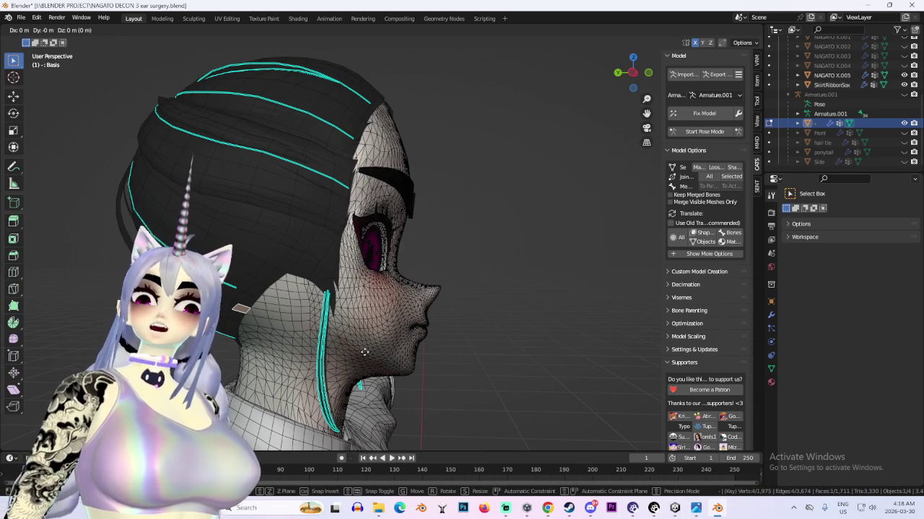
{"action": "left_click", "coordinate": [224, 234]}
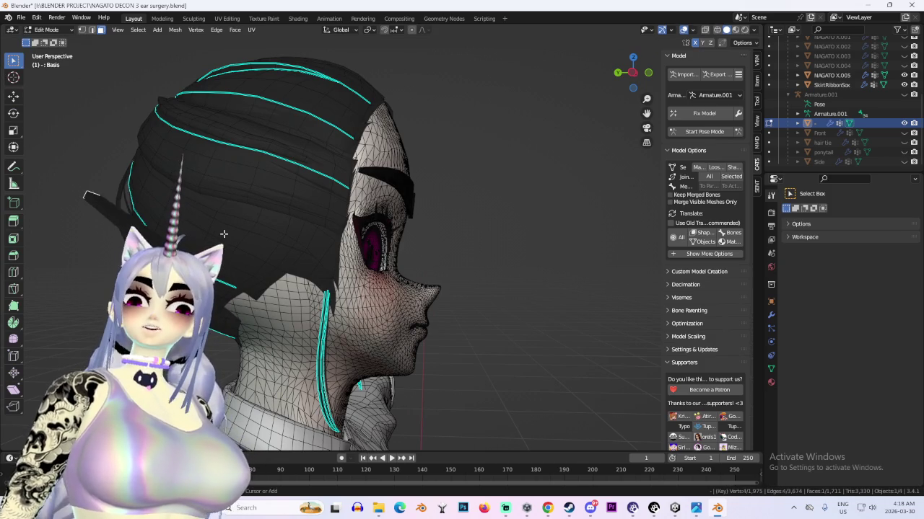
{"action": "left_click", "coordinate": [49, 30]}
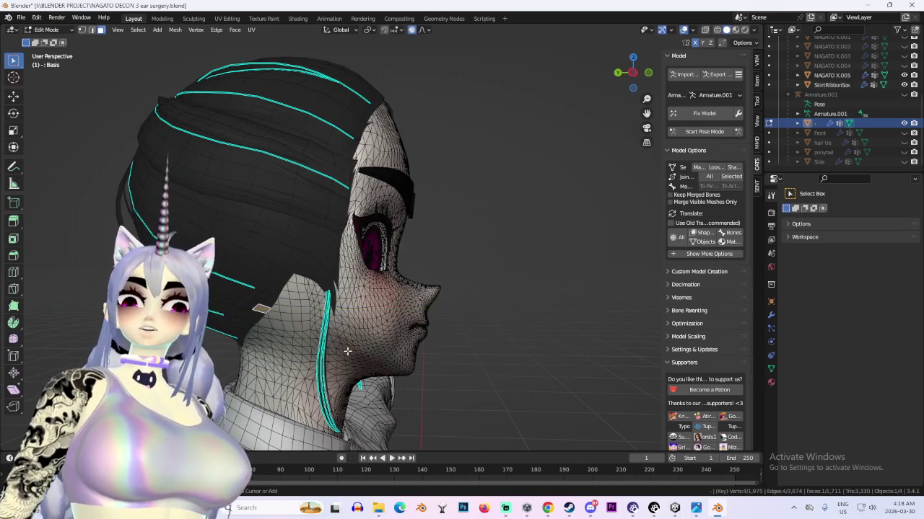
{"action": "left_click", "coordinate": [347, 351]}
{"action": "middle_click_drag", "start_coordinate": [346, 351], "coordinate": [390, 289]}
{"action": "scroll", "coordinate": [390, 289], "scroll_direction": "down", "scroll_amount": 5}
{"action": "mouse_move", "coordinate": [495, 282]}
{"action": "middle_mouse_down"}
{"action": "mouse_move", "coordinate": [303, 318]}
{"action": "mouse_move", "coordinate": [604, 69]}
{"action": "middle_mouse_up"}
In see-through side view, isolate the front strand and separate it by selection
{"action": "left_click", "coordinate": [718, 30]}
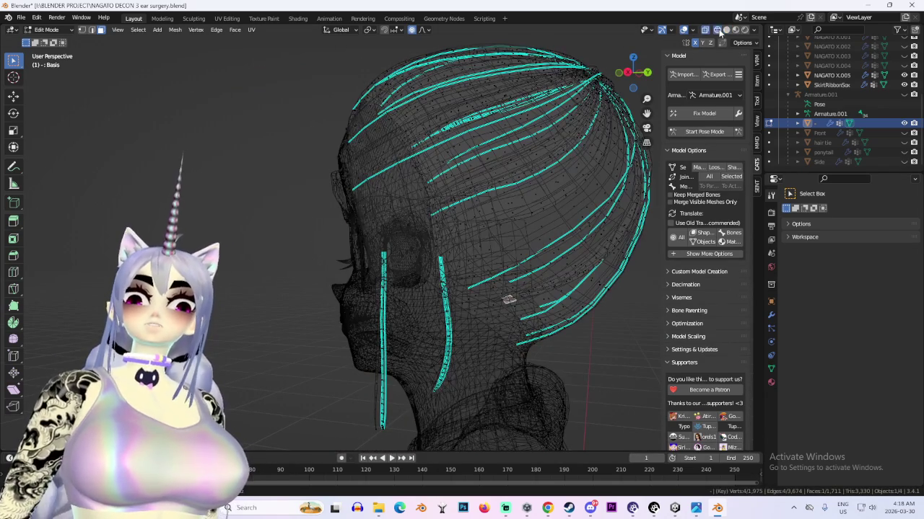
{"action": "left_click", "coordinate": [629, 73]}
{"action": "left_click_drag", "start_coordinate": [330, 269], "coordinate": [431, 451]}
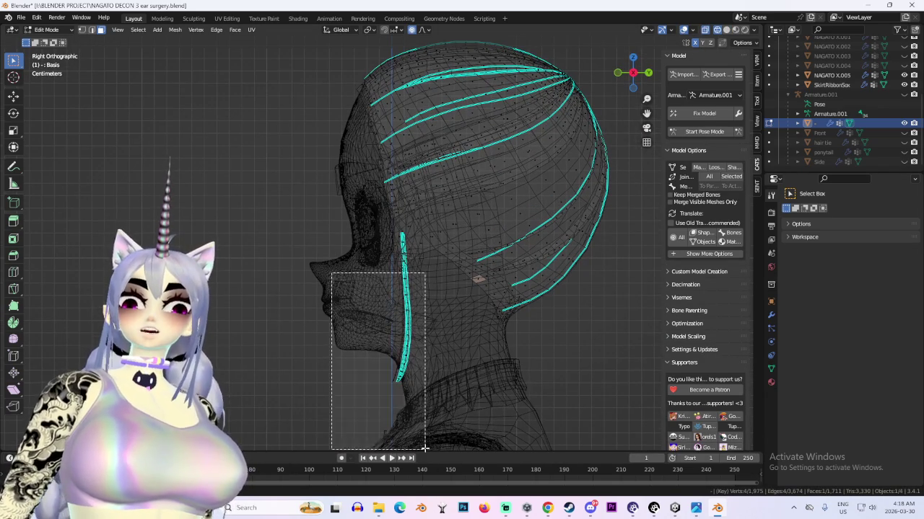
{"action": "key", "text": "ctrl+l"}
{"action": "scroll", "coordinate": [415, 285], "scroll_direction": "up", "scroll_amount": 3}
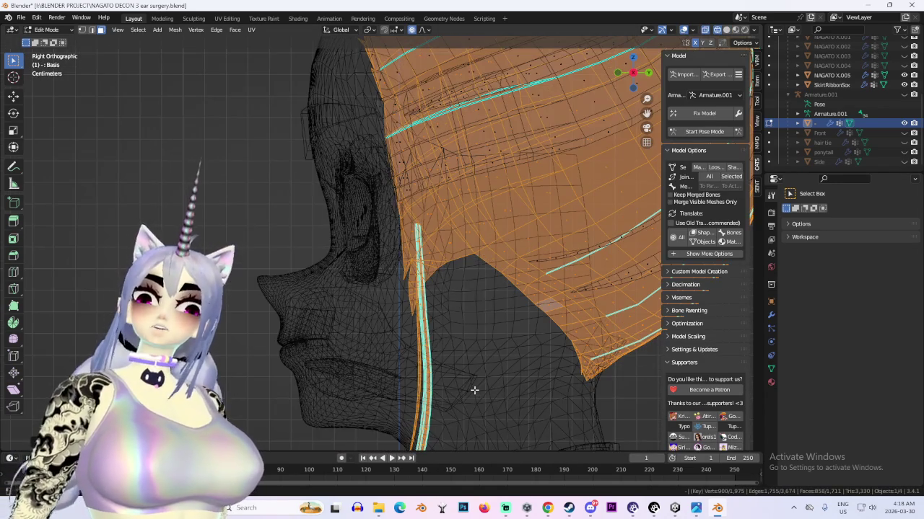
{"action": "key", "text": "h"}
{"action": "middle_click_drag", "start_coordinate": [474, 390], "coordinate": [270, 221], "text": "shift"}
{"action": "key", "text": "ctrl+l"}
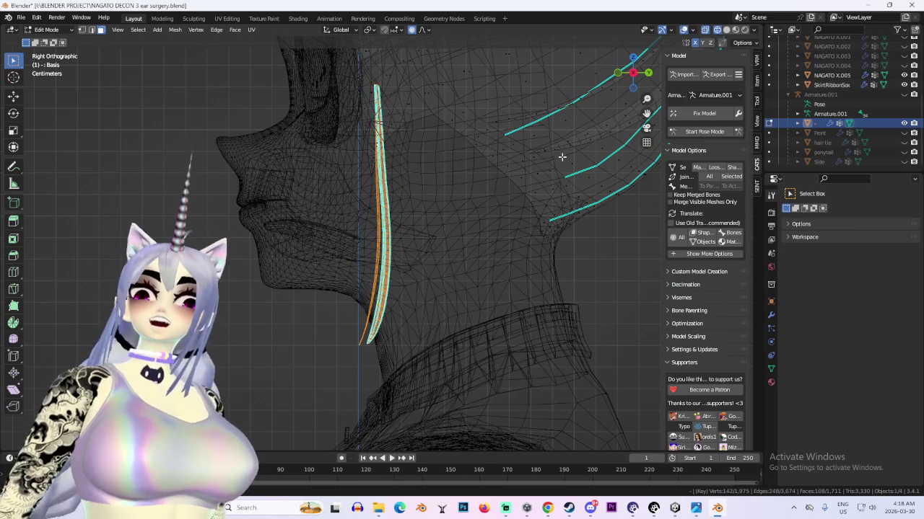
{"action": "scroll", "coordinate": [462, 202], "scroll_direction": "down", "scroll_amount": 2}
{"action": "middle_click_drag", "start_coordinate": [458, 200], "coordinate": [466, 258], "text": "shift"}
{"action": "key", "text": "p"}
{"action": "left_click", "coordinate": [467, 263]}
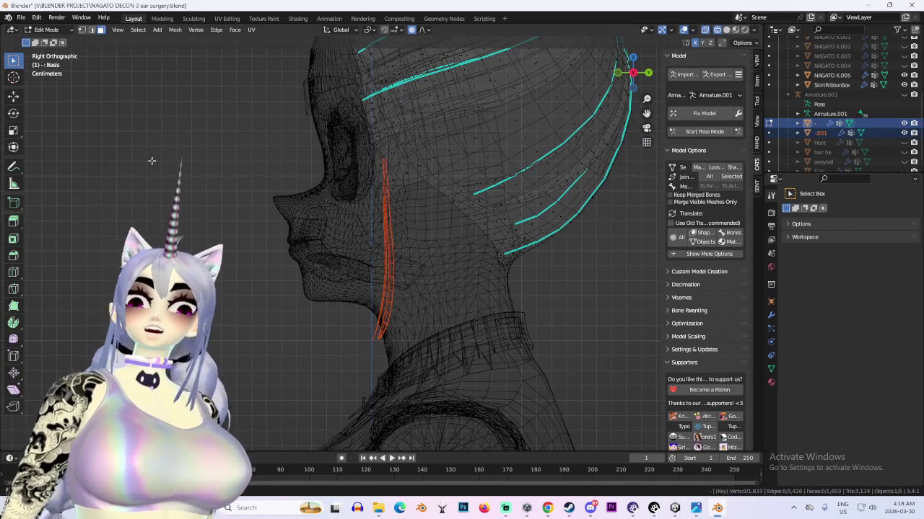
Re-enter Edit Mode, try moving a back-hair face patch, then cancel and clear selection
{"action": "left_click", "coordinate": [73, 30]}
{"action": "left_click", "coordinate": [47, 41]}
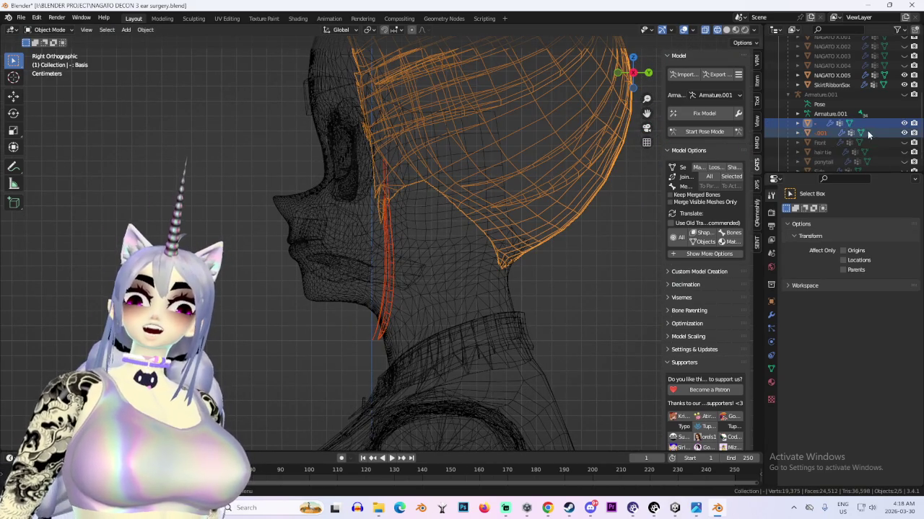
{"action": "left_click", "coordinate": [49, 30]}
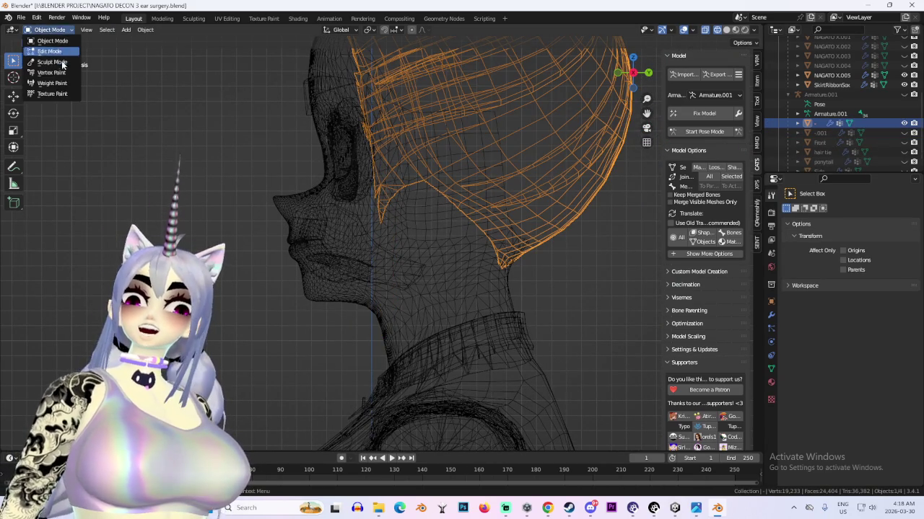
{"action": "left_click", "coordinate": [46, 51]}
{"action": "left_click_drag", "start_coordinate": [452, 170], "coordinate": [521, 230]}
{"action": "key", "text": "g"}
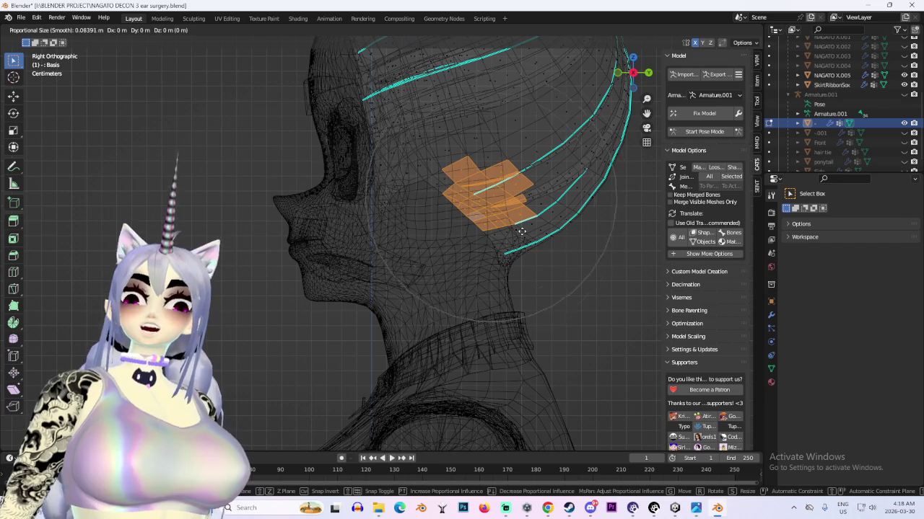
{"action": "right_click", "coordinate": [521, 230]}
{"action": "left_click", "coordinate": [726, 29]}
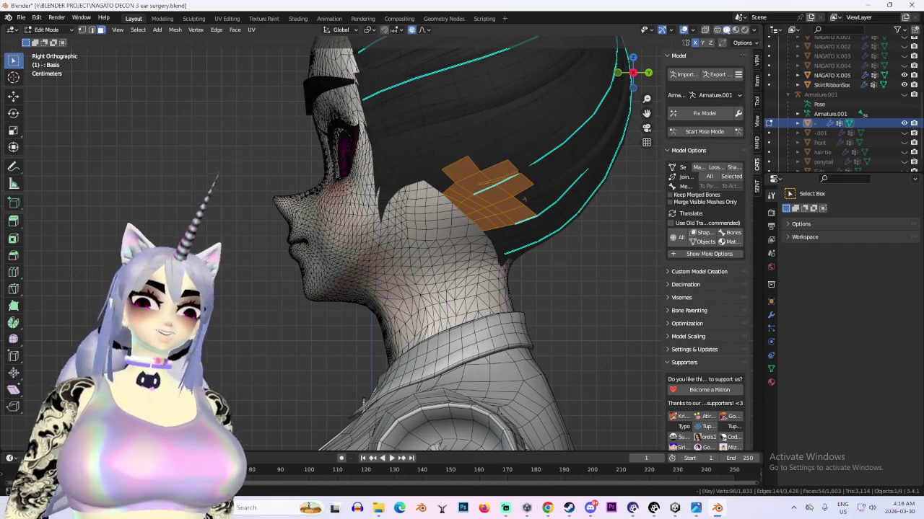
{"action": "key", "text": "alt+a"}
From the left side view, softly move a face and try a Y-constrained move
{"action": "mouse_move", "coordinate": [367, 291]}
{"action": "middle_mouse_down"}
{"action": "mouse_move", "coordinate": [343, 304]}
{"action": "mouse_move", "coordinate": [509, 107]}
{"action": "middle_mouse_up"}
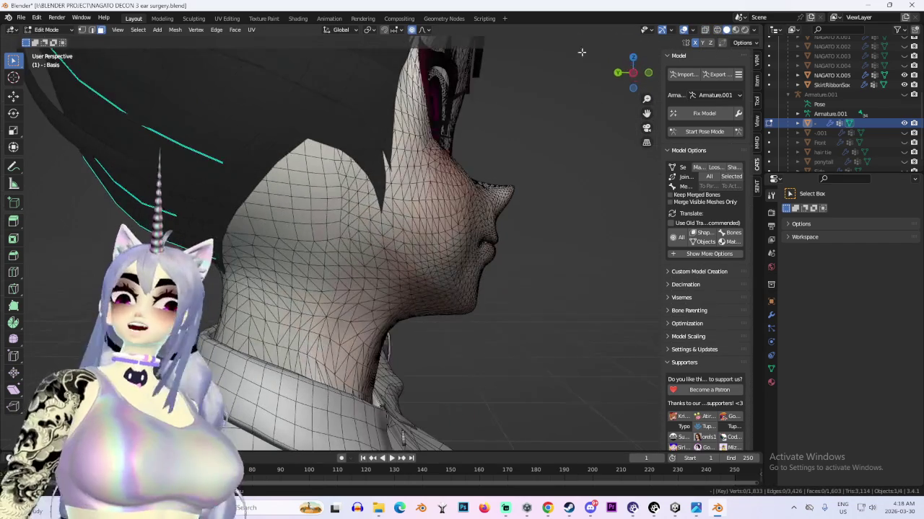
{"action": "left_click", "coordinate": [631, 75]}
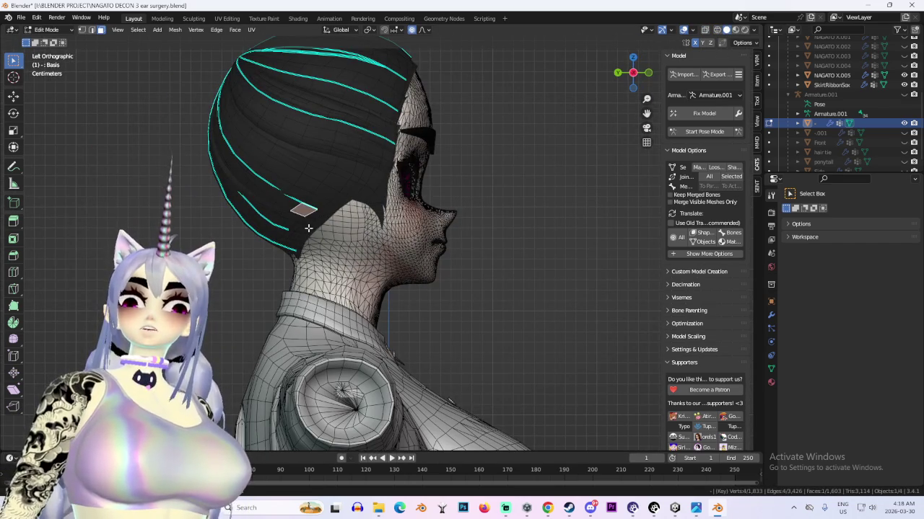
{"action": "key", "text": "g"}
{"action": "left_click", "coordinate": [332, 230]}
{"action": "mouse_move", "coordinate": [333, 230]}
{"action": "middle_mouse_down"}
{"action": "mouse_move", "coordinate": [424, 280]}
{"action": "mouse_move", "coordinate": [470, 215]}
{"action": "middle_mouse_up"}
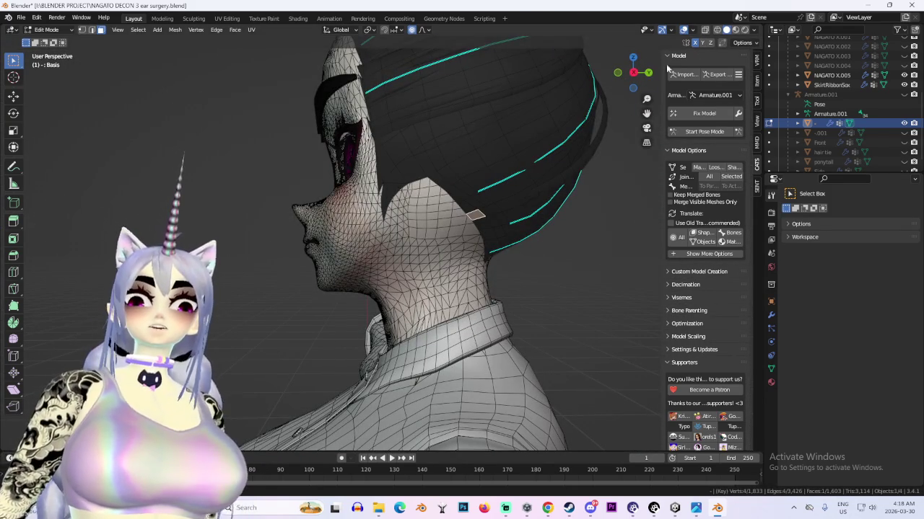
{"action": "key", "text": "g"}
{"action": "key", "text": "y"}
{"action": "key", "text": "Escape"}
From the right profile, proportionally move hair vertices, including a Y-constrained move
{"action": "mouse_move", "coordinate": [448, 246]}
{"action": "middle_mouse_down"}
{"action": "mouse_move", "coordinate": [531, 254]}
{"action": "mouse_move", "coordinate": [482, 208]}
{"action": "middle_mouse_up"}
{"action": "left_click", "coordinate": [628, 73]}
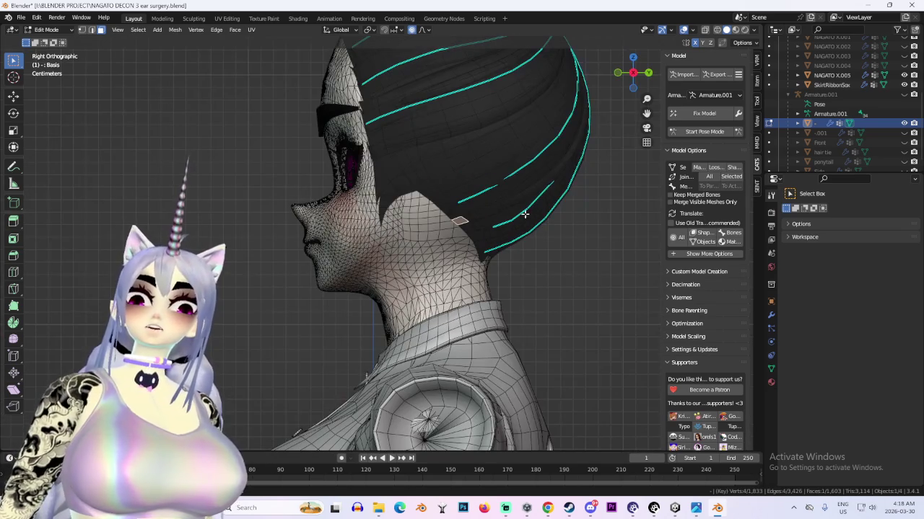
{"action": "key", "text": "g"}
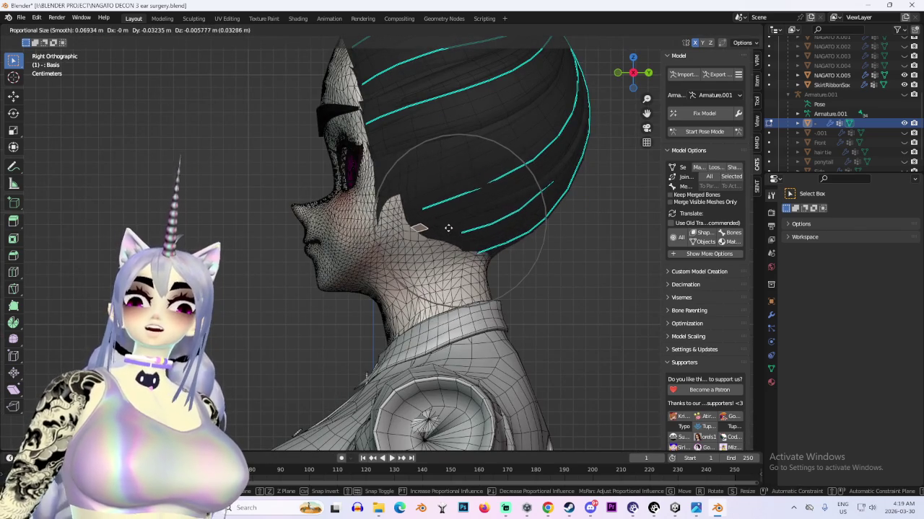
{"action": "left_click", "coordinate": [444, 232]}
{"action": "mouse_move", "coordinate": [444, 231]}
{"action": "middle_mouse_down"}
{"action": "mouse_move", "coordinate": [489, 223]}
{"action": "mouse_move", "coordinate": [556, 239]}
{"action": "mouse_move", "coordinate": [529, 233]}
{"action": "mouse_move", "coordinate": [470, 249]}
{"action": "mouse_move", "coordinate": [487, 266]}
{"action": "mouse_move", "coordinate": [531, 243]}
{"action": "mouse_move", "coordinate": [350, 267]}
{"action": "mouse_move", "coordinate": [533, 249]}
{"action": "mouse_move", "coordinate": [417, 210]}
{"action": "mouse_move", "coordinate": [498, 210]}
{"action": "middle_mouse_up"}
{"action": "key", "text": "g"}
{"action": "key", "text": "y"}
{"action": "left_click", "coordinate": [493, 238]}
Make further proportional moves to the back hair vertices where hair meets the neck
{"action": "key", "text": "g"}
{"action": "left_click", "coordinate": [467, 277]}
{"action": "key", "text": "g"}
{"action": "left_click", "coordinate": [433, 259]}
{"action": "key", "text": "g"}
{"action": "left_click", "coordinate": [533, 248]}
{"action": "key", "text": "g"}
{"action": "left_click", "coordinate": [417, 210]}
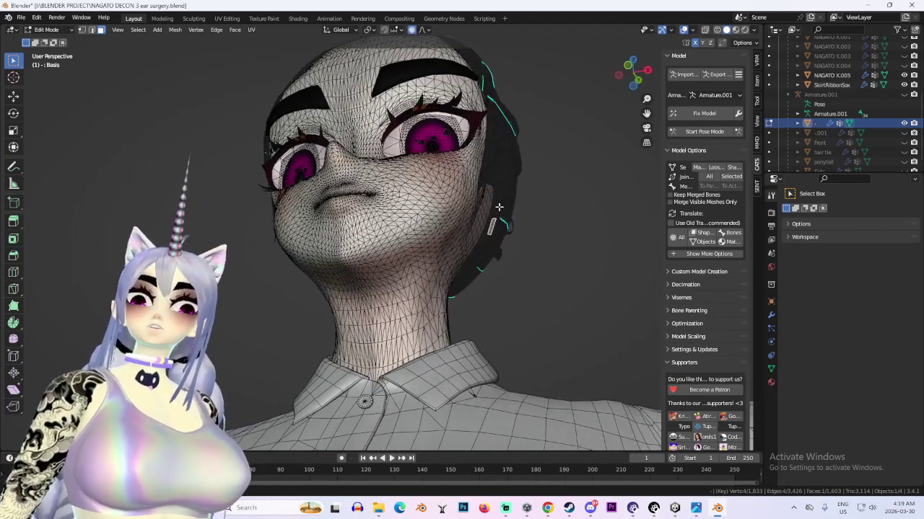
Set viewport lighting to Flat and make four proportional moves to the hair
{"action": "left_click", "coordinate": [754, 30]}
{"action": "left_click", "coordinate": [740, 109]}
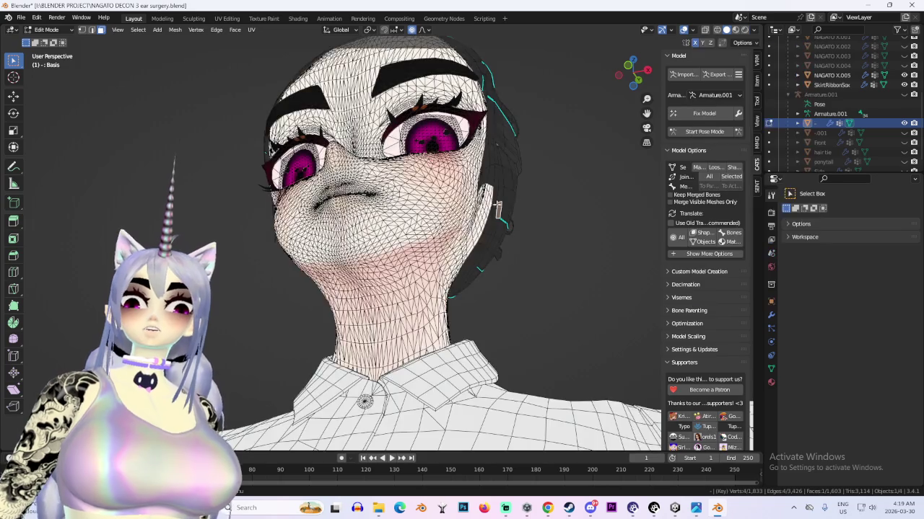
{"action": "key", "text": "g"}
{"action": "left_click", "coordinate": [480, 205]}
{"action": "mouse_move", "coordinate": [484, 230]}
{"action": "middle_mouse_down"}
{"action": "mouse_move", "coordinate": [491, 270]}
{"action": "mouse_move", "coordinate": [492, 219]}
{"action": "mouse_move", "coordinate": [464, 228]}
{"action": "mouse_move", "coordinate": [331, 226]}
{"action": "middle_mouse_up"}
{"action": "key", "text": "g"}
{"action": "left_click", "coordinate": [483, 238]}
{"action": "key", "text": "g"}
{"action": "left_click", "coordinate": [464, 228]}
{"action": "key", "text": "g"}
{"action": "scroll", "coordinate": [311, 216], "scroll_direction": "up", "scroll_amount": 2}
{"action": "left_click", "coordinate": [318, 220]}
Review the hair from several angles, hide the wireframe overlay, and snap to front view
{"action": "mouse_move", "coordinate": [624, 207]}
{"action": "middle_mouse_down"}
{"action": "mouse_move", "coordinate": [524, 158]}
{"action": "mouse_move", "coordinate": [572, 184]}
{"action": "middle_mouse_up"}
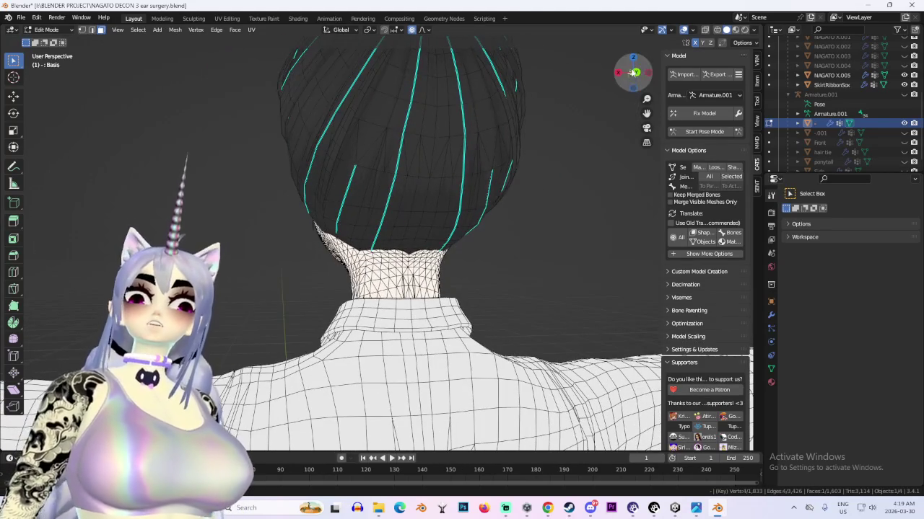
{"action": "mouse_move", "coordinate": [632, 74]}
{"action": "left_mouse_down"}
{"action": "mouse_move", "coordinate": [433, 206]}
{"action": "mouse_move", "coordinate": [469, 214]}
{"action": "left_mouse_up"}
{"action": "middle_click_drag", "start_coordinate": [469, 215], "coordinate": [520, 210]}
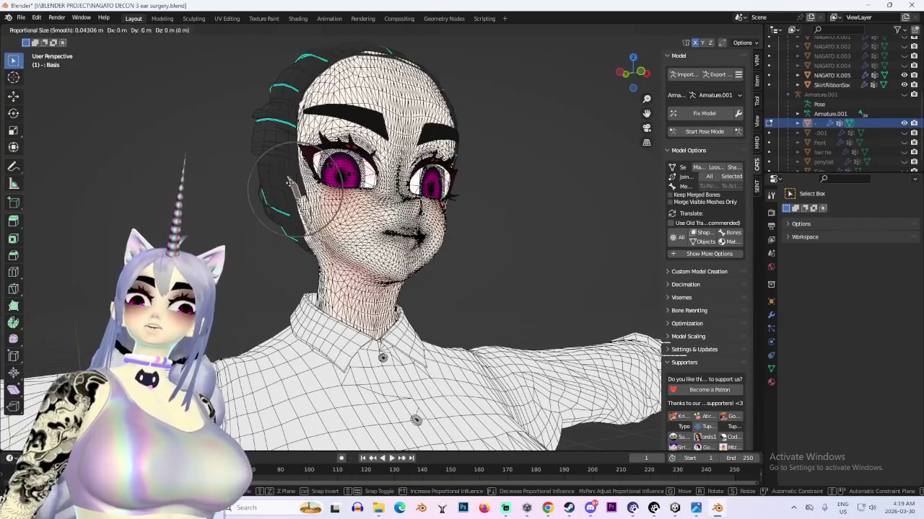
{"action": "middle_click_drag", "start_coordinate": [376, 242], "coordinate": [452, 247]}
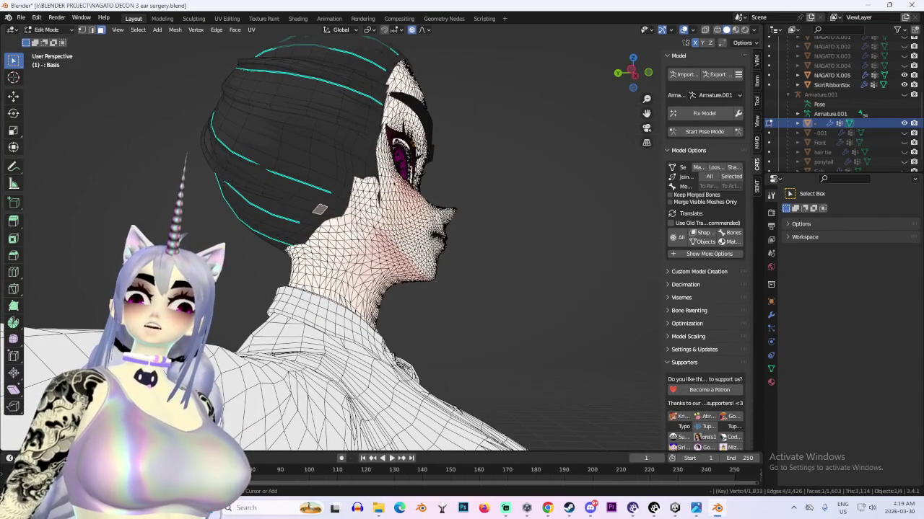
{"action": "scroll", "coordinate": [415, 243], "scroll_direction": "down", "scroll_amount": 3}
{"action": "mouse_move", "coordinate": [390, 243]}
{"action": "middle_mouse_down"}
{"action": "mouse_move", "coordinate": [520, 233]}
{"action": "mouse_move", "coordinate": [547, 257]}
{"action": "mouse_move", "coordinate": [487, 255]}
{"action": "mouse_move", "coordinate": [493, 241]}
{"action": "mouse_move", "coordinate": [530, 286]}
{"action": "mouse_move", "coordinate": [549, 285]}
{"action": "mouse_move", "coordinate": [496, 291]}
{"action": "mouse_move", "coordinate": [457, 276]}
{"action": "mouse_move", "coordinate": [469, 291]}
{"action": "mouse_move", "coordinate": [512, 199]}
{"action": "mouse_move", "coordinate": [427, 148]}
{"action": "middle_mouse_up"}
{"action": "scroll", "coordinate": [486, 255], "scroll_direction": "up", "scroll_amount": 3}
{"action": "left_click", "coordinate": [684, 29]}
{"action": "scroll", "coordinate": [469, 291], "scroll_direction": "up", "scroll_amount": 1}
{"action": "left_click", "coordinate": [618, 72]}
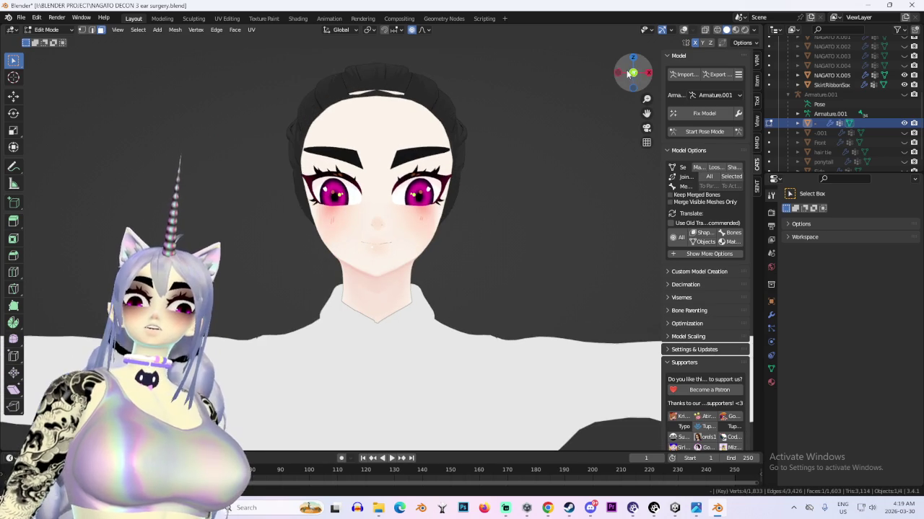
Check the hair from a side profile, turn overlays back on, and switch to Object Mode
{"action": "mouse_move", "coordinate": [544, 186]}
{"action": "middle_mouse_down"}
{"action": "mouse_move", "coordinate": [419, 202]}
{"action": "mouse_move", "coordinate": [431, 183]}
{"action": "middle_mouse_up"}
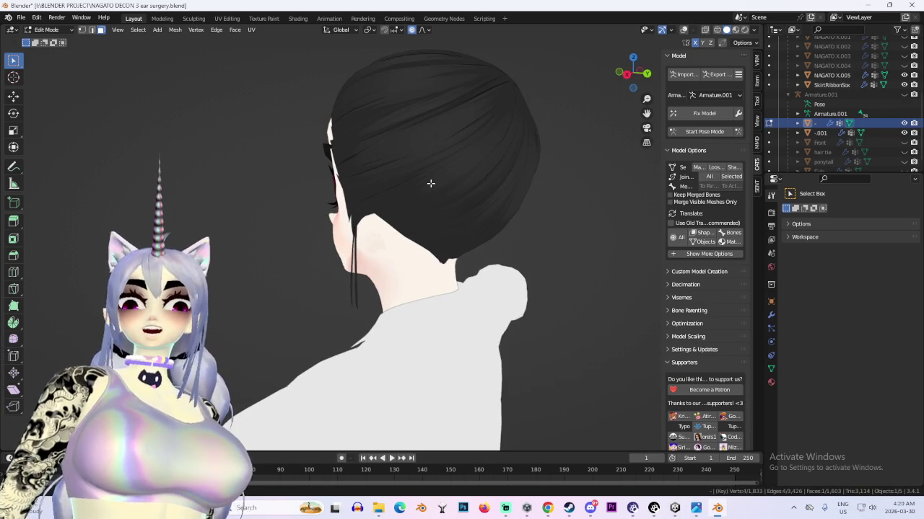
{"action": "left_click", "coordinate": [628, 74]}
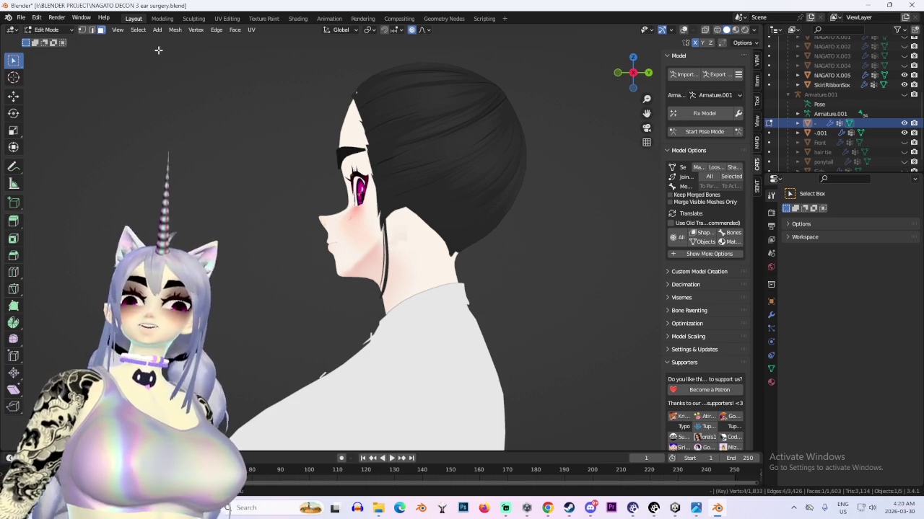
{"action": "left_click", "coordinate": [46, 30]}
{"action": "left_click", "coordinate": [50, 40]}
{"action": "left_click", "coordinate": [683, 30]}
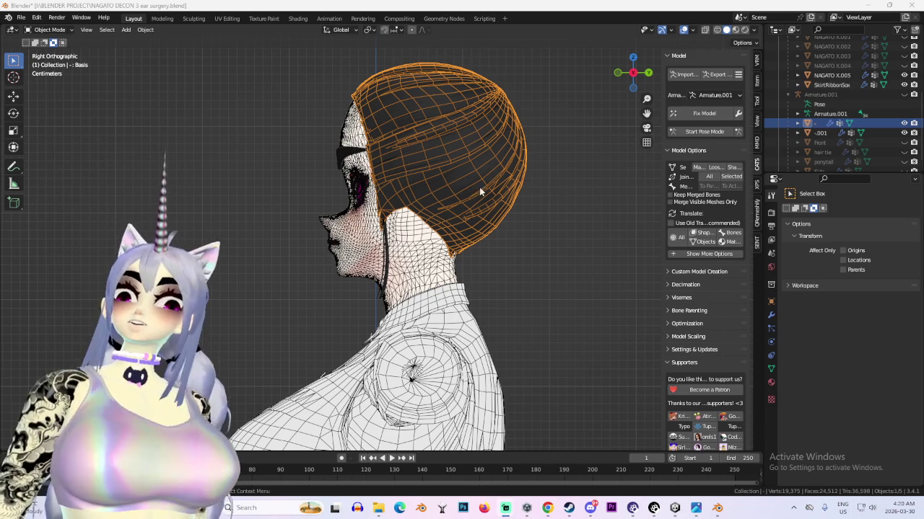
Enter Edit Mode and box-select the ear piece in a see-through left view
{"action": "left_click", "coordinate": [47, 29]}
{"action": "left_click", "coordinate": [101, 57]}
{"action": "key", "text": "a"}
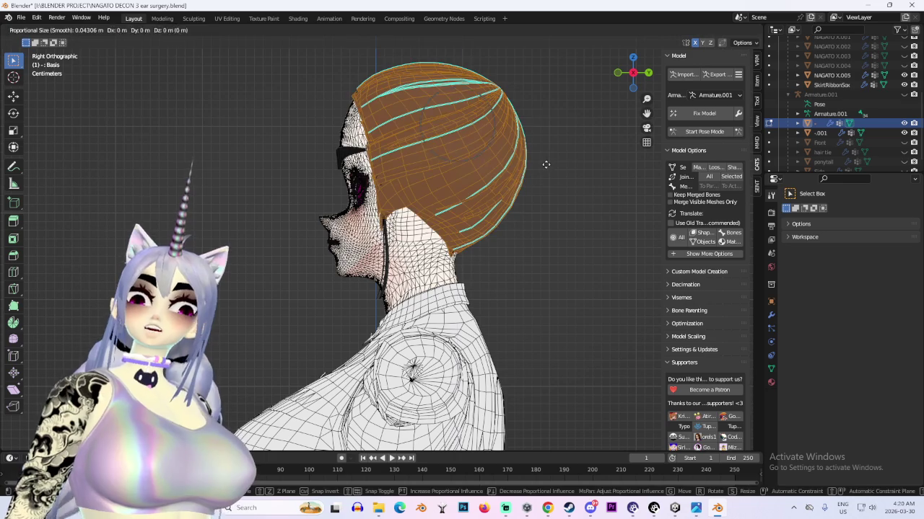
{"action": "mouse_move", "coordinate": [464, 193]}
{"action": "middle_mouse_down"}
{"action": "mouse_move", "coordinate": [505, 239]}
{"action": "mouse_move", "coordinate": [246, 275]}
{"action": "mouse_move", "coordinate": [449, 396]}
{"action": "middle_mouse_up"}
{"action": "left_click", "coordinate": [637, 77]}
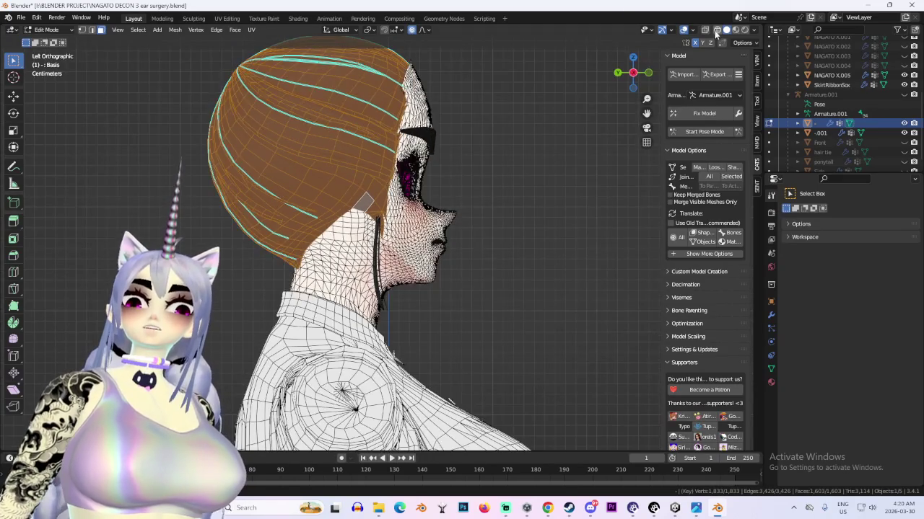
{"action": "key", "text": "alt+z"}
{"action": "left_click_drag", "start_coordinate": [417, 255], "coordinate": [402, 235]}
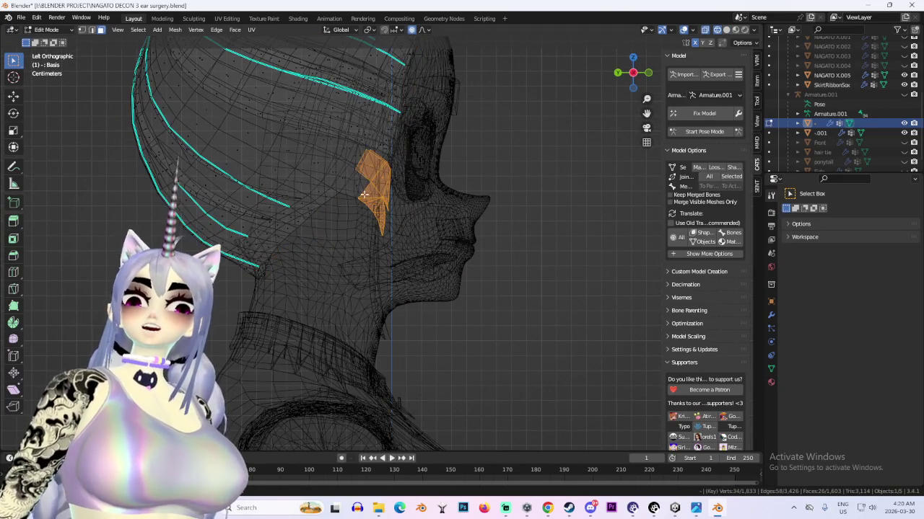
Separate the ear piece into its own object, turn off X-ray, and softly move the hair
{"action": "key", "text": "p"}
{"action": "left_click", "coordinate": [413, 253]}
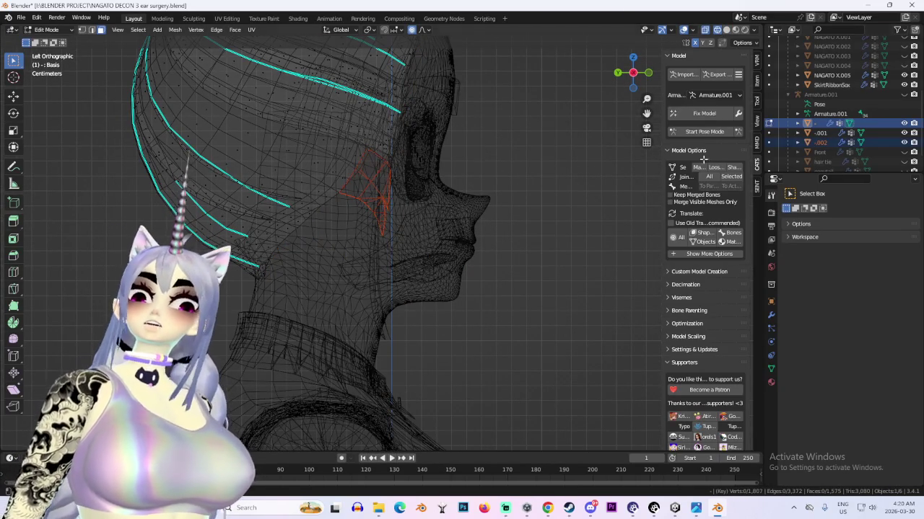
{"action": "key", "text": "alt+z"}
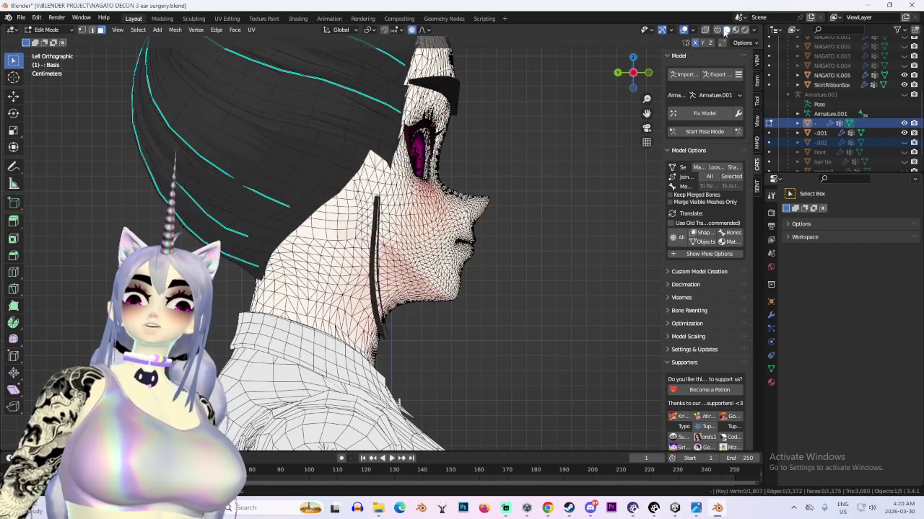
{"action": "scroll", "coordinate": [343, 219], "scroll_direction": "down", "scroll_amount": 3}
{"action": "key", "text": "g"}
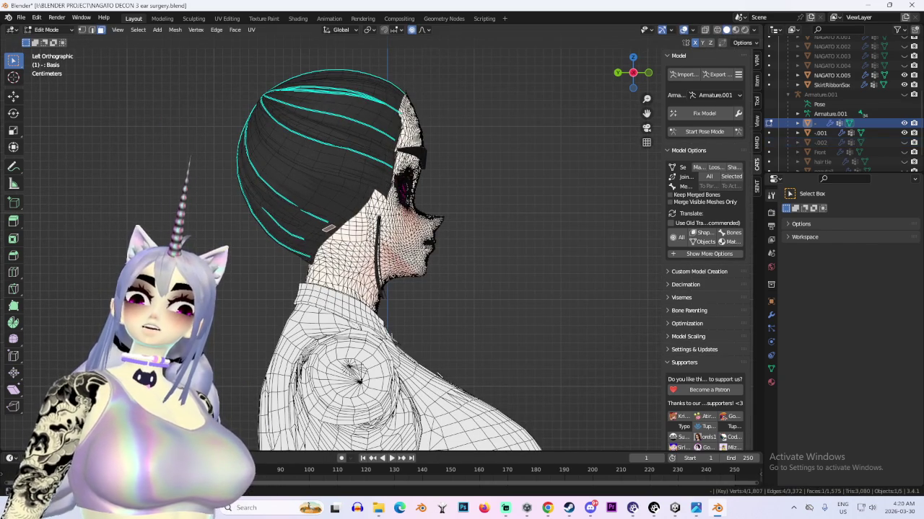
{"action": "scroll", "coordinate": [404, 253], "scroll_direction": "down", "scroll_amount": 3}
{"action": "scroll", "coordinate": [435, 257], "scroll_direction": "up", "scroll_amount": 1}
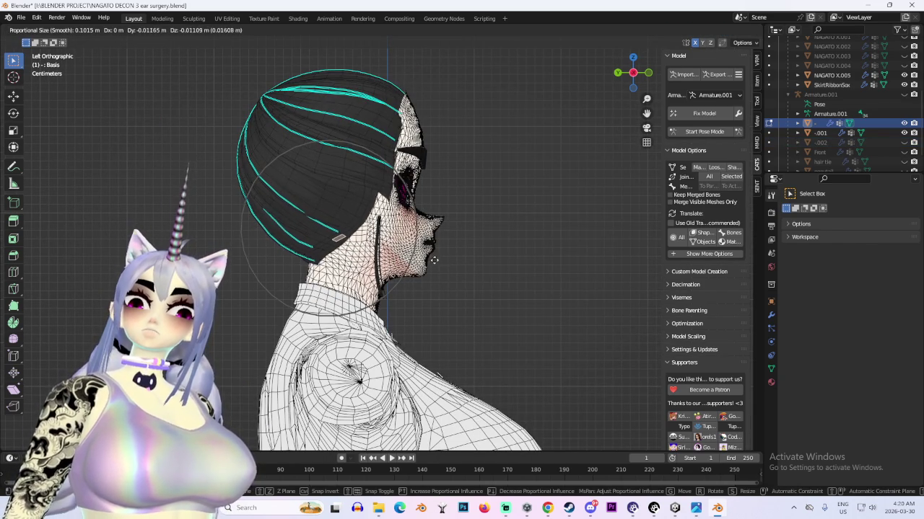
{"action": "left_click", "coordinate": [438, 263]}
Proportionally move the strand behind the ear along X, resizing the falloff, closer to the head
{"action": "mouse_move", "coordinate": [438, 263]}
{"action": "middle_mouse_down"}
{"action": "mouse_move", "coordinate": [385, 238]}
{"action": "mouse_move", "coordinate": [432, 246]}
{"action": "middle_mouse_up"}
{"action": "scroll", "coordinate": [404, 245], "scroll_direction": "up", "scroll_amount": 3}
{"action": "key", "text": "g"}
{"action": "key", "text": "x"}
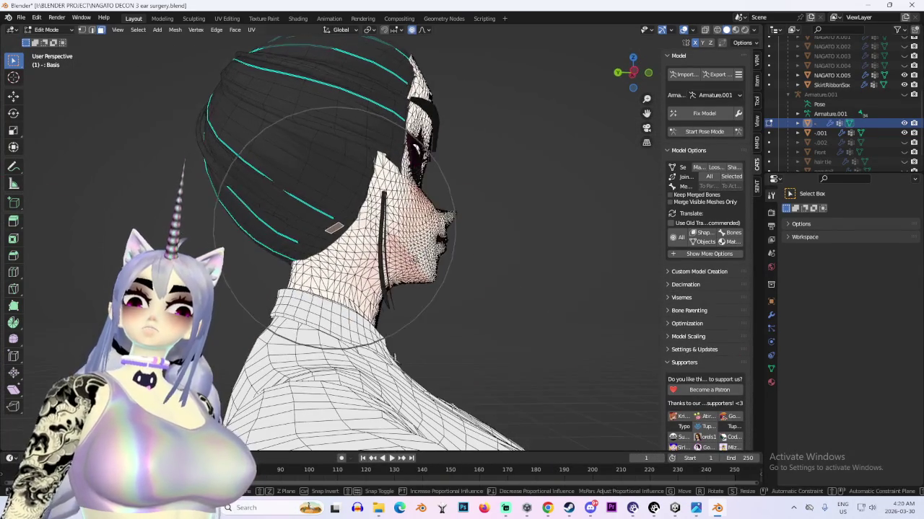
{"action": "key", "text": "z"}
{"action": "scroll", "coordinate": [333, 224], "scroll_direction": "up", "scroll_amount": 2}
{"action": "middle_click_drag", "start_coordinate": [334, 224], "coordinate": [368, 220]}
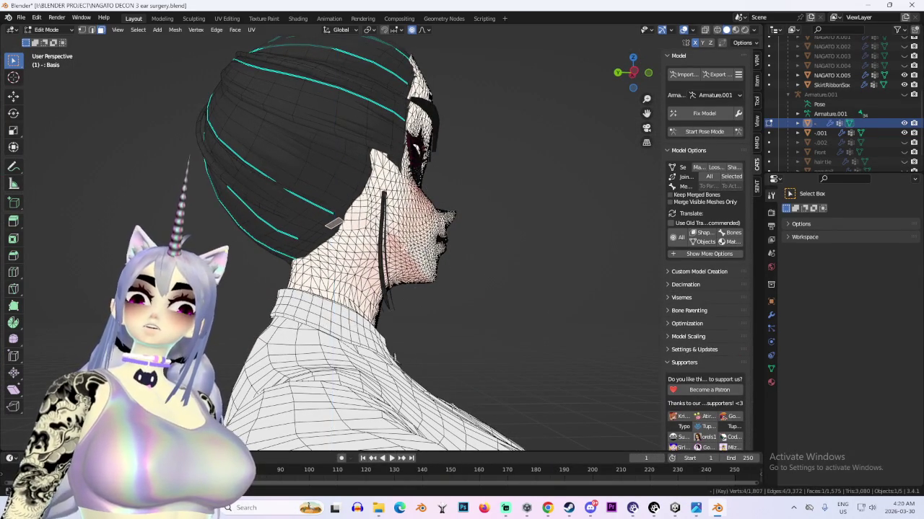
{"action": "scroll", "coordinate": [368, 220], "scroll_direction": "up", "scroll_amount": 1}
{"action": "key", "text": "x"}
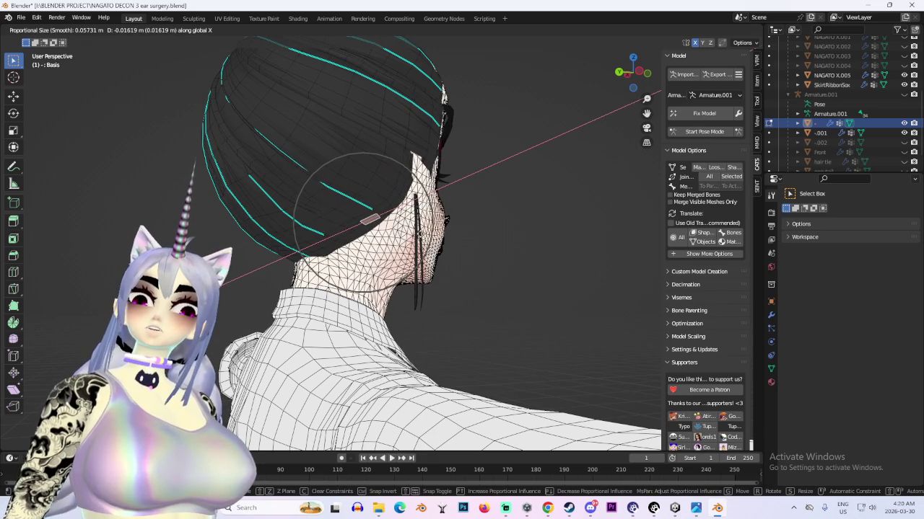
{"action": "left_click", "coordinate": [368, 220]}
{"action": "mouse_move", "coordinate": [368, 220]}
{"action": "middle_mouse_down"}
{"action": "mouse_move", "coordinate": [345, 244]}
{"action": "mouse_move", "coordinate": [356, 221]}
{"action": "middle_mouse_up"}
{"action": "scroll", "coordinate": [345, 244], "scroll_direction": "up", "scroll_amount": 3}
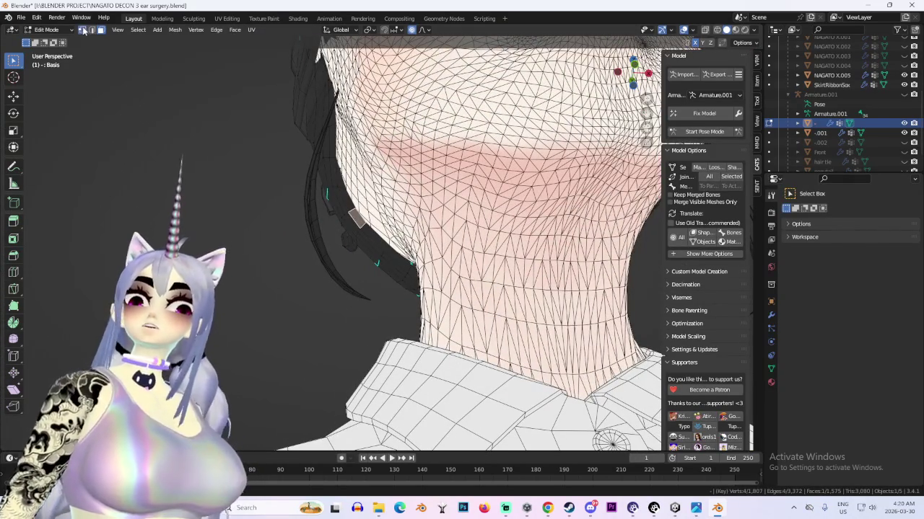
Nudge the side hair vertices beside the neck with proportional moves, one constrained to X
{"action": "key", "text": "g"}
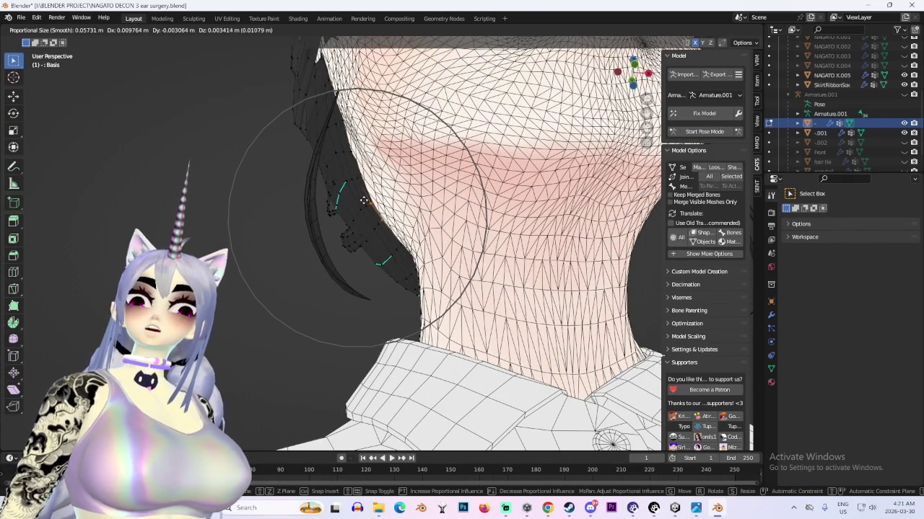
{"action": "left_click", "coordinate": [357, 199]}
{"action": "mouse_move", "coordinate": [356, 200]}
{"action": "middle_mouse_down"}
{"action": "mouse_move", "coordinate": [442, 235]}
{"action": "mouse_move", "coordinate": [542, 238]}
{"action": "mouse_move", "coordinate": [517, 324]}
{"action": "mouse_move", "coordinate": [415, 209]}
{"action": "middle_mouse_up"}
{"action": "key", "text": "g"}
{"action": "left_click", "coordinate": [462, 212]}
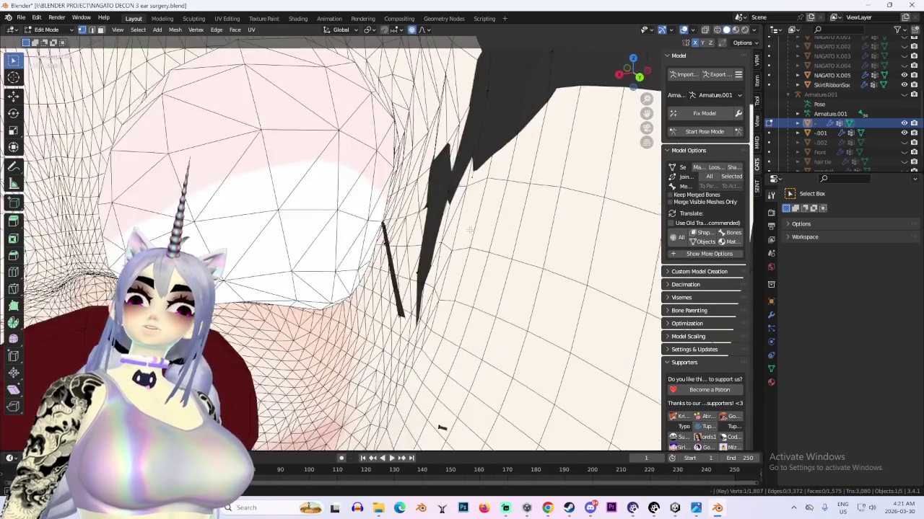
{"action": "mouse_move", "coordinate": [361, 243]}
{"action": "middle_mouse_down"}
{"action": "mouse_move", "coordinate": [431, 268]}
{"action": "mouse_move", "coordinate": [437, 241]}
{"action": "middle_mouse_up"}
{"action": "key", "text": "g"}
{"action": "key", "text": "x"}
{"action": "scroll", "coordinate": [487, 280], "scroll_direction": "up", "scroll_amount": 5}
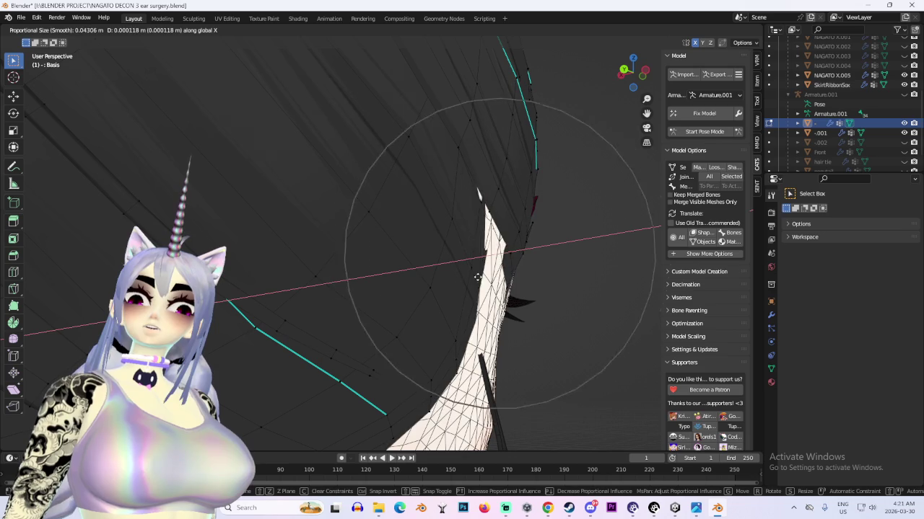
{"action": "left_click", "coordinate": [480, 275]}
{"action": "mouse_move", "coordinate": [479, 275]}
{"action": "middle_mouse_down"}
{"action": "mouse_move", "coordinate": [553, 264]}
{"action": "mouse_move", "coordinate": [432, 204]}
{"action": "mouse_move", "coordinate": [386, 263]}
{"action": "mouse_move", "coordinate": [274, 146]}
{"action": "mouse_move", "coordinate": [291, 146]}
{"action": "middle_mouse_up"}
{"action": "key", "text": "g"}
{"action": "left_click", "coordinate": [424, 202]}
Tuck the side hair edge toward the temple with proportional X/Y moves, about 0.004 m along Y
{"action": "key", "text": "g"}
{"action": "key", "text": "x"}
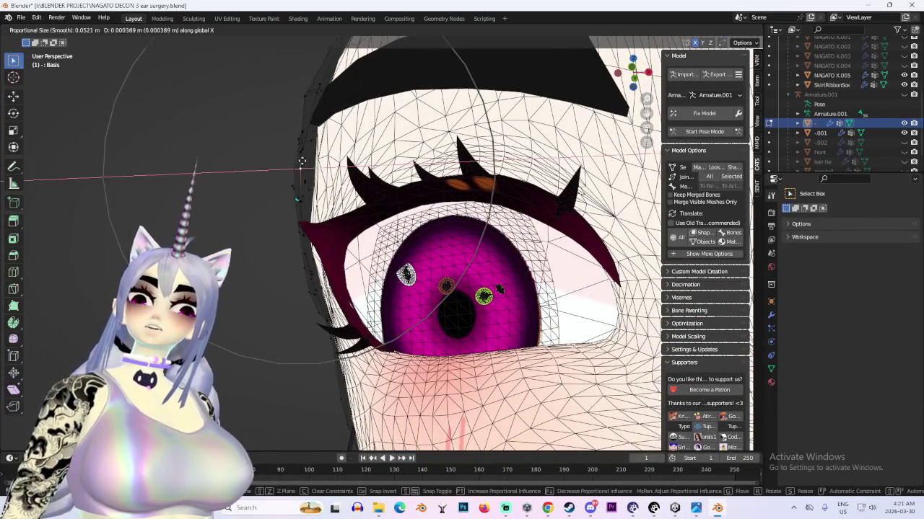
{"action": "middle_click_drag", "start_coordinate": [313, 161], "coordinate": [376, 206]}
{"action": "key", "text": "y"}
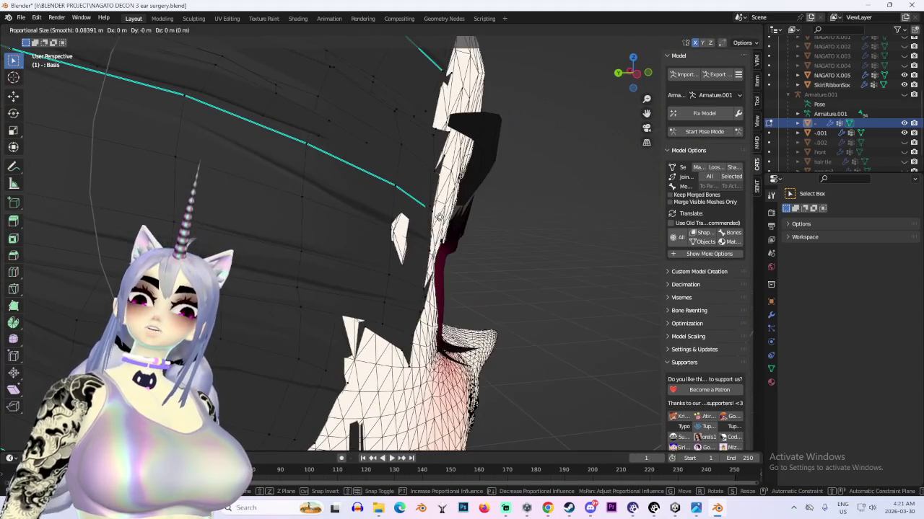
{"action": "scroll", "coordinate": [417, 204], "scroll_direction": "up", "scroll_amount": 3}
{"action": "mouse_move", "coordinate": [417, 205]}
{"action": "middle_mouse_down"}
{"action": "mouse_move", "coordinate": [353, 224]}
{"action": "mouse_move", "coordinate": [377, 213]}
{"action": "mouse_move", "coordinate": [323, 262]}
{"action": "mouse_move", "coordinate": [415, 232]}
{"action": "mouse_move", "coordinate": [534, 233]}
{"action": "mouse_move", "coordinate": [404, 260]}
{"action": "middle_mouse_up"}
{"action": "key", "text": "x"}
{"action": "left_click", "coordinate": [354, 223]}
{"action": "key", "text": "g"}
{"action": "key", "text": "y"}
{"action": "scroll", "coordinate": [361, 231], "scroll_direction": "up", "scroll_amount": 5}
{"action": "key", "text": "x"}
{"action": "scroll", "coordinate": [323, 262], "scroll_direction": "down", "scroll_amount": 5}
{"action": "left_click", "coordinate": [415, 232]}
Unhide the .002 hair strands in the Outliner
{"action": "scroll", "coordinate": [534, 233], "scroll_direction": "down", "scroll_amount": 2}
{"action": "left_click", "coordinate": [903, 142]}
{"action": "scroll", "coordinate": [365, 278], "scroll_direction": "up", "scroll_amount": 3}
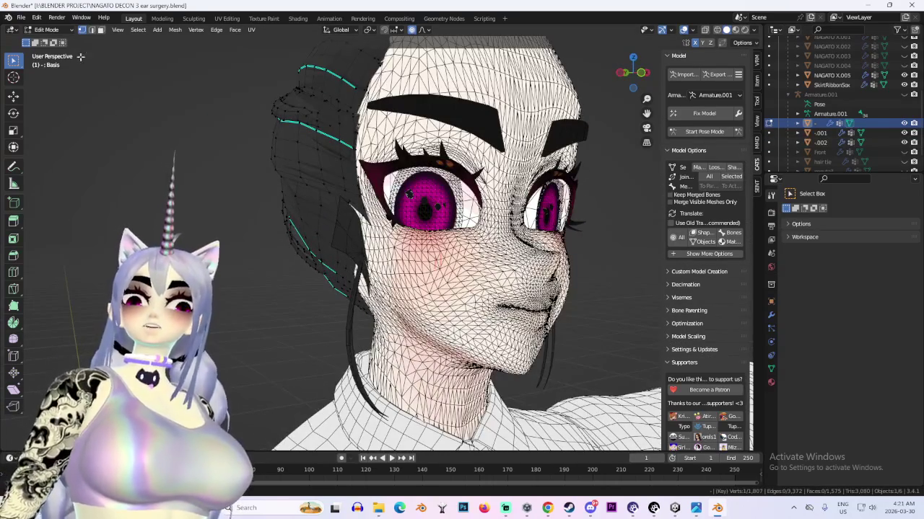
In Object Mode, select .001 and .002 and join them with CATS Join Selected
{"action": "left_click", "coordinate": [46, 30]}
{"action": "left_click", "coordinate": [45, 35]}
{"action": "left_click", "coordinate": [355, 285]}
{"action": "left_click", "coordinate": [355, 289]}
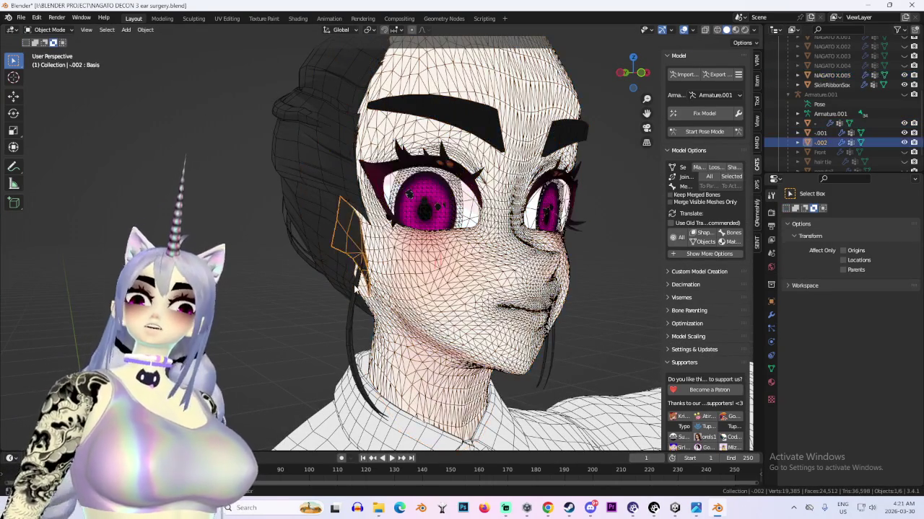
{"action": "left_click", "coordinate": [355, 288], "text": "shift"}
{"action": "left_click", "coordinate": [46, 30]}
{"action": "left_click", "coordinate": [731, 175]}
Sculpt the joined side locks with the Grab brush so they hang beside the face
{"action": "mouse_move", "coordinate": [347, 223]}
{"action": "middle_mouse_down"}
{"action": "mouse_move", "coordinate": [296, 218]}
{"action": "mouse_move", "coordinate": [348, 235]}
{"action": "middle_mouse_up"}
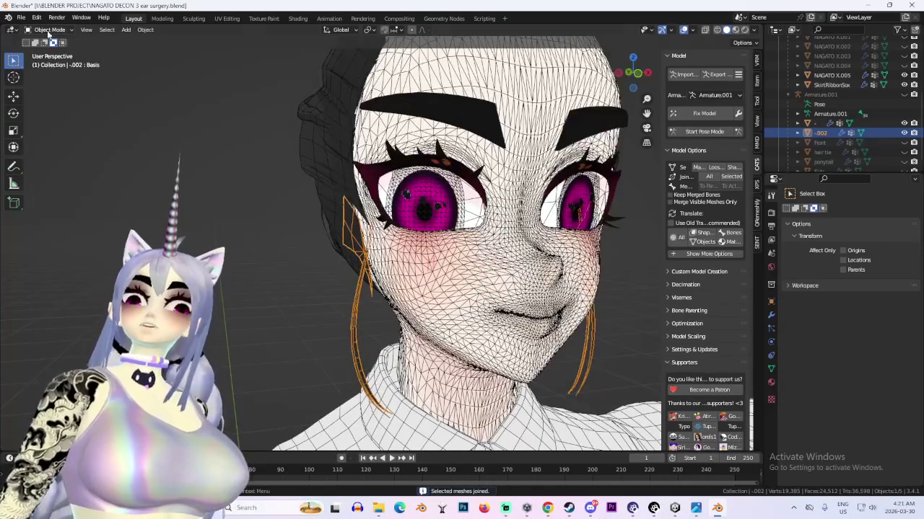
{"action": "left_click", "coordinate": [47, 29]}
{"action": "left_click", "coordinate": [45, 61]}
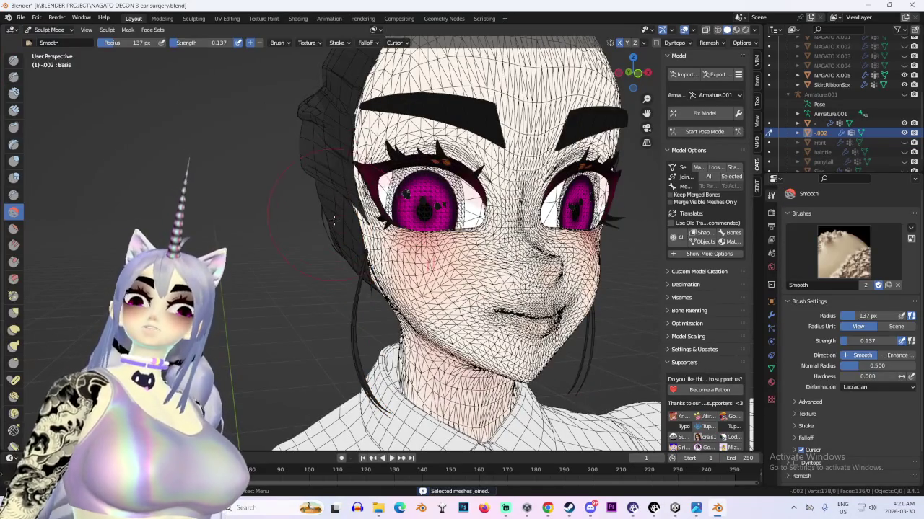
{"action": "left_click", "coordinate": [13, 315]}
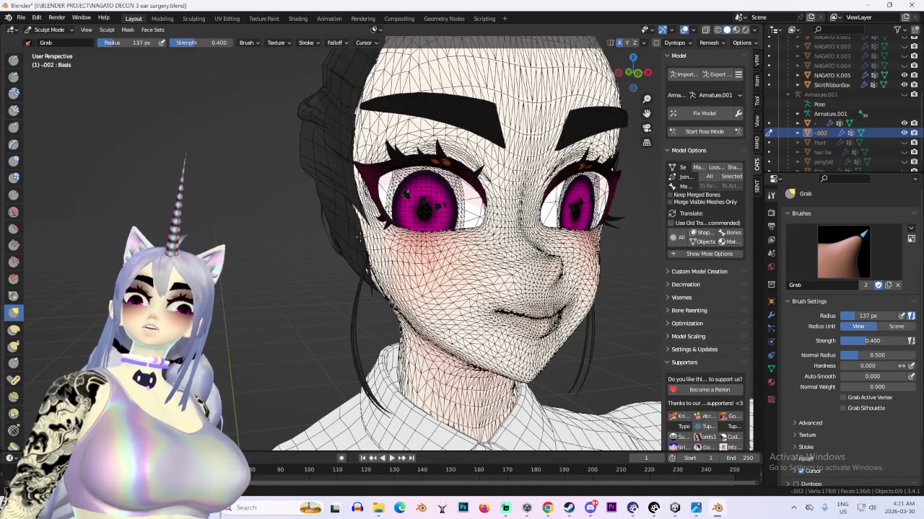
{"action": "mouse_move", "coordinate": [358, 238]}
{"action": "middle_mouse_down"}
{"action": "mouse_move", "coordinate": [289, 176]}
{"action": "mouse_move", "coordinate": [352, 217]}
{"action": "middle_mouse_up"}
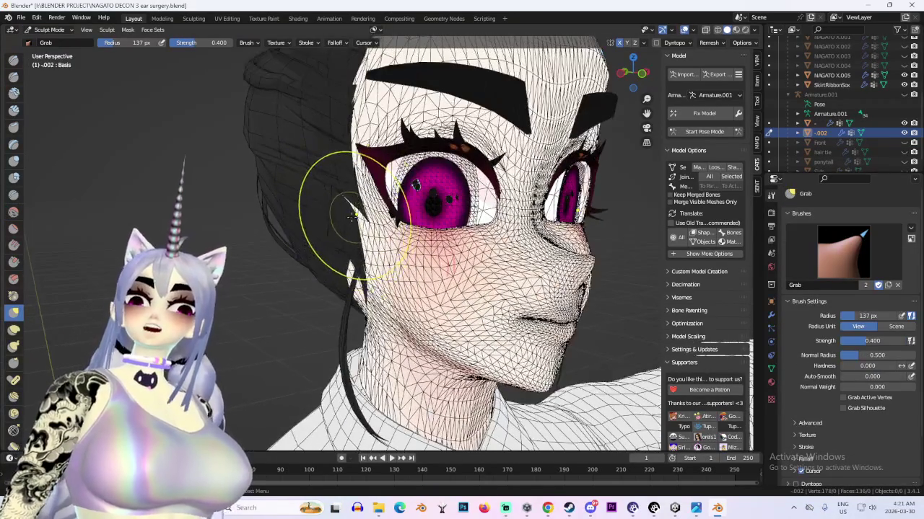
{"action": "middle_click_drag", "start_coordinate": [415, 185], "coordinate": [373, 180]}
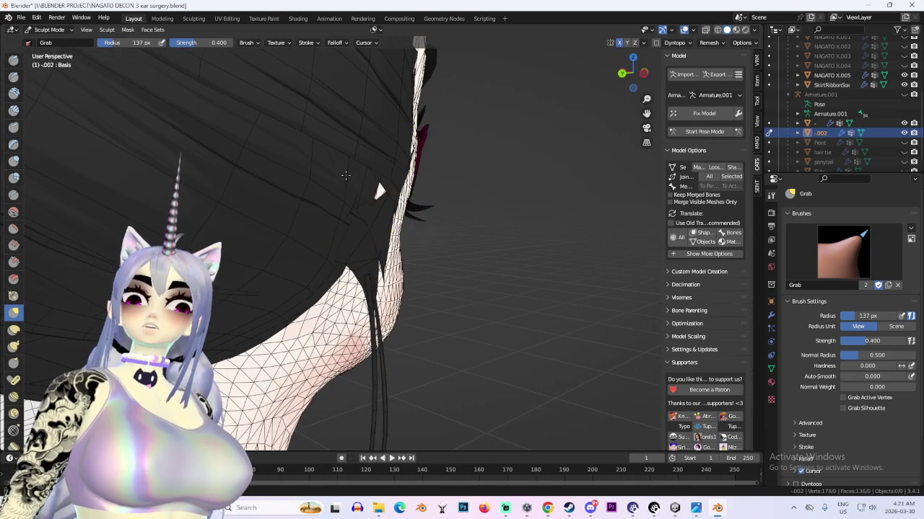
{"action": "middle_click_drag", "start_coordinate": [363, 178], "coordinate": [366, 189]}
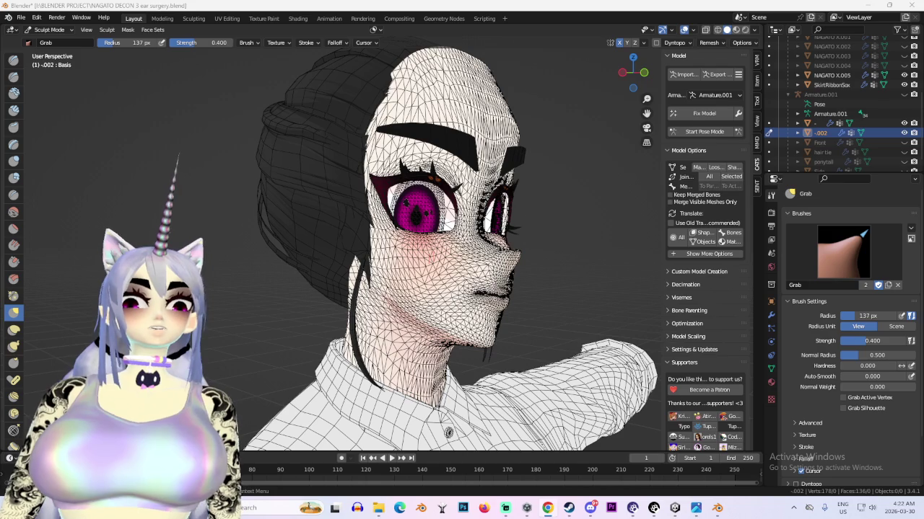
{"action": "mouse_move", "coordinate": [360, 134]}
{"action": "middle_mouse_down"}
{"action": "mouse_move", "coordinate": [309, 128]}
{"action": "mouse_move", "coordinate": [468, 114]}
{"action": "mouse_move", "coordinate": [498, 194]}
{"action": "mouse_move", "coordinate": [479, 306]}
{"action": "mouse_move", "coordinate": [537, 254]}
{"action": "mouse_move", "coordinate": [505, 239]}
{"action": "mouse_move", "coordinate": [531, 203]}
{"action": "mouse_move", "coordinate": [466, 185]}
{"action": "mouse_move", "coordinate": [503, 181]}
{"action": "middle_mouse_up"}
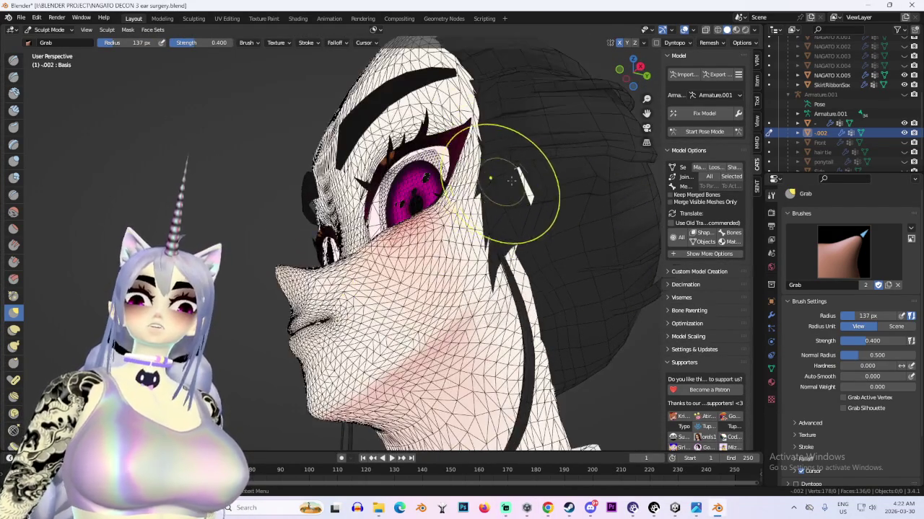
{"action": "middle_click_drag", "start_coordinate": [536, 208], "coordinate": [578, 209]}
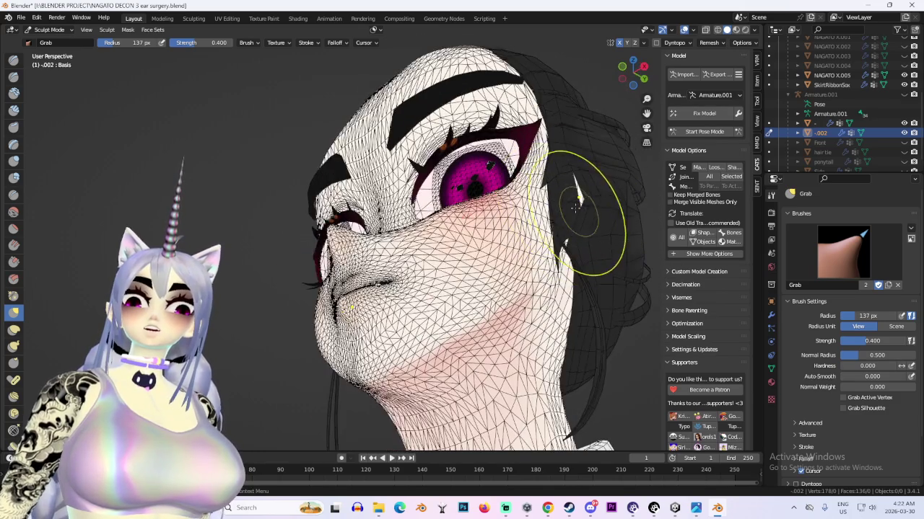
{"action": "mouse_move", "coordinate": [627, 234]}
{"action": "middle_mouse_down"}
{"action": "mouse_move", "coordinate": [553, 238]}
{"action": "mouse_move", "coordinate": [644, 228]}
{"action": "mouse_move", "coordinate": [562, 233]}
{"action": "mouse_move", "coordinate": [606, 229]}
{"action": "mouse_move", "coordinate": [450, 196]}
{"action": "mouse_move", "coordinate": [279, 274]}
{"action": "mouse_move", "coordinate": [219, 283]}
{"action": "mouse_move", "coordinate": [552, 268]}
{"action": "mouse_move", "coordinate": [561, 169]}
{"action": "mouse_move", "coordinate": [564, 264]}
{"action": "mouse_move", "coordinate": [421, 144]}
{"action": "mouse_move", "coordinate": [279, 161]}
{"action": "mouse_move", "coordinate": [378, 160]}
{"action": "middle_mouse_up"}
Hide overlays to preview the hair, then return to Object Mode on the main head mesh
{"action": "key", "text": "shift+alt+z"}
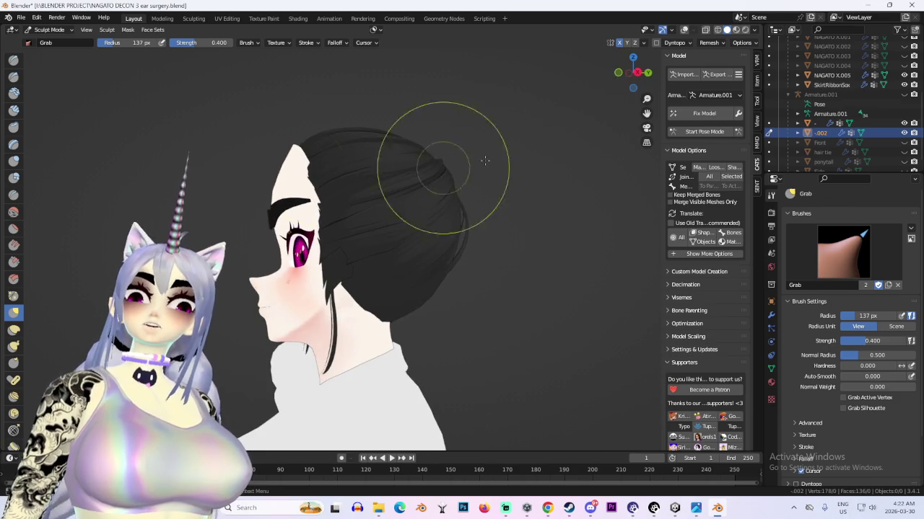
{"action": "middle_click_drag", "start_coordinate": [633, 85], "coordinate": [622, 79]}
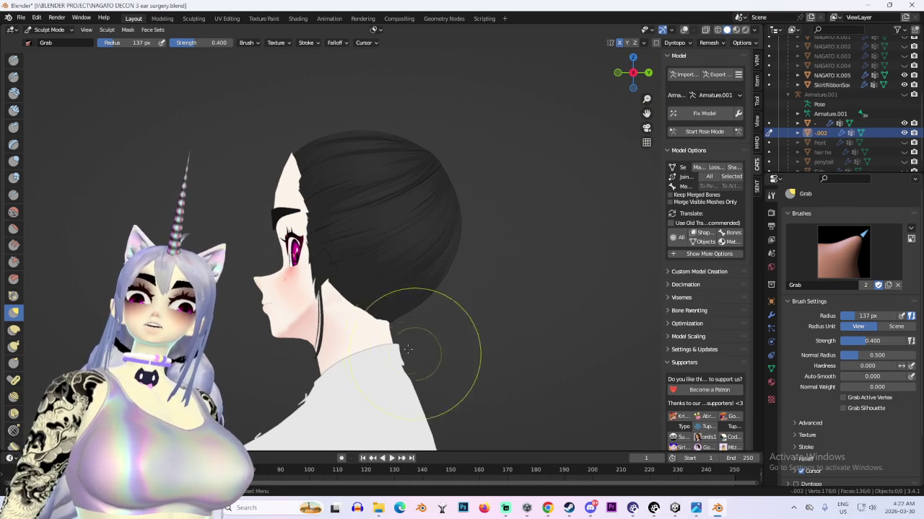
{"action": "left_click", "coordinate": [49, 29]}
{"action": "left_click", "coordinate": [52, 40]}
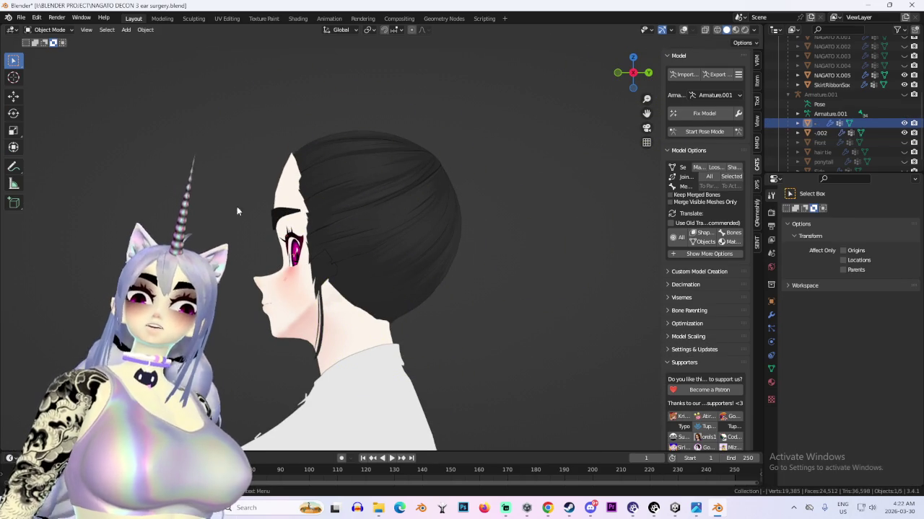
Put the main head mesh in Sculpt Mode, restore overlays, and snap to front orthographic view
{"action": "left_click", "coordinate": [49, 30]}
{"action": "left_click", "coordinate": [60, 63]}
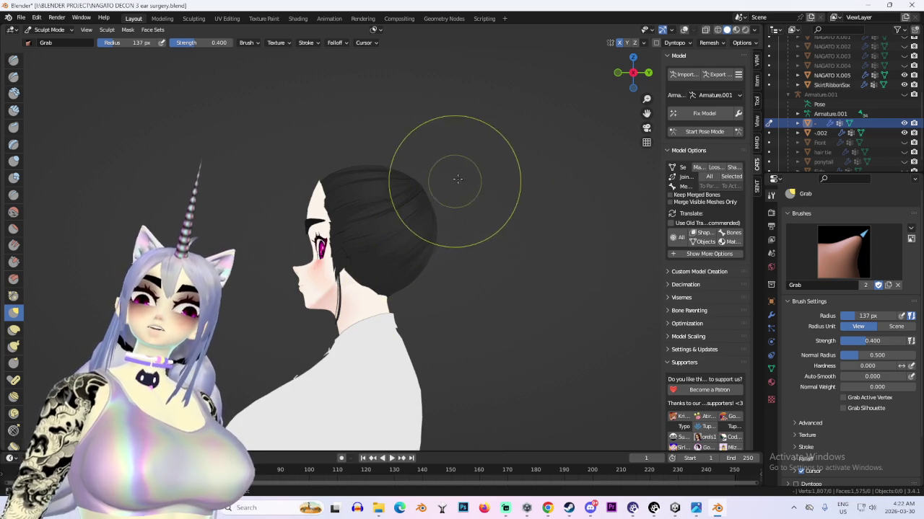
{"action": "middle_click_drag", "start_coordinate": [455, 181], "coordinate": [423, 186]}
{"action": "left_click", "coordinate": [694, 30]}
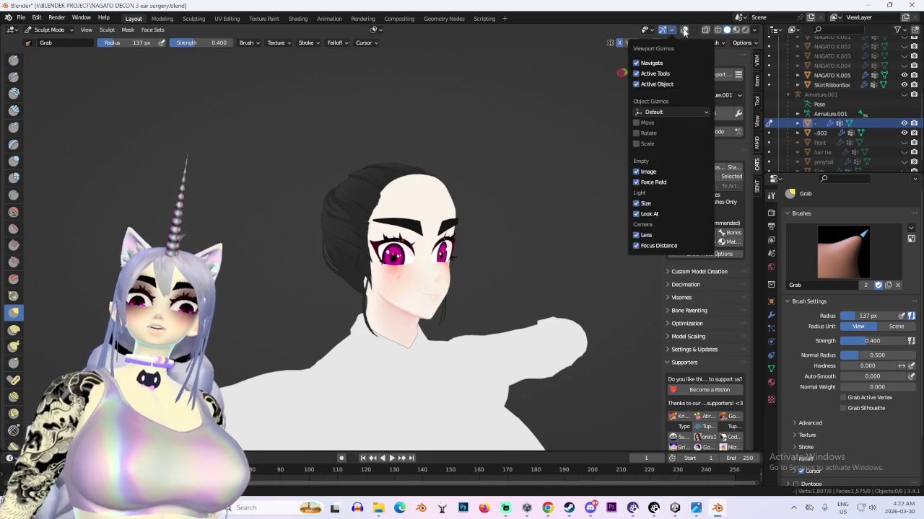
{"action": "left_click", "coordinate": [684, 29]}
{"action": "middle_click_drag", "start_coordinate": [462, 181], "coordinate": [417, 174]}
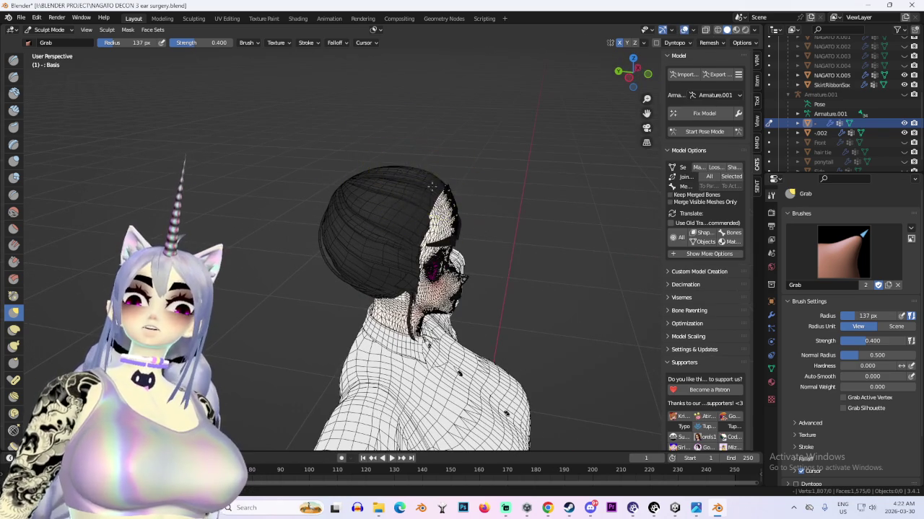
{"action": "mouse_move", "coordinate": [520, 120]}
{"action": "middle_mouse_down"}
{"action": "mouse_move", "coordinate": [392, 154]}
{"action": "mouse_move", "coordinate": [287, 163]}
{"action": "middle_mouse_up"}
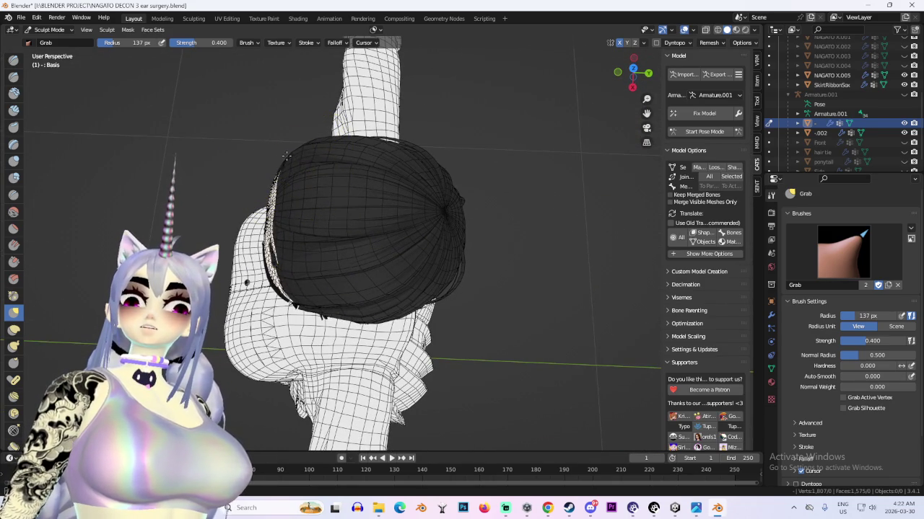
{"action": "mouse_move", "coordinate": [287, 156]}
{"action": "middle_mouse_down"}
{"action": "mouse_move", "coordinate": [320, 181]}
{"action": "mouse_move", "coordinate": [404, 144]}
{"action": "middle_mouse_up"}
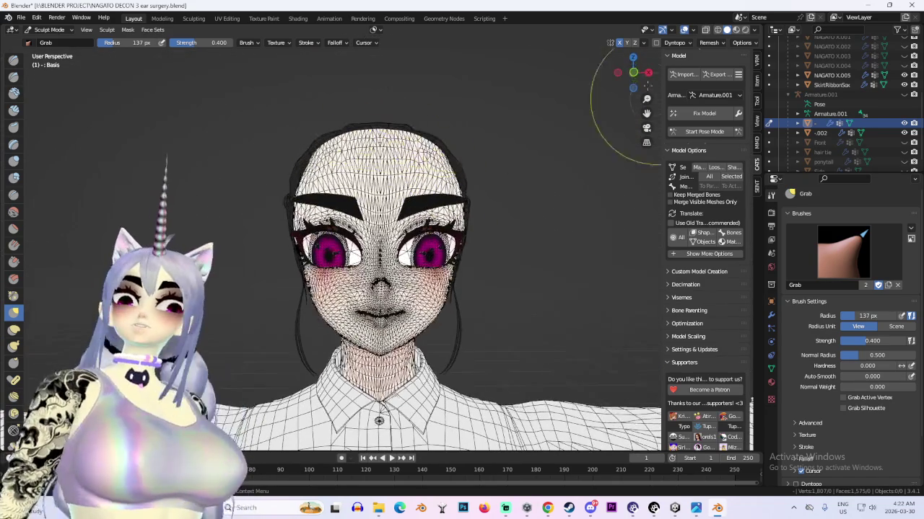
{"action": "left_click", "coordinate": [633, 72]}
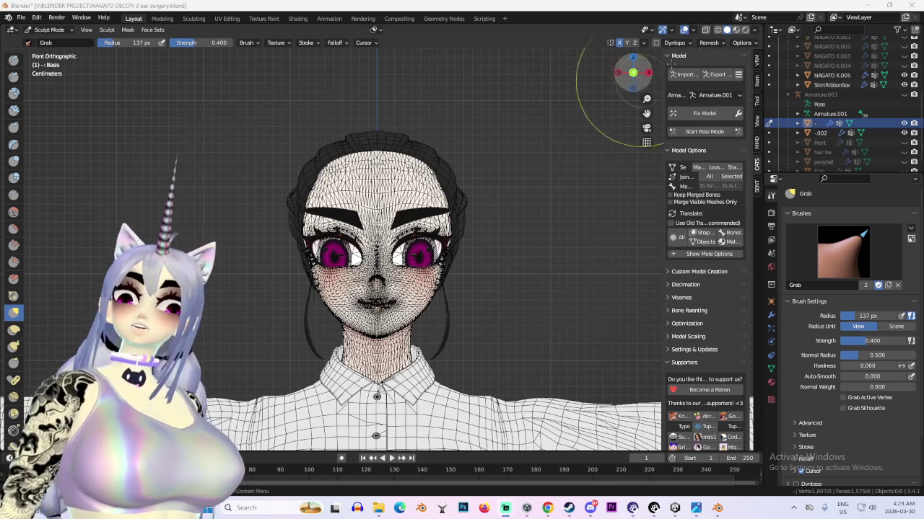
Select the ponytail and hair tie and enter Edit Mode on them
{"action": "key", "text": "shift+alt+z"}
{"action": "middle_click_drag", "start_coordinate": [393, 156], "coordinate": [340, 237]}
{"action": "left_click", "coordinate": [286, 180]}
{"action": "left_click", "coordinate": [292, 167], "text": "shift"}
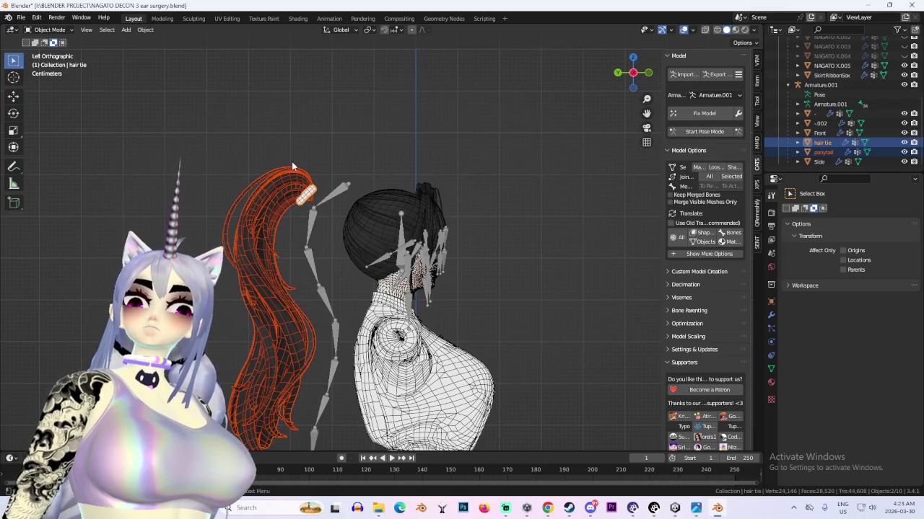
{"action": "left_click", "coordinate": [49, 30]}
{"action": "left_click", "coordinate": [50, 55]}
Raise the hair tie with Y/Z-constrained moves and check it from behind
{"action": "key", "text": "g"}
{"action": "key", "text": "y"}
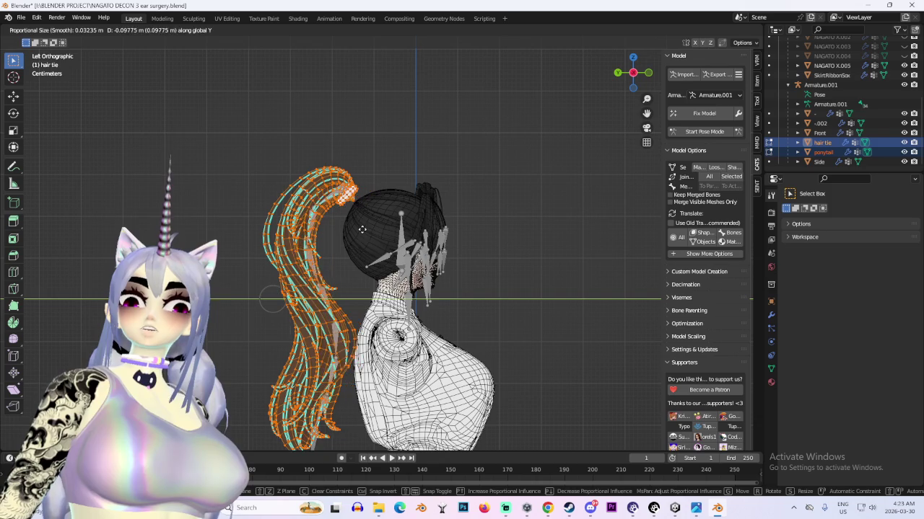
{"action": "key", "text": "z"}
{"action": "key", "text": "y"}
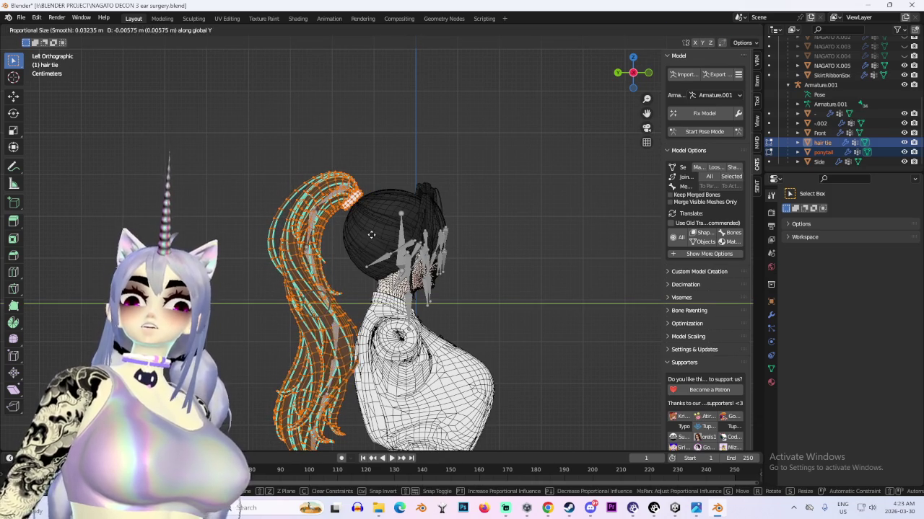
{"action": "left_click", "coordinate": [370, 177]}
{"action": "mouse_move", "coordinate": [371, 241]}
{"action": "middle_mouse_down"}
{"action": "mouse_move", "coordinate": [391, 256]}
{"action": "mouse_move", "coordinate": [483, 233]}
{"action": "mouse_move", "coordinate": [461, 233]}
{"action": "mouse_move", "coordinate": [546, 233]}
{"action": "mouse_move", "coordinate": [538, 256]}
{"action": "mouse_move", "coordinate": [509, 273]}
{"action": "middle_mouse_up"}
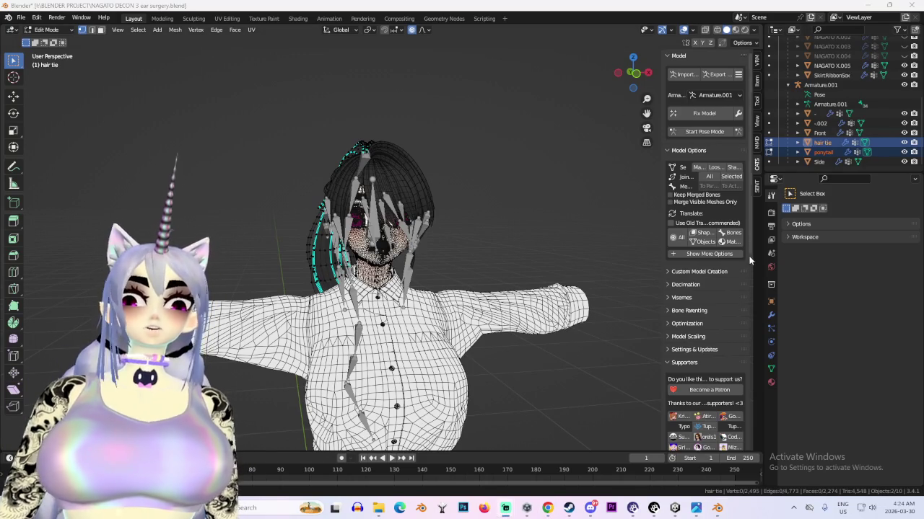
{"action": "scroll", "coordinate": [859, 121], "scroll_direction": "up", "scroll_amount": 3}
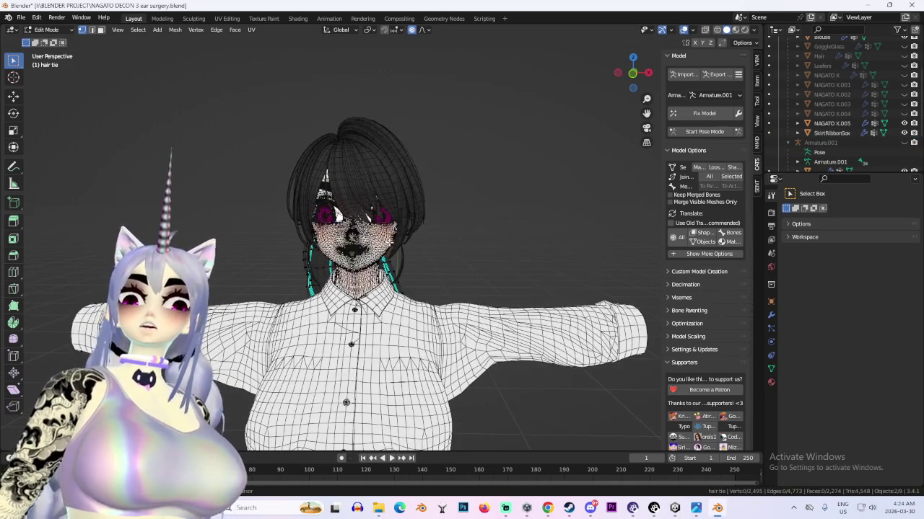
{"action": "middle_click_drag", "start_coordinate": [346, 252], "coordinate": [43, 41]}
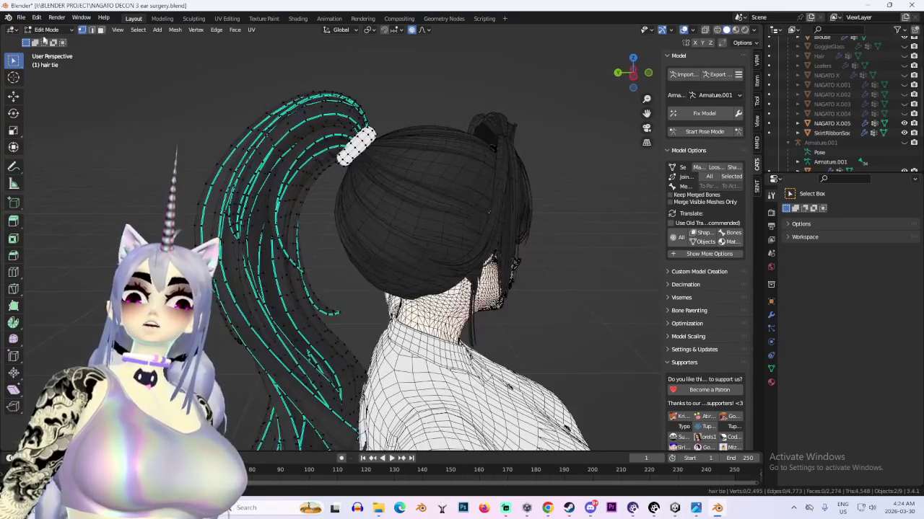
Return to Object Mode with overlays hidden and view the head from the front
{"action": "left_click", "coordinate": [47, 30]}
{"action": "left_click", "coordinate": [47, 41]}
{"action": "left_click", "coordinate": [534, 187]}
{"action": "mouse_move", "coordinate": [534, 188]}
{"action": "middle_mouse_down"}
{"action": "mouse_move", "coordinate": [560, 207]}
{"action": "mouse_move", "coordinate": [541, 171]}
{"action": "mouse_move", "coordinate": [440, 230]}
{"action": "mouse_move", "coordinate": [323, 198]}
{"action": "mouse_move", "coordinate": [384, 207]}
{"action": "mouse_move", "coordinate": [523, 194]}
{"action": "mouse_move", "coordinate": [463, 202]}
{"action": "mouse_move", "coordinate": [423, 165]}
{"action": "middle_mouse_up"}
{"action": "key", "text": "shift+alt+z"}
{"action": "scroll", "coordinate": [515, 193], "scroll_direction": "up", "scroll_amount": 2}
{"action": "key", "text": "KP_1"}
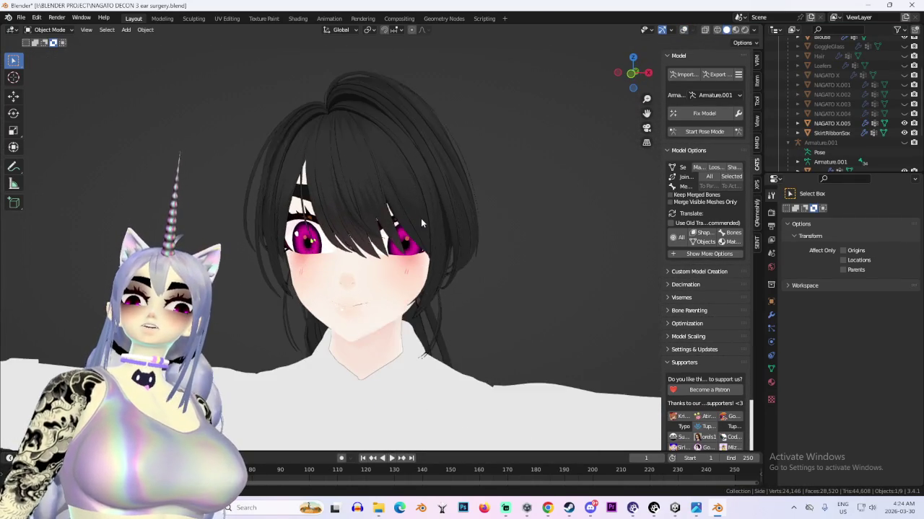
Turn overlays back on, select only the bob hair, and enter Edit Mode
{"action": "left_click", "coordinate": [50, 30]}
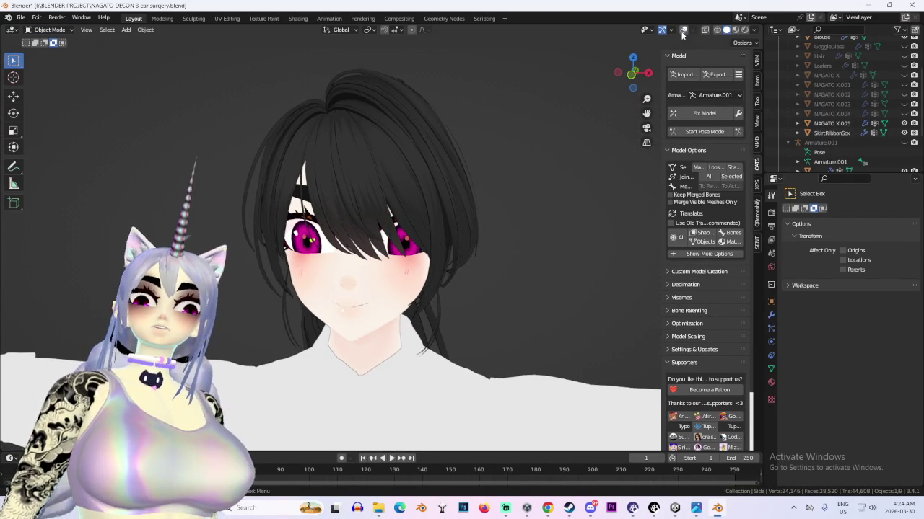
{"action": "left_click", "coordinate": [683, 30]}
{"action": "left_click", "coordinate": [355, 196]}
{"action": "left_click", "coordinate": [418, 148], "text": "shift"}
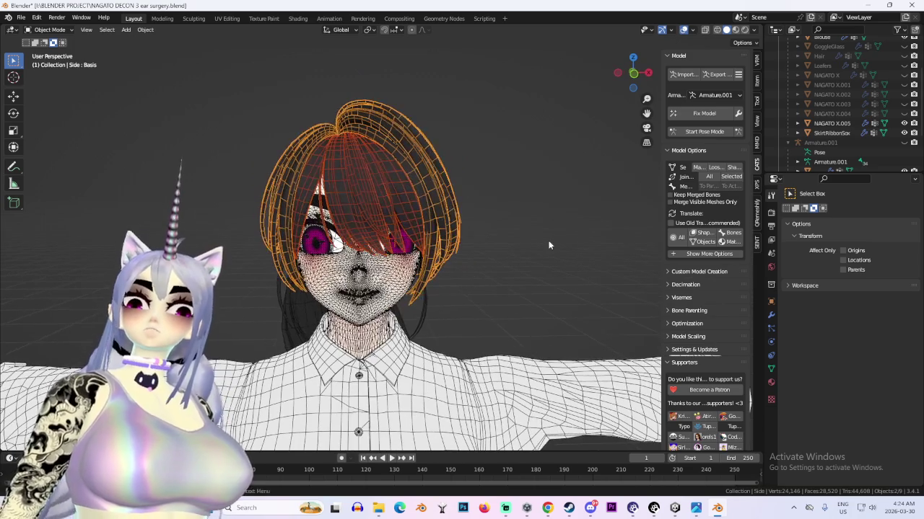
{"action": "left_click", "coordinate": [438, 194]}
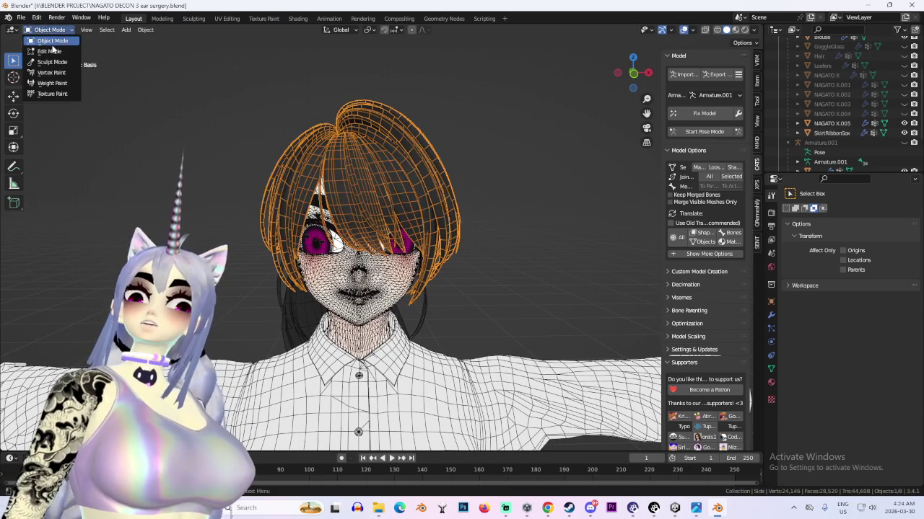
{"action": "left_click", "coordinate": [52, 51]}
Scale the bob hair down slightly and shift it along Y to fit the head
{"action": "key", "text": "s"}
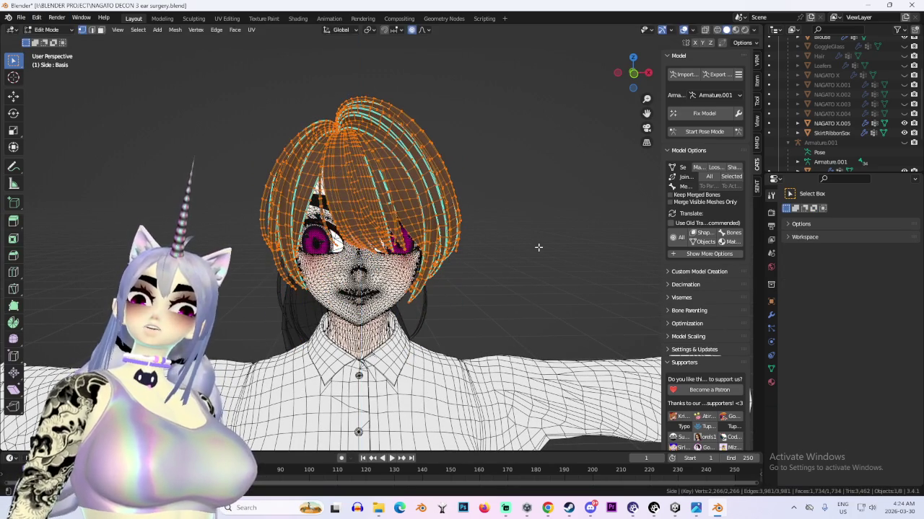
{"action": "left_click", "coordinate": [511, 250]}
{"action": "middle_click_drag", "start_coordinate": [511, 249], "coordinate": [361, 248]}
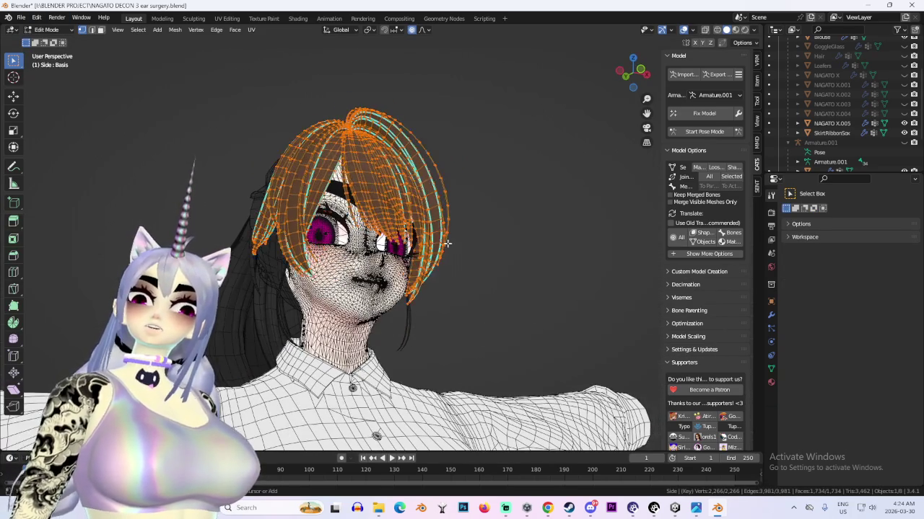
{"action": "key", "text": "g"}
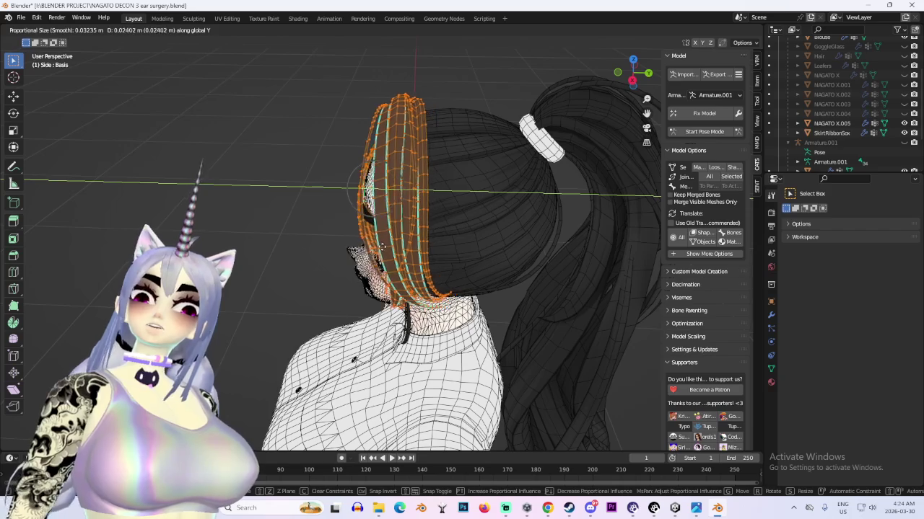
{"action": "left_click", "coordinate": [389, 238]}
{"action": "mouse_move", "coordinate": [390, 238]}
{"action": "middle_mouse_down"}
{"action": "mouse_move", "coordinate": [431, 215]}
{"action": "mouse_move", "coordinate": [444, 261]}
{"action": "mouse_move", "coordinate": [357, 283]}
{"action": "middle_mouse_up"}
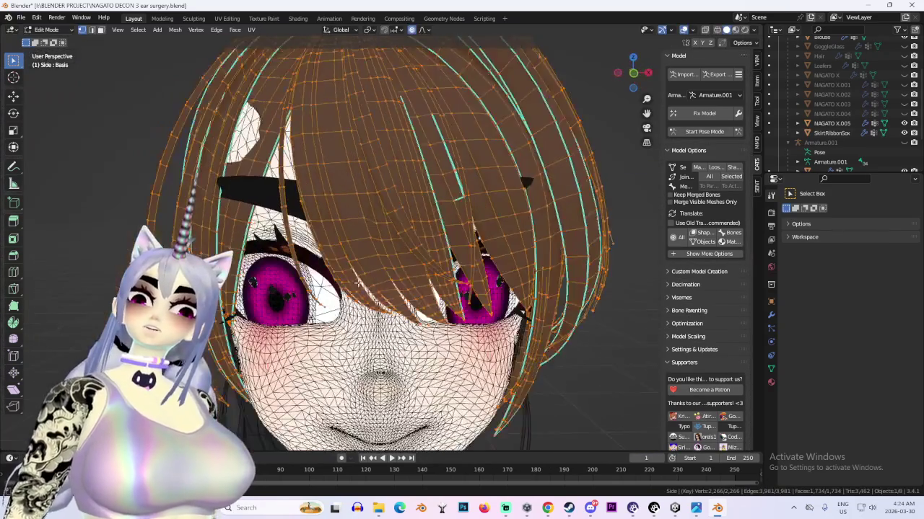
Check the resized bob from several angles and switch to Sculpt Mode with the Grab brush
{"action": "scroll", "coordinate": [358, 283], "scroll_direction": "down", "scroll_amount": 3}
{"action": "mouse_move", "coordinate": [358, 284]}
{"action": "middle_mouse_down"}
{"action": "mouse_move", "coordinate": [383, 220]}
{"action": "mouse_move", "coordinate": [534, 298]}
{"action": "mouse_move", "coordinate": [421, 167]}
{"action": "middle_mouse_up"}
{"action": "scroll", "coordinate": [534, 298], "scroll_direction": "up", "scroll_amount": 3}
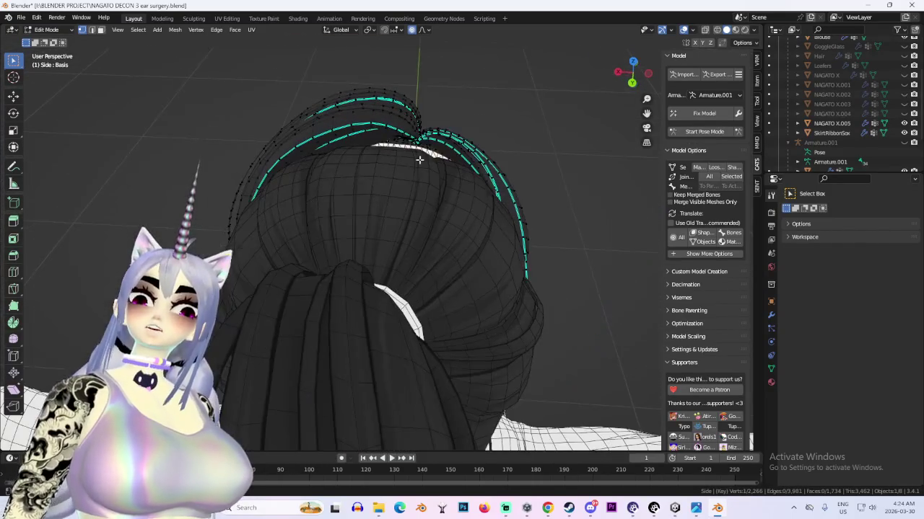
{"action": "middle_click_drag", "start_coordinate": [531, 171], "coordinate": [462, 188]}
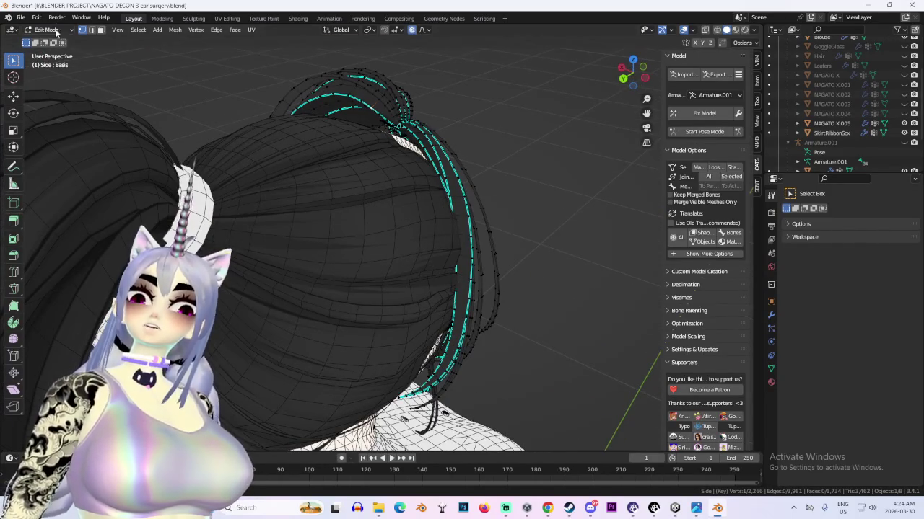
{"action": "left_click", "coordinate": [57, 62]}
{"action": "middle_click_drag", "start_coordinate": [457, 128], "coordinate": [374, 178]}
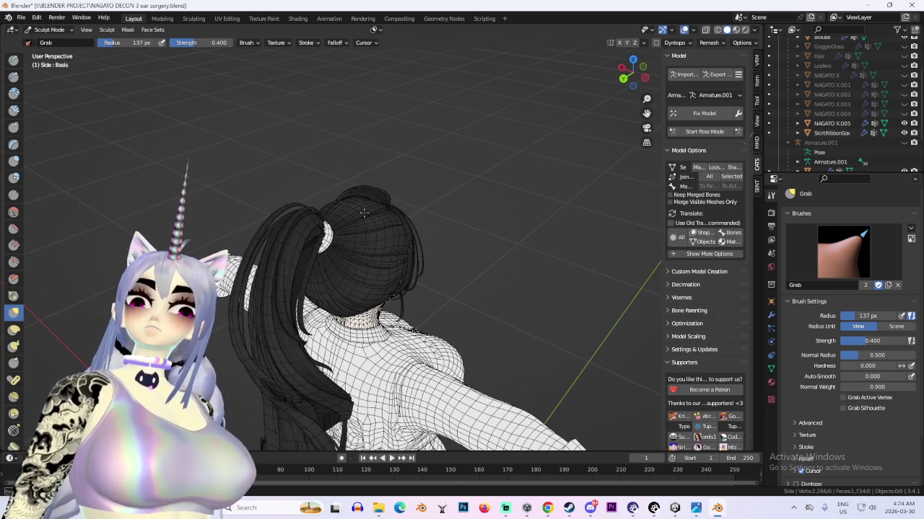
{"action": "mouse_move", "coordinate": [347, 190]}
{"action": "middle_mouse_down"}
{"action": "mouse_move", "coordinate": [365, 190]}
{"action": "mouse_move", "coordinate": [361, 178]}
{"action": "mouse_move", "coordinate": [335, 191]}
{"action": "mouse_move", "coordinate": [392, 120]}
{"action": "middle_mouse_up"}
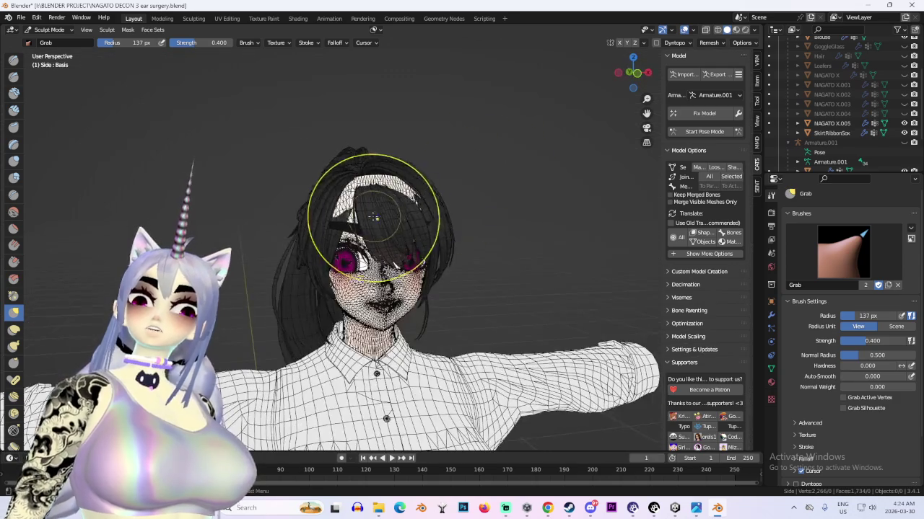
{"action": "middle_click_drag", "start_coordinate": [350, 207], "coordinate": [417, 207]}
{"action": "middle_click_drag", "start_coordinate": [374, 187], "coordinate": [365, 214]}
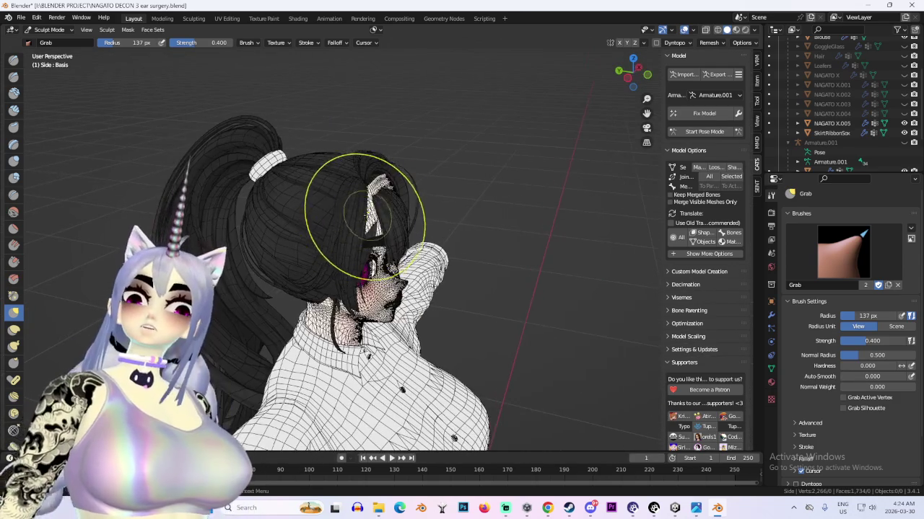
{"action": "mouse_move", "coordinate": [379, 202]}
{"action": "middle_mouse_down"}
{"action": "mouse_move", "coordinate": [319, 196]}
{"action": "mouse_move", "coordinate": [375, 191]}
{"action": "mouse_move", "coordinate": [380, 200]}
{"action": "middle_mouse_up"}
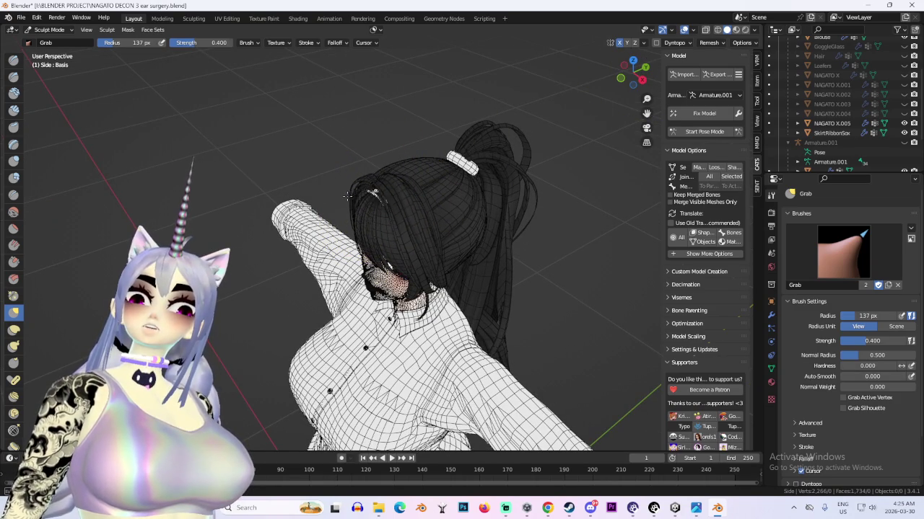
{"action": "mouse_move", "coordinate": [354, 193]}
{"action": "middle_mouse_down"}
{"action": "mouse_move", "coordinate": [438, 165]}
{"action": "mouse_move", "coordinate": [357, 165]}
{"action": "middle_mouse_up"}
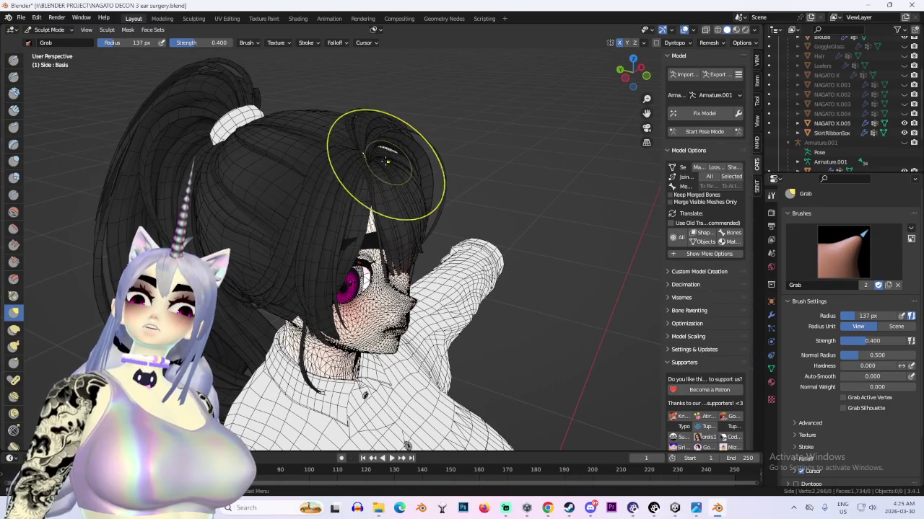
{"action": "middle_click_drag", "start_coordinate": [357, 162], "coordinate": [398, 165]}
{"action": "scroll", "coordinate": [344, 200], "scroll_direction": "up", "scroll_amount": 2}
{"action": "scroll", "coordinate": [353, 188], "scroll_direction": "up", "scroll_amount": 2}
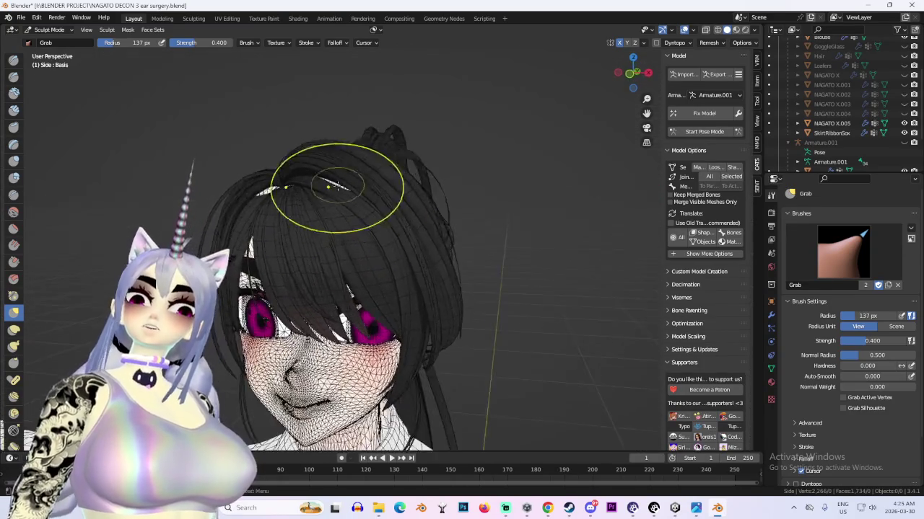
{"action": "middle_click_drag", "start_coordinate": [354, 188], "coordinate": [361, 179]}
{"action": "scroll", "coordinate": [432, 192], "scroll_direction": "up", "scroll_amount": 2}
{"action": "scroll", "coordinate": [433, 192], "scroll_direction": "up", "scroll_amount": 2}
{"action": "scroll", "coordinate": [418, 231], "scroll_direction": "up", "scroll_amount": 2}
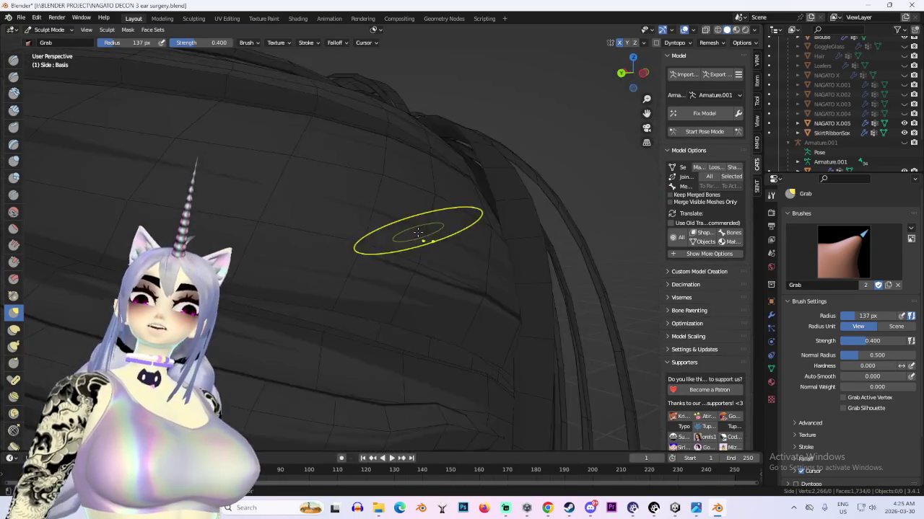
{"action": "scroll", "coordinate": [481, 224], "scroll_direction": "up", "scroll_amount": 2}
{"action": "mouse_move", "coordinate": [481, 223]}
{"action": "middle_mouse_down"}
{"action": "mouse_move", "coordinate": [526, 144]}
{"action": "mouse_move", "coordinate": [470, 181]}
{"action": "mouse_move", "coordinate": [354, 223]}
{"action": "mouse_move", "coordinate": [311, 222]}
{"action": "middle_mouse_up"}
{"action": "scroll", "coordinate": [311, 222], "scroll_direction": "down", "scroll_amount": 2}
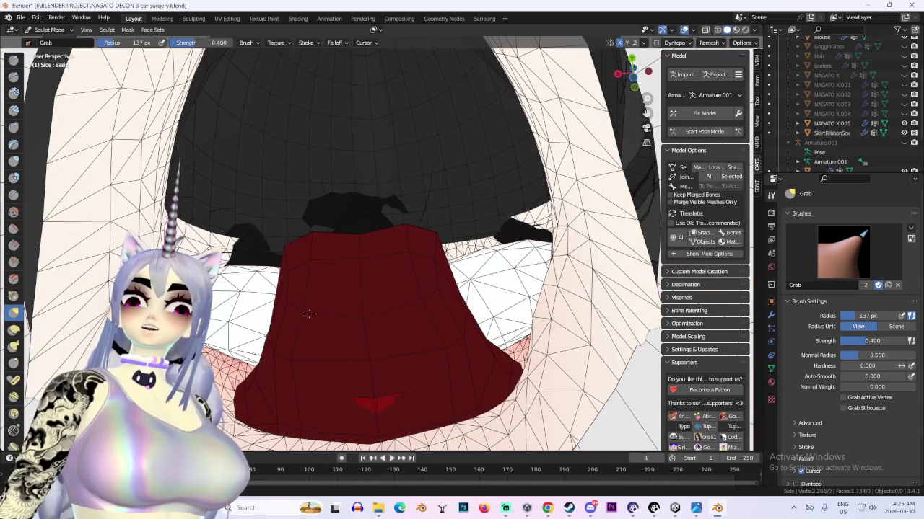
{"action": "scroll", "coordinate": [308, 315], "scroll_direction": "down", "scroll_amount": 2}
{"action": "scroll", "coordinate": [330, 238], "scroll_direction": "down", "scroll_amount": 2}
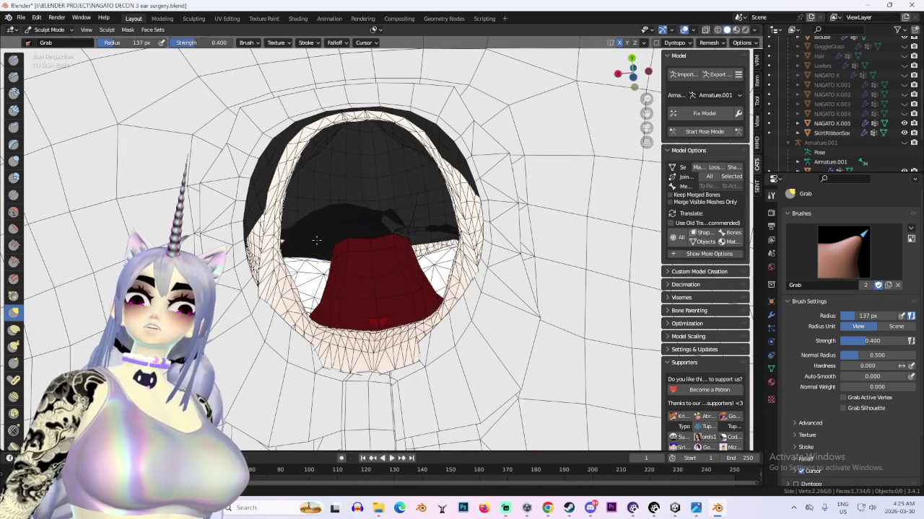
{"action": "mouse_move", "coordinate": [318, 285]}
{"action": "middle_mouse_down"}
{"action": "mouse_move", "coordinate": [382, 278]}
{"action": "mouse_move", "coordinate": [362, 249]}
{"action": "mouse_move", "coordinate": [360, 223]}
{"action": "mouse_move", "coordinate": [330, 196]}
{"action": "middle_mouse_up"}
{"action": "scroll", "coordinate": [366, 247], "scroll_direction": "down", "scroll_amount": 3}
{"action": "mouse_move", "coordinate": [366, 247]}
{"action": "middle_mouse_down"}
{"action": "mouse_move", "coordinate": [400, 277]}
{"action": "mouse_move", "coordinate": [471, 262]}
{"action": "mouse_move", "coordinate": [466, 253]}
{"action": "mouse_move", "coordinate": [505, 264]}
{"action": "middle_mouse_up"}
{"action": "scroll", "coordinate": [505, 264], "scroll_direction": "up", "scroll_amount": 2}
{"action": "scroll", "coordinate": [380, 223], "scroll_direction": "up", "scroll_amount": 5}
{"action": "scroll", "coordinate": [380, 223], "scroll_direction": "down", "scroll_amount": 5}
{"action": "mouse_move", "coordinate": [381, 196]}
{"action": "middle_mouse_down"}
{"action": "mouse_move", "coordinate": [422, 238]}
{"action": "mouse_move", "coordinate": [553, 243]}
{"action": "middle_mouse_up"}
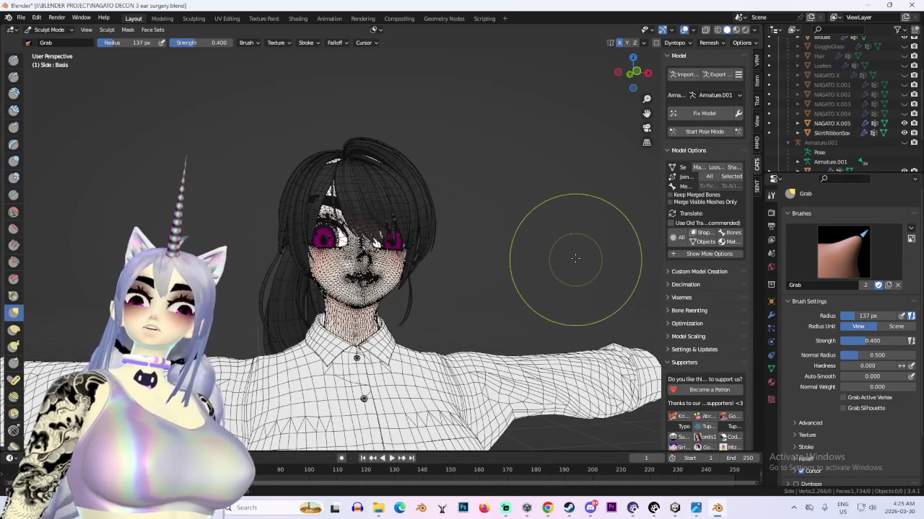
{"action": "mouse_move", "coordinate": [529, 284]}
{"action": "middle_mouse_down"}
{"action": "mouse_move", "coordinate": [381, 144]}
{"action": "mouse_move", "coordinate": [371, 165]}
{"action": "mouse_move", "coordinate": [303, 194]}
{"action": "mouse_move", "coordinate": [431, 287]}
{"action": "mouse_move", "coordinate": [412, 279]}
{"action": "mouse_move", "coordinate": [405, 268]}
{"action": "mouse_move", "coordinate": [468, 288]}
{"action": "mouse_move", "coordinate": [274, 202]}
{"action": "mouse_move", "coordinate": [68, 83]}
{"action": "middle_mouse_up"}
{"action": "scroll", "coordinate": [292, 211], "scroll_direction": "up", "scroll_amount": 2}
{"action": "scroll", "coordinate": [449, 291], "scroll_direction": "down", "scroll_amount": 2}
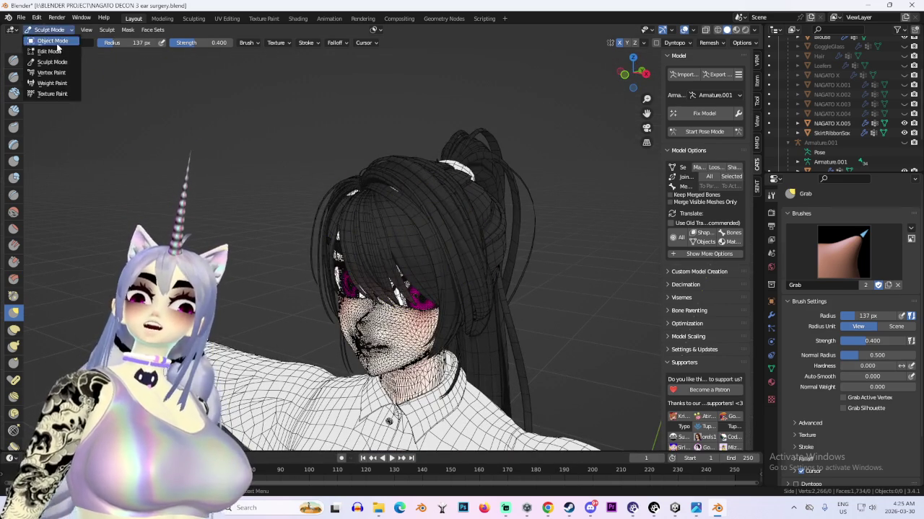
In Edit Mode, nudge the bob hair vertices 0.0049 m along Y with proportional editing
{"action": "left_click", "coordinate": [57, 42]}
{"action": "left_click", "coordinate": [67, 30]}
{"action": "left_click", "coordinate": [51, 53]}
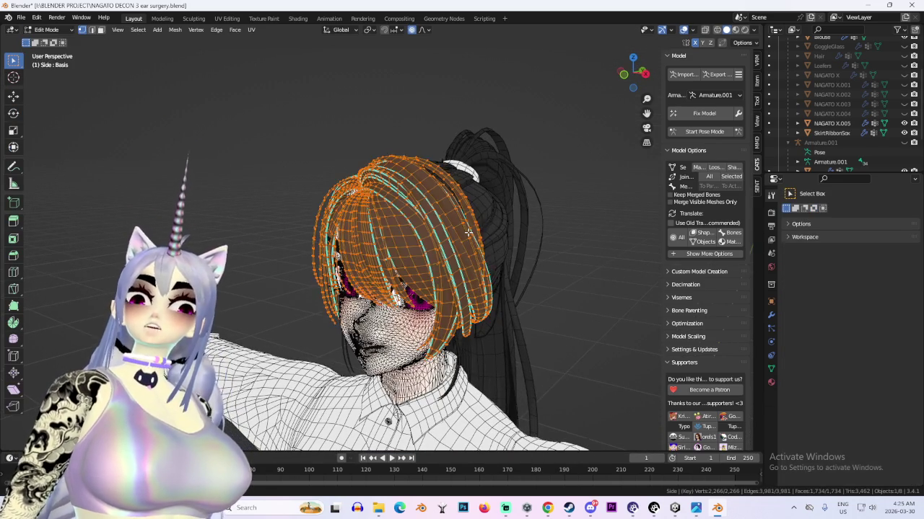
{"action": "middle_click_drag", "start_coordinate": [440, 207], "coordinate": [440, 230]}
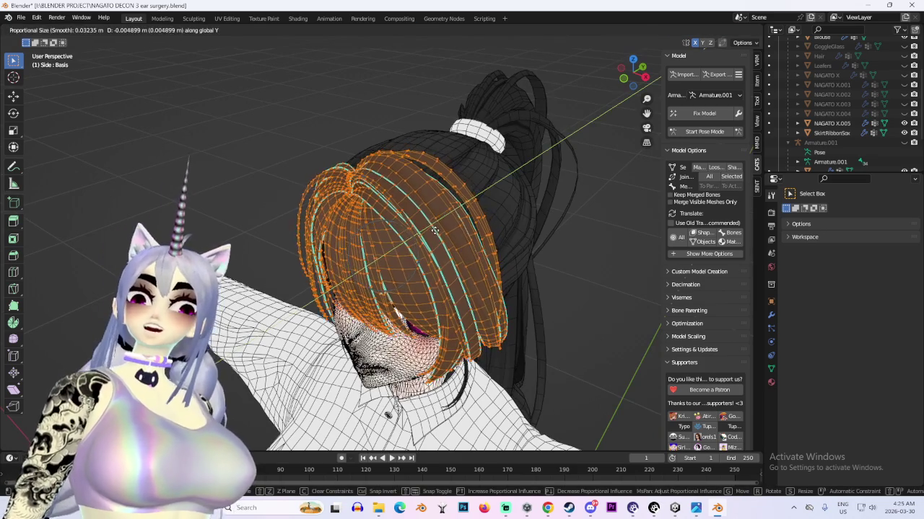
{"action": "key", "text": "g"}
{"action": "left_click", "coordinate": [569, 216]}
{"action": "mouse_move", "coordinate": [569, 216]}
{"action": "middle_mouse_down"}
{"action": "mouse_move", "coordinate": [489, 253]}
{"action": "mouse_move", "coordinate": [426, 241]}
{"action": "mouse_move", "coordinate": [493, 267]}
{"action": "mouse_move", "coordinate": [476, 246]}
{"action": "mouse_move", "coordinate": [600, 268]}
{"action": "middle_mouse_up"}
Deselect all, turn X-ray off, and return to Object Mode with the model solid
{"action": "left_click", "coordinate": [614, 169]}
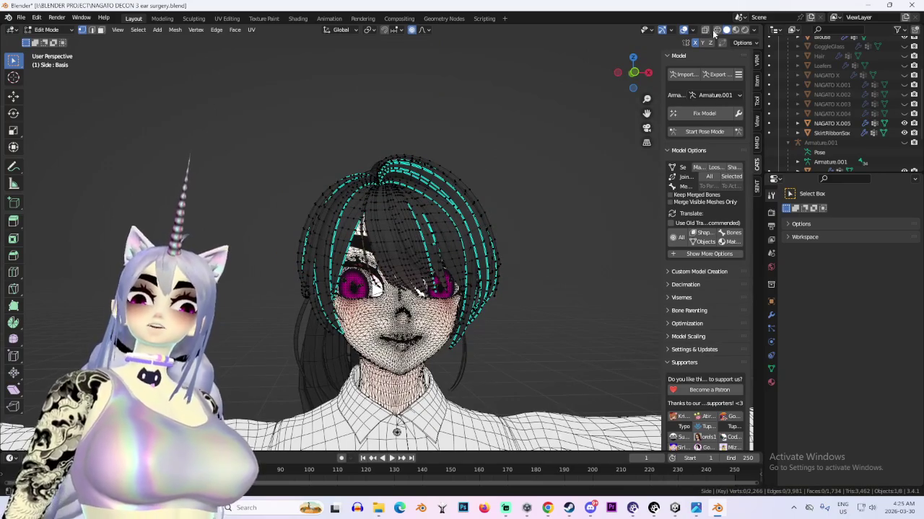
{"action": "left_click", "coordinate": [684, 30]}
{"action": "mouse_move", "coordinate": [520, 208]}
{"action": "middle_mouse_down"}
{"action": "mouse_move", "coordinate": [489, 209]}
{"action": "mouse_move", "coordinate": [529, 229]}
{"action": "mouse_move", "coordinate": [488, 248]}
{"action": "middle_mouse_up"}
{"action": "scroll", "coordinate": [489, 249], "scroll_direction": "up", "scroll_amount": 2}
{"action": "scroll", "coordinate": [399, 256], "scroll_direction": "up", "scroll_amount": 3}
{"action": "mouse_move", "coordinate": [398, 256]}
{"action": "middle_mouse_down"}
{"action": "mouse_move", "coordinate": [491, 293]}
{"action": "mouse_move", "coordinate": [433, 274]}
{"action": "middle_mouse_up"}
{"action": "left_click", "coordinate": [64, 32]}
{"action": "left_click", "coordinate": [51, 32]}
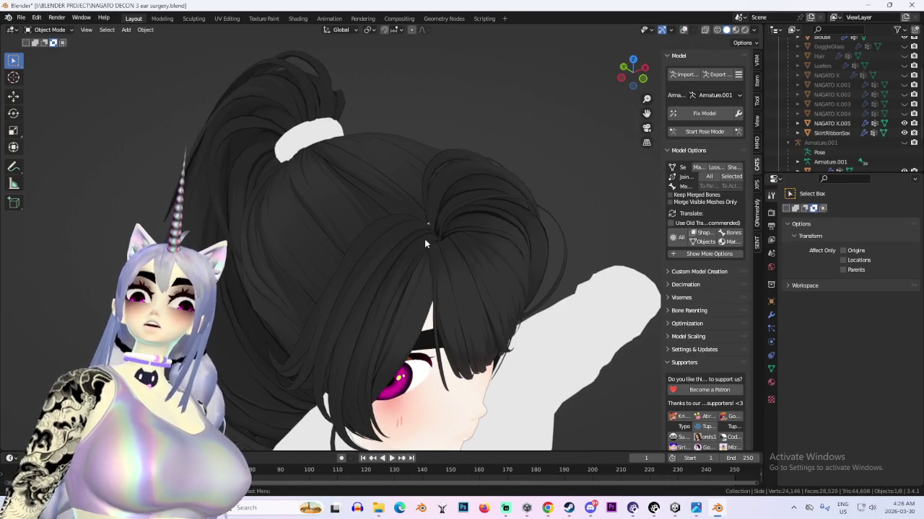
Sculpt the Side hair with the Grab brush (137 px, 0.400 strength), wireframe overlay hidden
{"action": "left_click", "coordinate": [683, 31]}
{"action": "mouse_move", "coordinate": [433, 243]}
{"action": "middle_mouse_down"}
{"action": "mouse_move", "coordinate": [402, 264]}
{"action": "mouse_move", "coordinate": [204, 84]}
{"action": "middle_mouse_up"}
{"action": "left_click", "coordinate": [51, 29]}
{"action": "left_click", "coordinate": [54, 58]}
{"action": "mouse_move", "coordinate": [443, 217]}
{"action": "middle_mouse_down"}
{"action": "mouse_move", "coordinate": [450, 264]}
{"action": "mouse_move", "coordinate": [410, 258]}
{"action": "mouse_move", "coordinate": [400, 277]}
{"action": "mouse_move", "coordinate": [378, 252]}
{"action": "mouse_move", "coordinate": [422, 258]}
{"action": "mouse_move", "coordinate": [410, 240]}
{"action": "mouse_move", "coordinate": [422, 258]}
{"action": "mouse_move", "coordinate": [423, 196]}
{"action": "mouse_move", "coordinate": [457, 243]}
{"action": "mouse_move", "coordinate": [406, 195]}
{"action": "mouse_move", "coordinate": [405, 223]}
{"action": "mouse_move", "coordinate": [495, 233]}
{"action": "middle_mouse_up"}
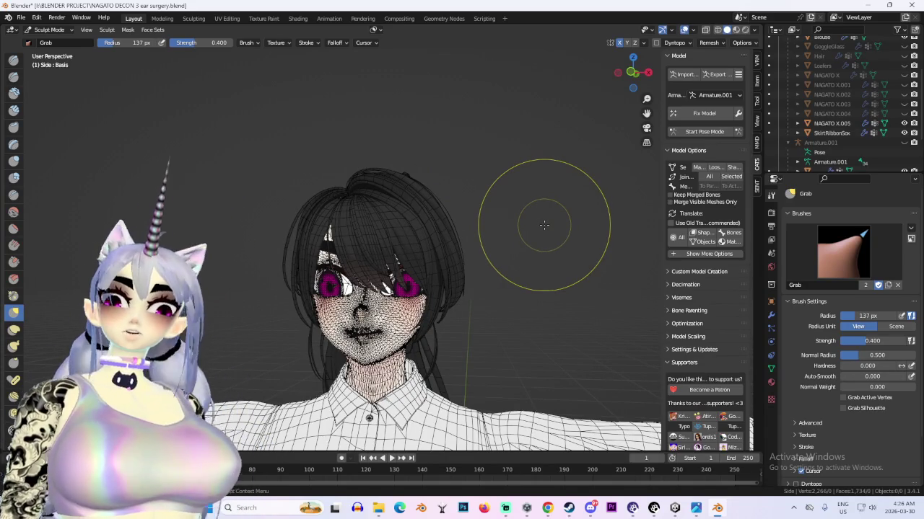
{"action": "left_click", "coordinate": [685, 30]}
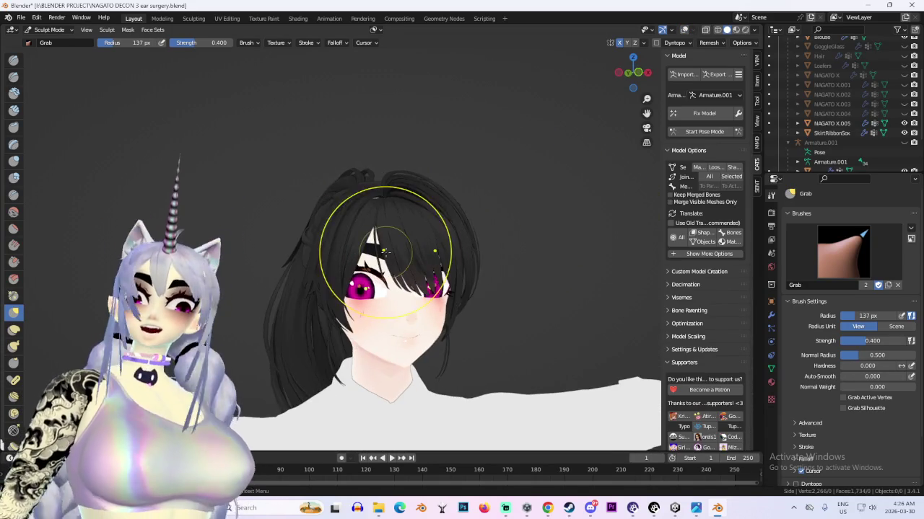
{"action": "middle_click_drag", "start_coordinate": [429, 249], "coordinate": [421, 250]}
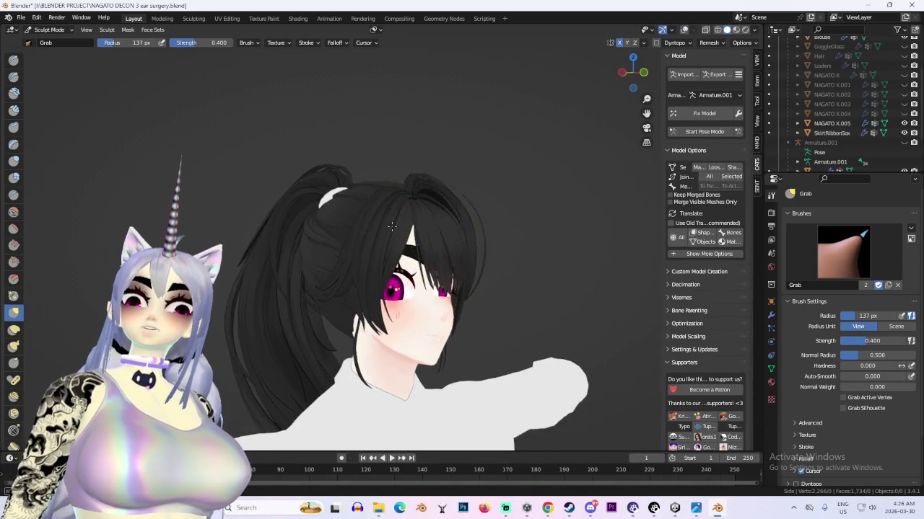
{"action": "mouse_move", "coordinate": [392, 206]}
{"action": "middle_mouse_down"}
{"action": "mouse_move", "coordinate": [445, 262]}
{"action": "mouse_move", "coordinate": [848, 133]}
{"action": "middle_mouse_up"}
{"action": "scroll", "coordinate": [895, 54], "scroll_direction": "up", "scroll_amount": 2}
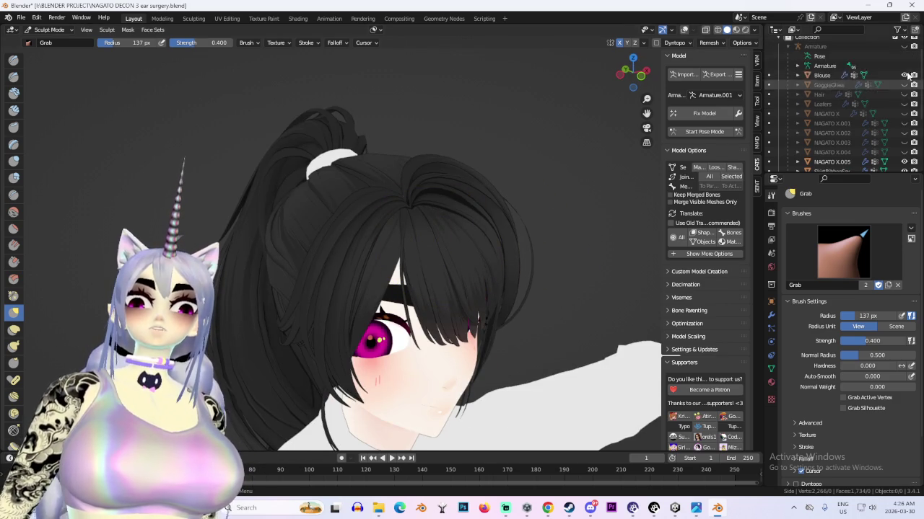
Hide the GoggleGlass, Hair and Loafers objects and show the NAGATO X mesh
{"action": "left_click", "coordinate": [903, 85]}
{"action": "mouse_move", "coordinate": [447, 216]}
{"action": "middle_mouse_down"}
{"action": "mouse_move", "coordinate": [417, 209]}
{"action": "mouse_move", "coordinate": [869, 103]}
{"action": "middle_mouse_up"}
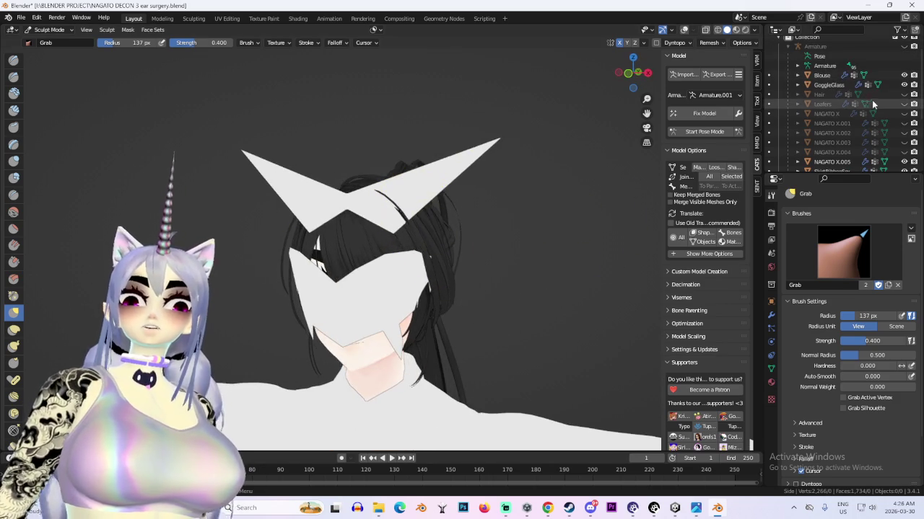
{"action": "left_click", "coordinate": [903, 85]}
{"action": "left_click", "coordinate": [903, 94]}
{"action": "left_click", "coordinate": [903, 94]}
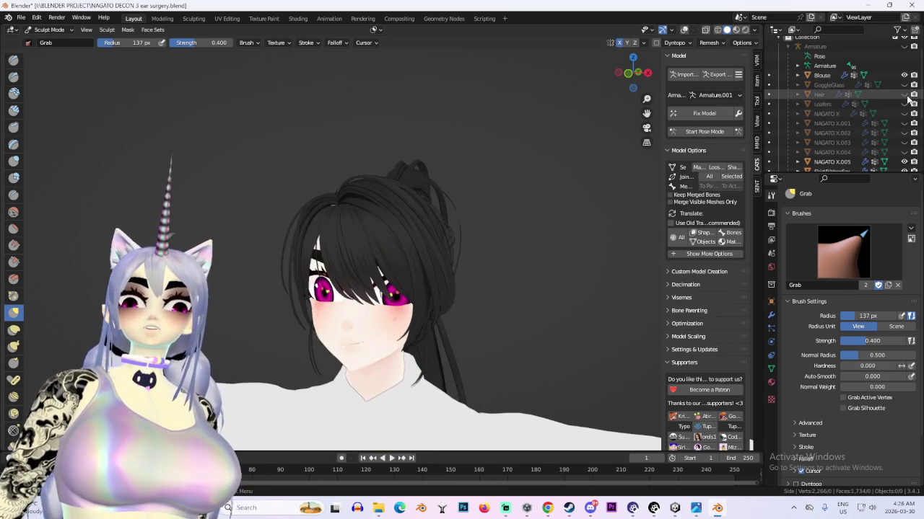
{"action": "left_click", "coordinate": [904, 94]}
{"action": "left_click", "coordinate": [905, 95]}
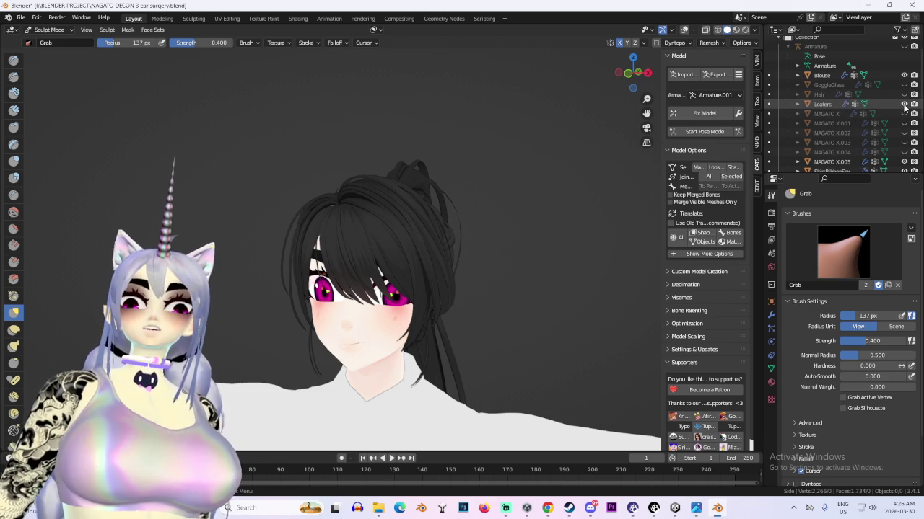
{"action": "left_click", "coordinate": [904, 103]}
{"action": "left_click", "coordinate": [903, 114]}
{"action": "scroll", "coordinate": [457, 274], "scroll_direction": "down", "scroll_amount": 2}
{"action": "mouse_move", "coordinate": [457, 275]}
{"action": "middle_mouse_down"}
{"action": "mouse_move", "coordinate": [487, 218]}
{"action": "mouse_move", "coordinate": [452, 218]}
{"action": "middle_mouse_up"}
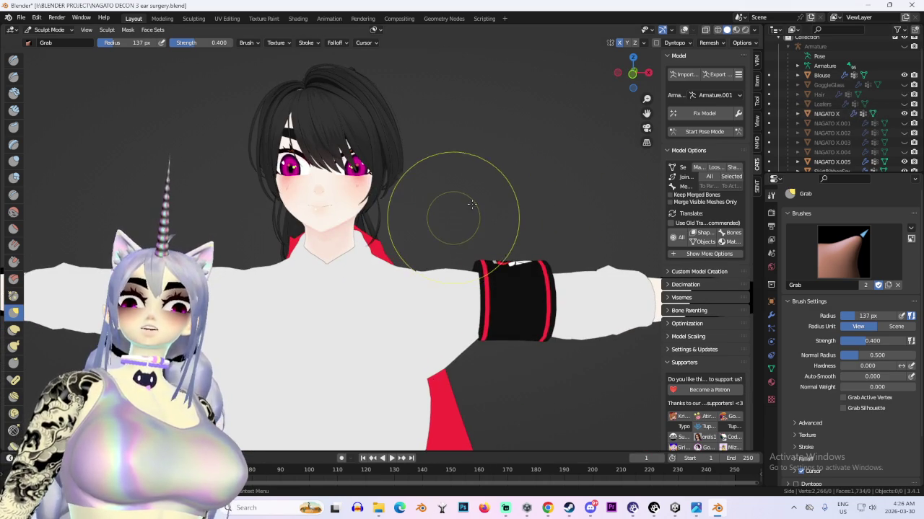
Hide NAGATO X through X.003, show the X.004 ears and ponytail, and enable X-ray
{"action": "left_click", "coordinate": [903, 113]}
{"action": "left_click", "coordinate": [904, 122]}
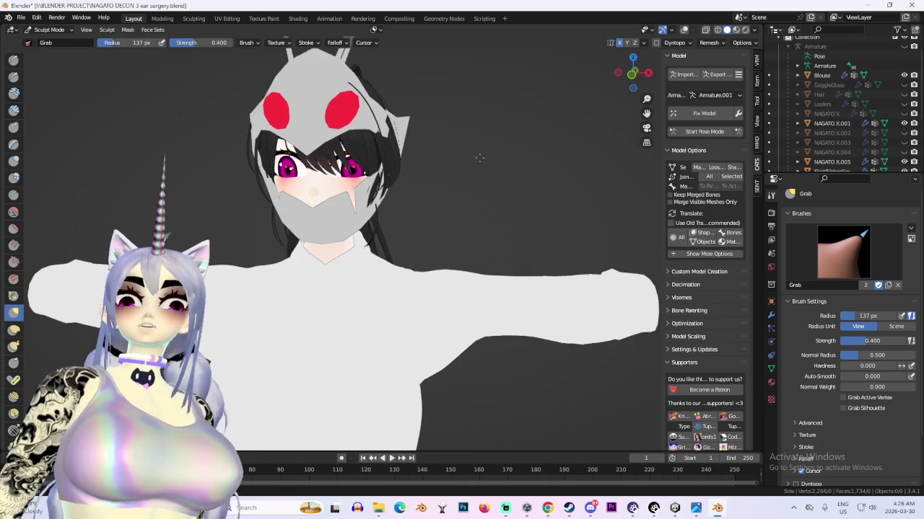
{"action": "left_click", "coordinate": [903, 123]}
{"action": "left_click", "coordinate": [903, 133]}
{"action": "left_click", "coordinate": [903, 143]}
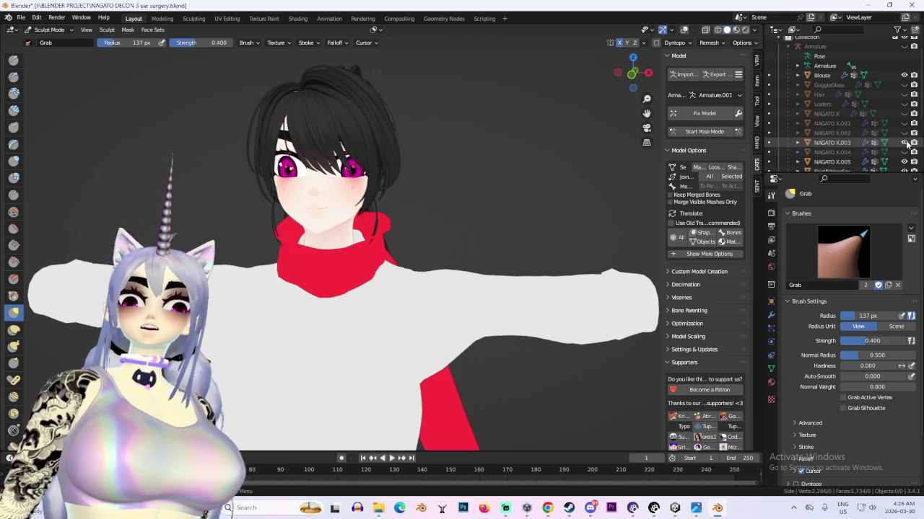
{"action": "left_click", "coordinate": [903, 142]}
{"action": "left_click", "coordinate": [903, 152]}
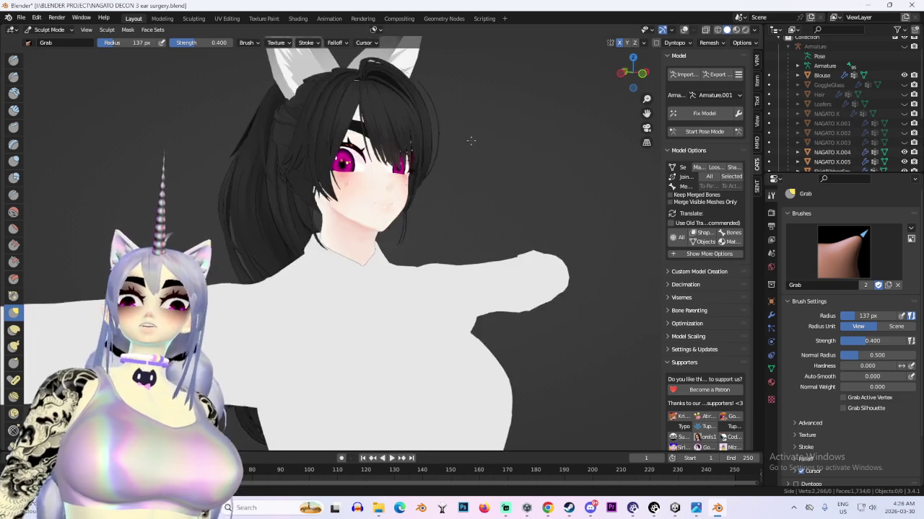
{"action": "mouse_move", "coordinate": [439, 137]}
{"action": "middle_mouse_down"}
{"action": "mouse_move", "coordinate": [461, 228]}
{"action": "mouse_move", "coordinate": [391, 192]}
{"action": "mouse_move", "coordinate": [402, 207]}
{"action": "mouse_move", "coordinate": [439, 214]}
{"action": "middle_mouse_up"}
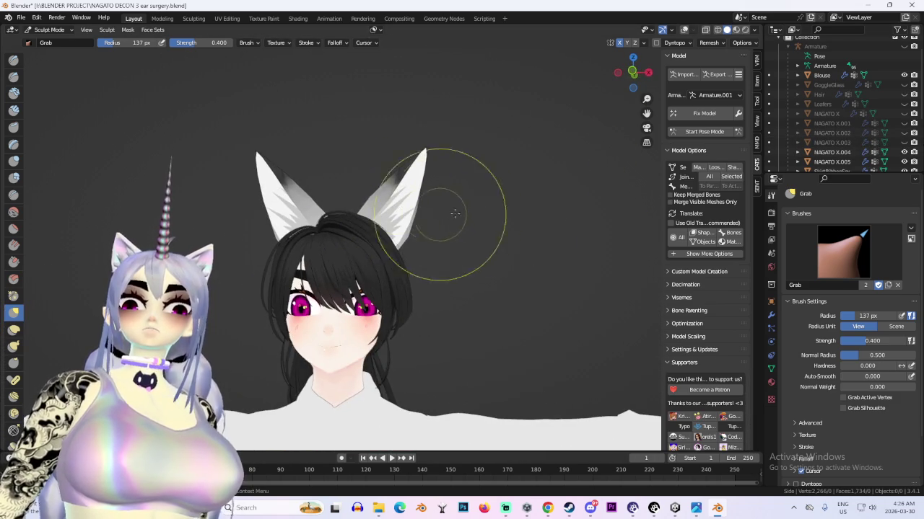
{"action": "left_click", "coordinate": [623, 79]}
{"action": "key", "text": "alt+z"}
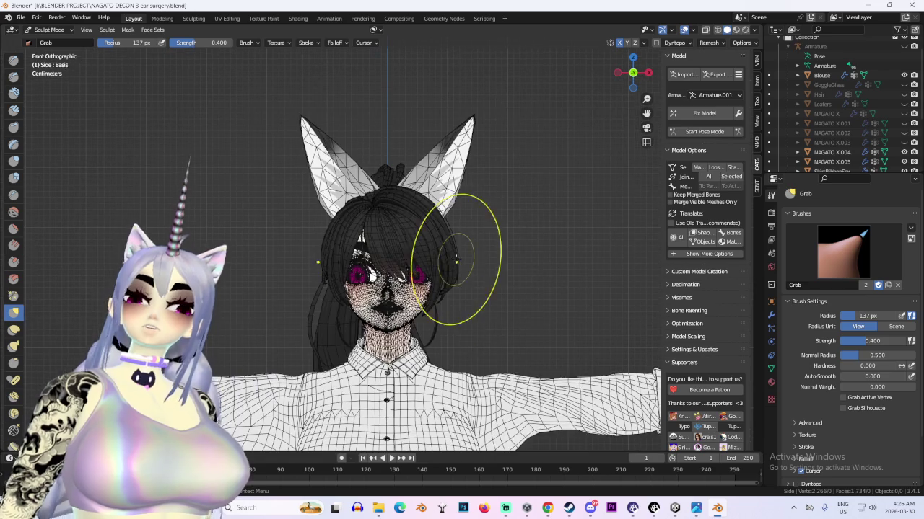
Enter Edit Mode on the NAGATO X.004 ear mesh with wireframe shading
{"action": "left_click", "coordinate": [49, 30]}
{"action": "left_click", "coordinate": [43, 40]}
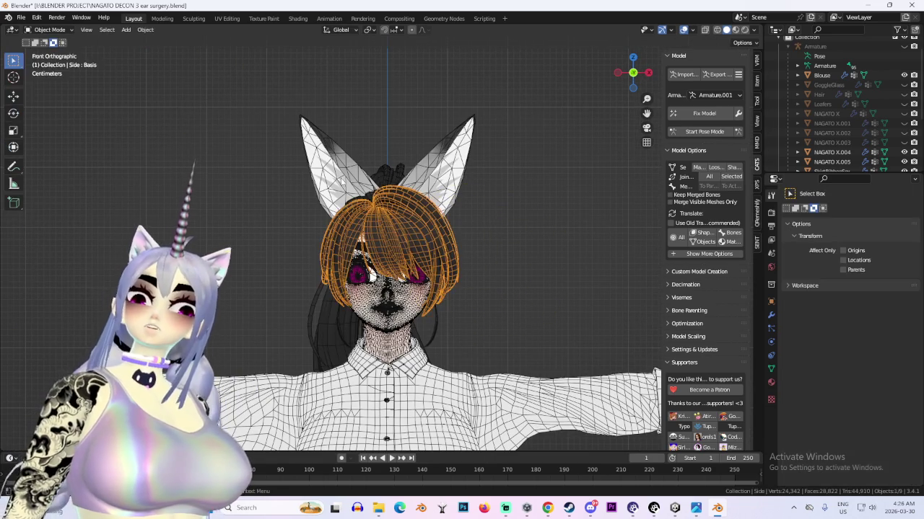
{"action": "left_click", "coordinate": [318, 137]}
{"action": "left_click", "coordinate": [50, 51]}
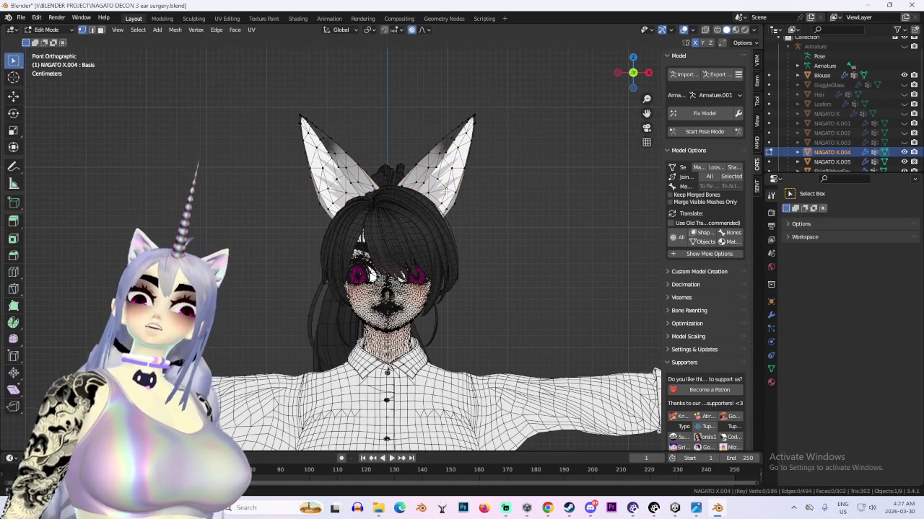
{"action": "left_click", "coordinate": [716, 30]}
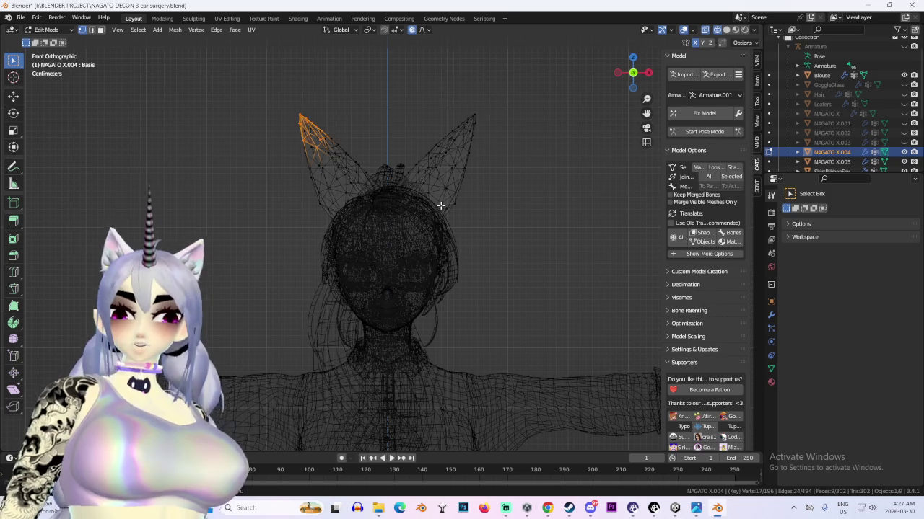
Select one fox ear and separate it into its own object
{"action": "key", "text": "s"}
{"action": "scroll", "coordinate": [419, 185], "scroll_direction": "up", "scroll_amount": 3}
{"action": "left_click", "coordinate": [398, 56]}
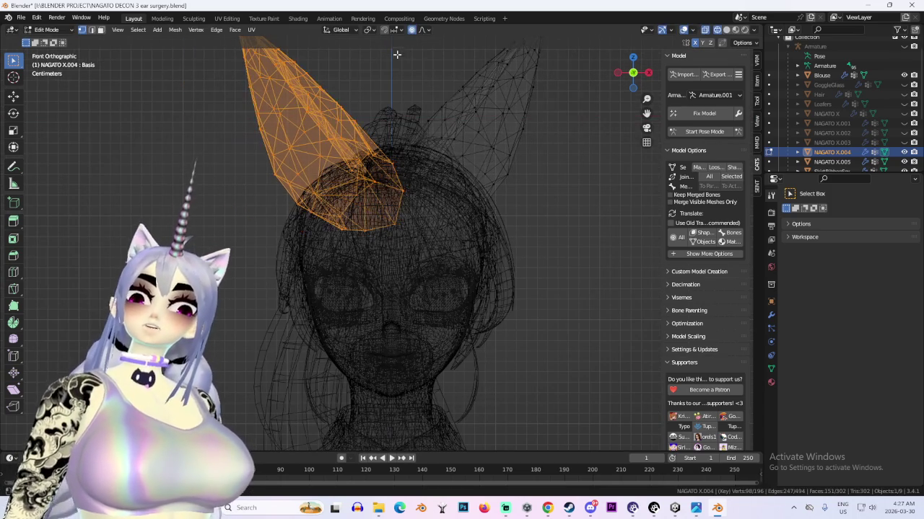
{"action": "key", "text": "g"}
{"action": "key", "text": "x"}
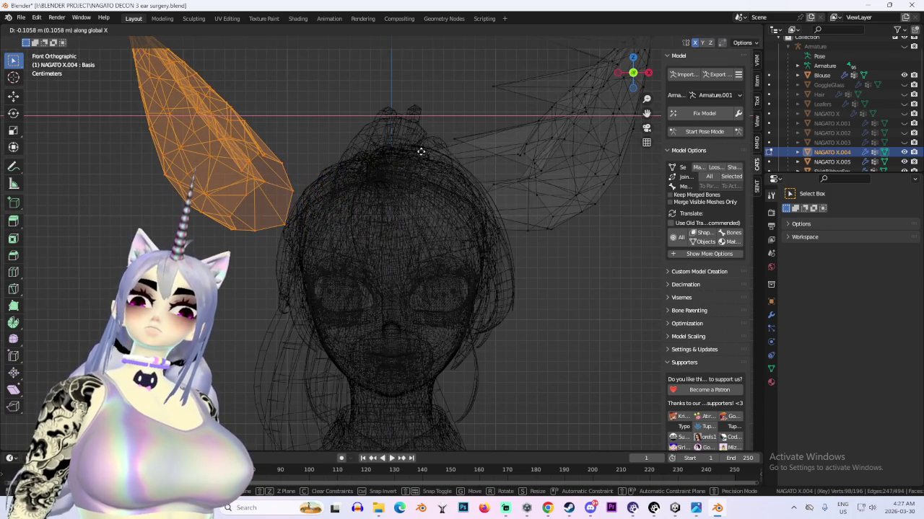
{"action": "key", "text": "Escape"}
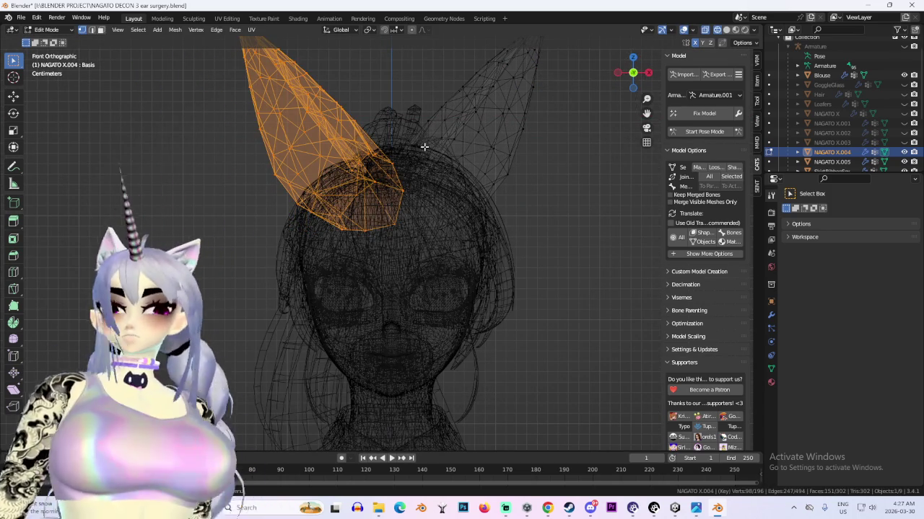
{"action": "key", "text": "p"}
{"action": "left_click", "coordinate": [425, 150]}
Rotate the other fox ear's geometry, then toggle pose mode on Armature.001
{"action": "scroll", "coordinate": [470, 81], "scroll_direction": "down", "scroll_amount": 2}
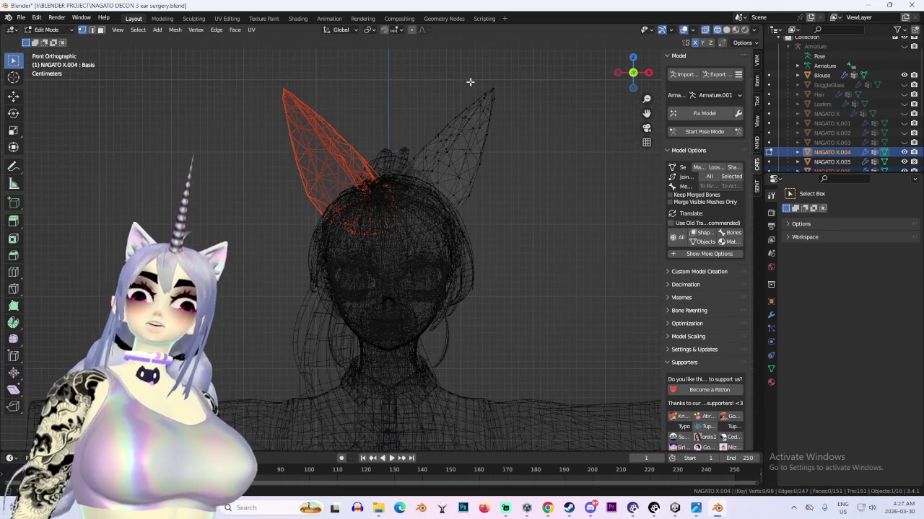
{"action": "left_click", "coordinate": [56, 32]}
{"action": "left_click", "coordinate": [50, 43]}
{"action": "left_click", "coordinate": [486, 157]}
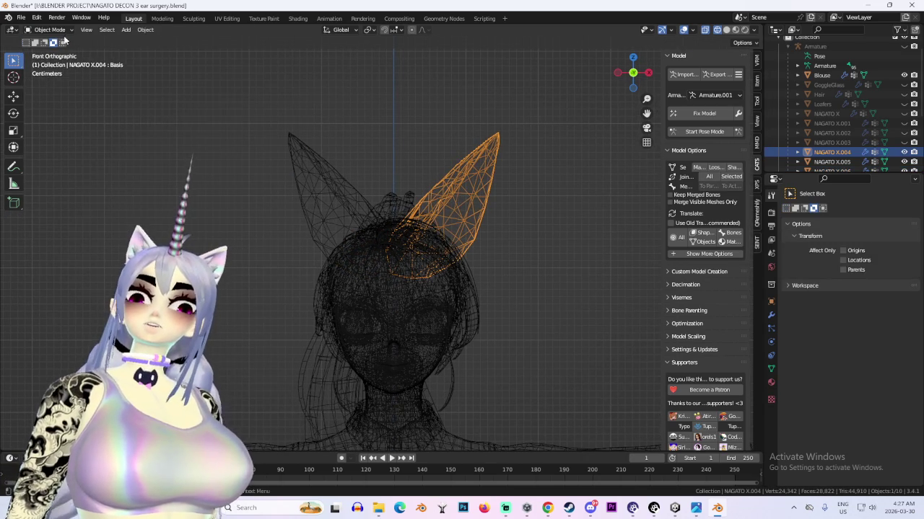
{"action": "left_click", "coordinate": [49, 29]}
{"action": "left_click", "coordinate": [43, 54]}
{"action": "key", "text": "a"}
{"action": "key", "text": "r"}
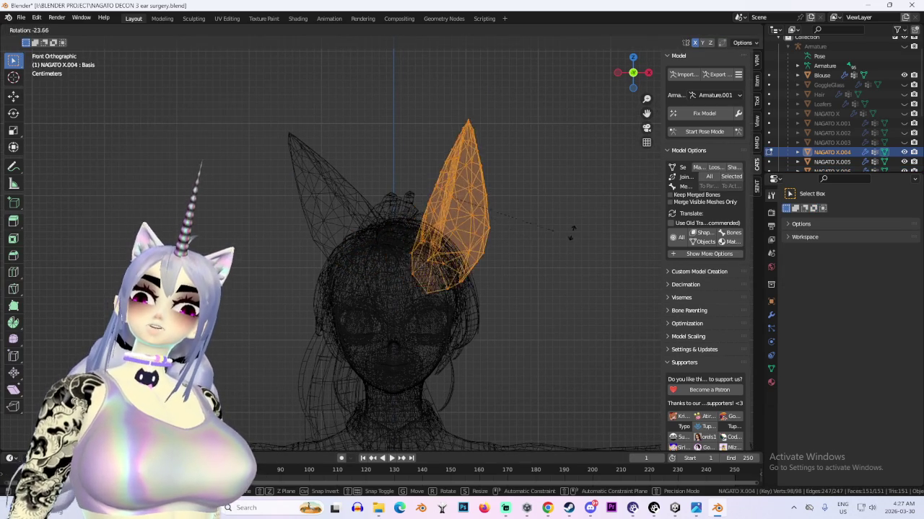
{"action": "left_click", "coordinate": [594, 303]}
{"action": "left_click", "coordinate": [698, 132]}
{"action": "left_click", "coordinate": [714, 94]}
Start pose mode on the main Armature and tilt the mirrored Left_FOX_EAR bone upright
{"action": "left_click", "coordinate": [712, 108]}
{"action": "left_click", "coordinate": [691, 137]}
{"action": "left_click", "coordinate": [460, 199]}
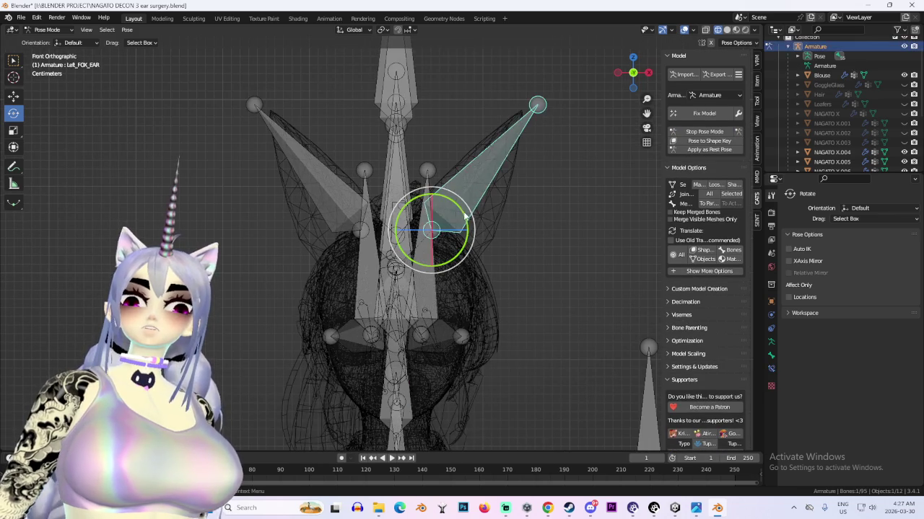
{"action": "left_click_drag", "start_coordinate": [460, 199], "coordinate": [564, 139]}
{"action": "key", "text": "ctrl+z"}
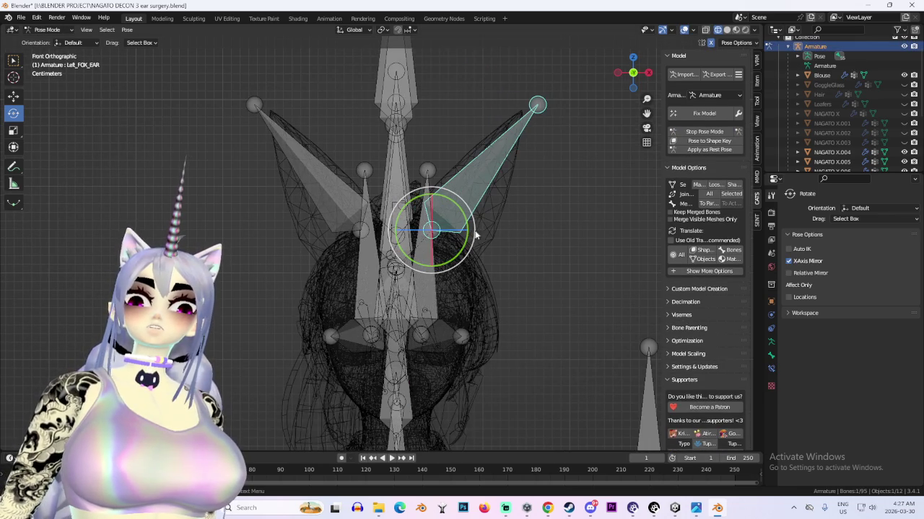
{"action": "left_click_drag", "start_coordinate": [467, 228], "coordinate": [472, 206]}
{"action": "key", "text": "g"}
{"action": "key", "text": "x"}
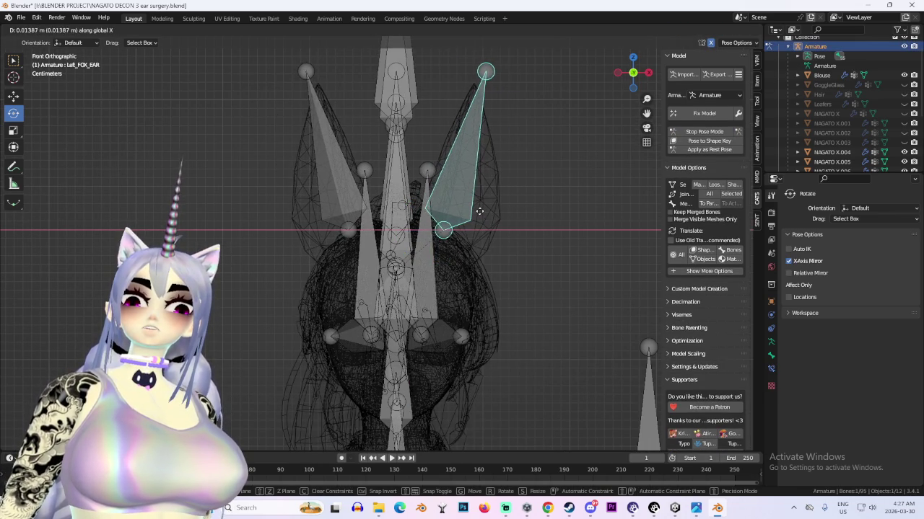
{"action": "right_click", "coordinate": [483, 214]}
Return to solid shading, inspect the posed ears, and stop pose mode
{"action": "left_click", "coordinate": [727, 29]}
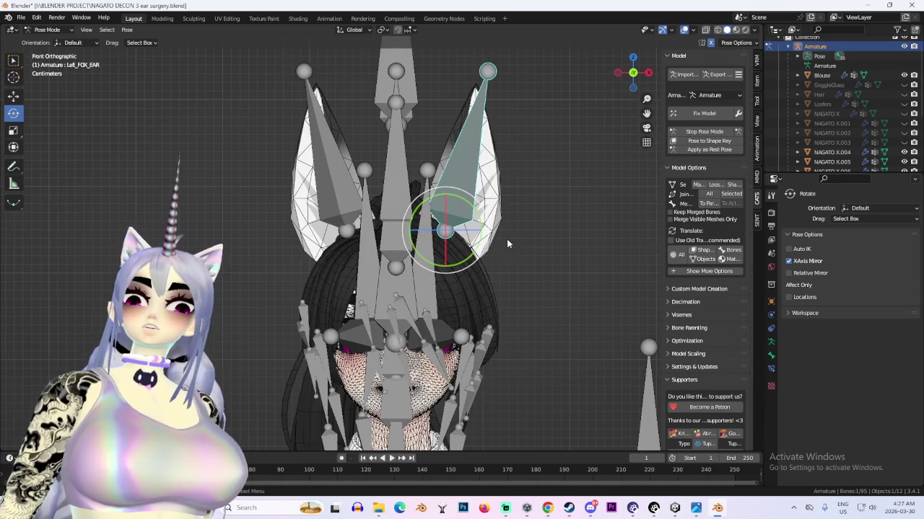
{"action": "scroll", "coordinate": [506, 239], "scroll_direction": "down", "scroll_amount": 2}
{"action": "middle_click_drag", "start_coordinate": [514, 248], "coordinate": [471, 246]}
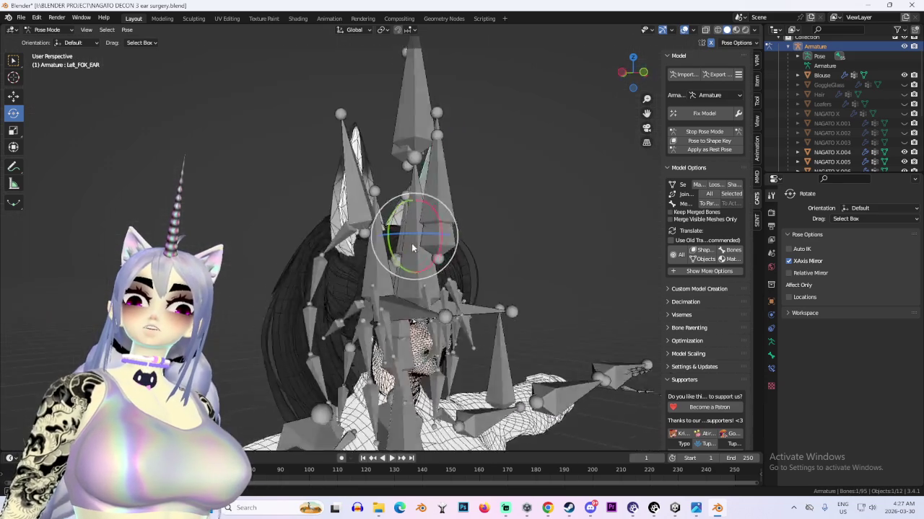
{"action": "left_click", "coordinate": [815, 58]}
{"action": "mouse_move", "coordinate": [433, 209]}
{"action": "middle_mouse_down"}
{"action": "mouse_move", "coordinate": [383, 198]}
{"action": "mouse_move", "coordinate": [414, 198]}
{"action": "middle_mouse_up"}
{"action": "middle_click_drag", "start_coordinate": [455, 231], "coordinate": [469, 203]}
{"action": "left_click", "coordinate": [697, 130]}
{"action": "mouse_move", "coordinate": [612, 192]}
{"action": "middle_mouse_down"}
{"action": "mouse_move", "coordinate": [504, 189]}
{"action": "mouse_move", "coordinate": [557, 213]}
{"action": "mouse_move", "coordinate": [505, 238]}
{"action": "middle_mouse_up"}
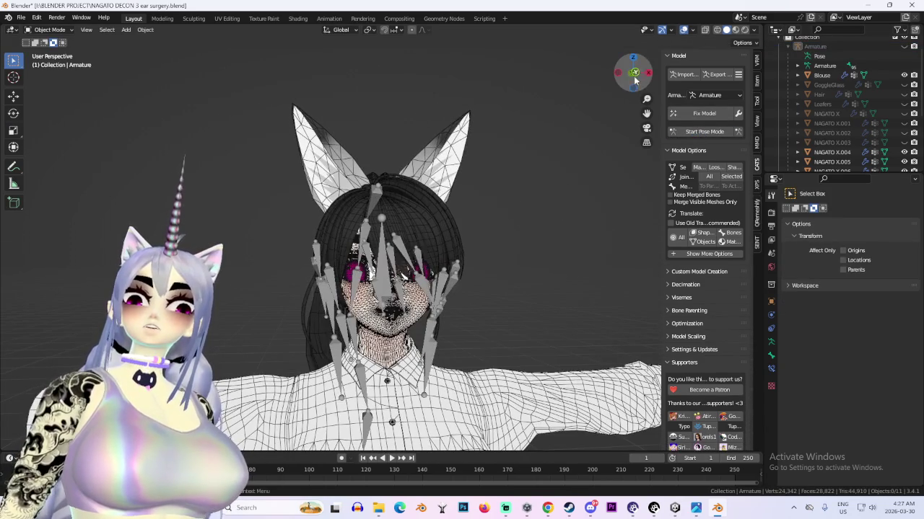
Hide the armature bones and view the character from the front
{"action": "key", "text": "KP_1"}
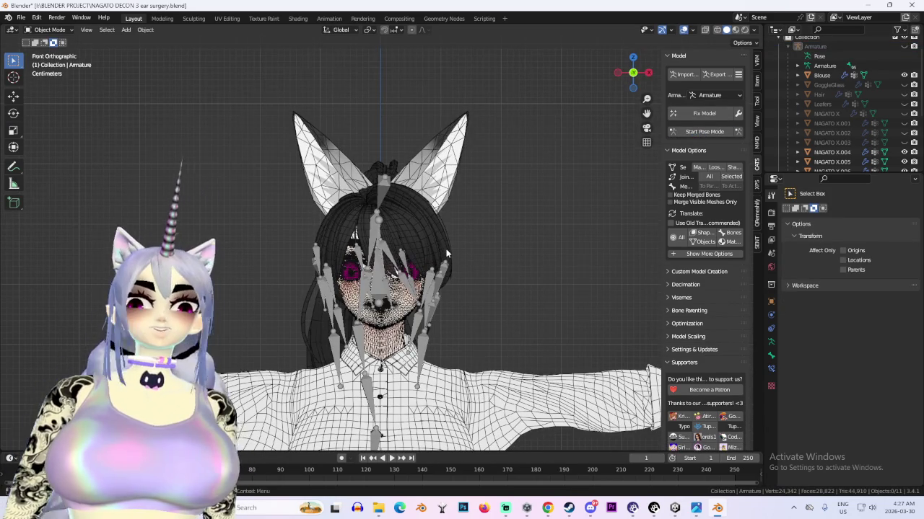
{"action": "scroll", "coordinate": [446, 253], "scroll_direction": "up", "scroll_amount": 2}
{"action": "scroll", "coordinate": [475, 256], "scroll_direction": "down", "scroll_amount": 1}
{"action": "mouse_move", "coordinate": [475, 256]}
{"action": "middle_mouse_down"}
{"action": "mouse_move", "coordinate": [623, 269]}
{"action": "mouse_move", "coordinate": [534, 261]}
{"action": "middle_mouse_up"}
{"action": "scroll", "coordinate": [866, 108], "scroll_direction": "down", "scroll_amount": 3}
{"action": "scroll", "coordinate": [878, 149], "scroll_direction": "down", "scroll_amount": 3}
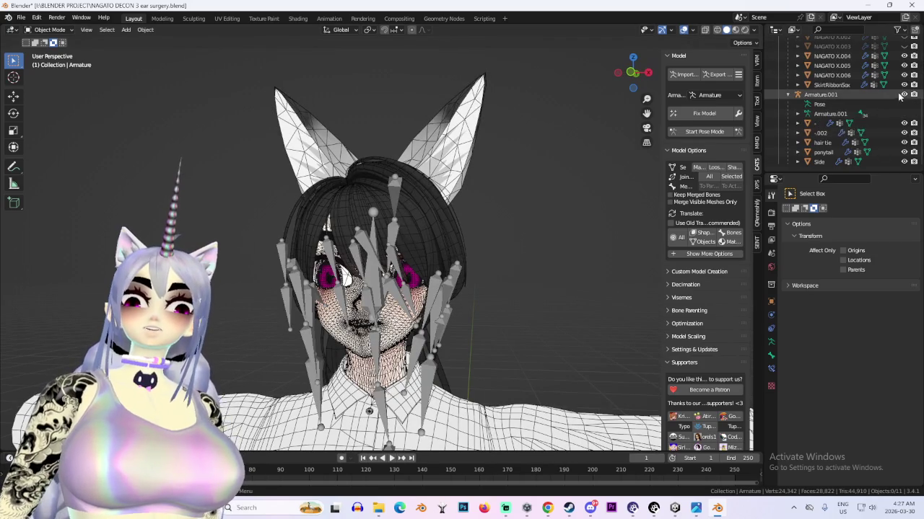
{"action": "left_click", "coordinate": [904, 95]}
{"action": "scroll", "coordinate": [551, 231], "scroll_direction": "down", "scroll_amount": 3}
{"action": "middle_click_drag", "start_coordinate": [487, 197], "coordinate": [504, 250]}
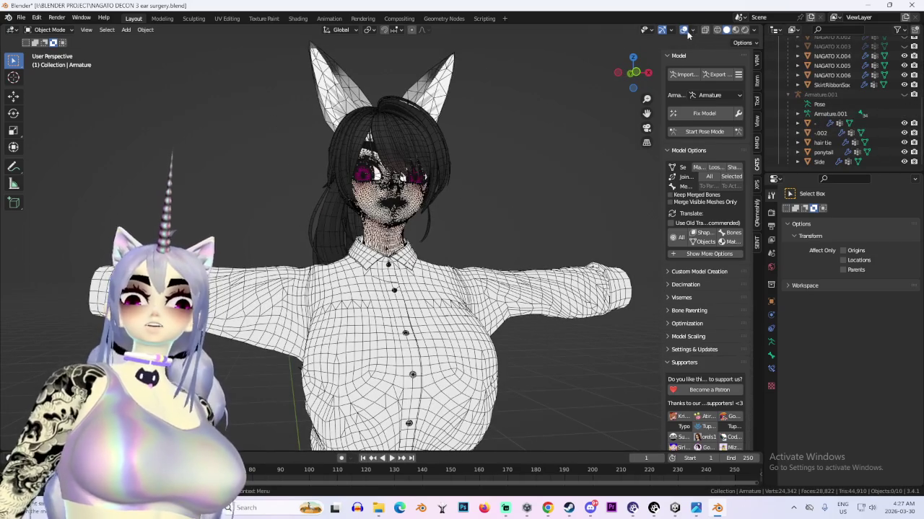
Preview the model with textured and flat-lit shading, comparing against the Unity project
{"action": "left_click", "coordinate": [683, 30]}
{"action": "middle_click_drag", "start_coordinate": [467, 224], "coordinate": [450, 220]}
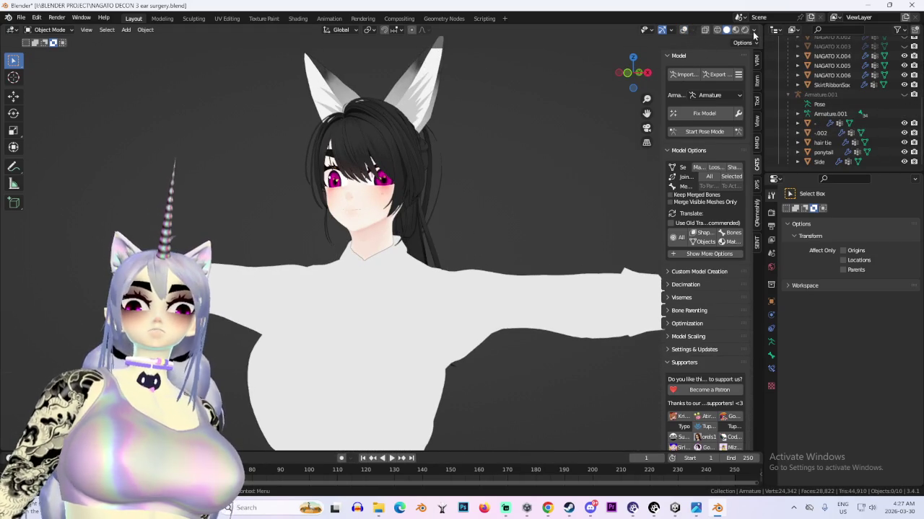
{"action": "left_click", "coordinate": [754, 35]}
{"action": "left_click", "coordinate": [726, 29]}
{"action": "mouse_move", "coordinate": [448, 188]}
{"action": "middle_mouse_down"}
{"action": "mouse_move", "coordinate": [477, 213]}
{"action": "mouse_move", "coordinate": [489, 264]}
{"action": "middle_mouse_up"}
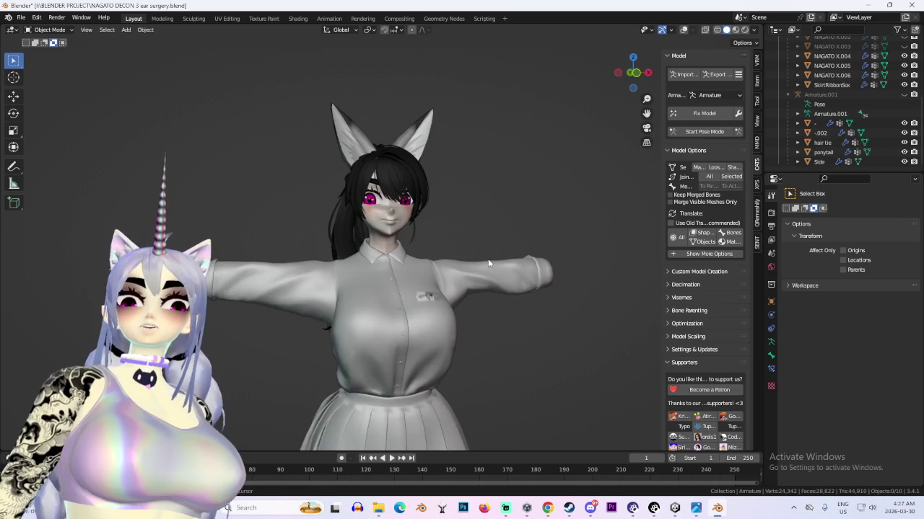
{"action": "scroll", "coordinate": [489, 264], "scroll_direction": "up", "scroll_amount": 4}
{"action": "left_click", "coordinate": [755, 31]}
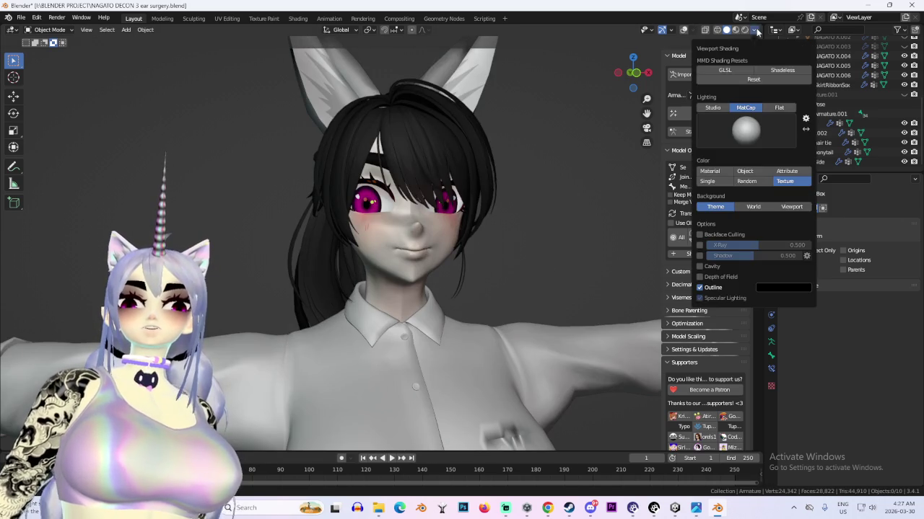
{"action": "left_click", "coordinate": [782, 109]}
{"action": "middle_click_drag", "start_coordinate": [505, 252], "coordinate": [433, 245]}
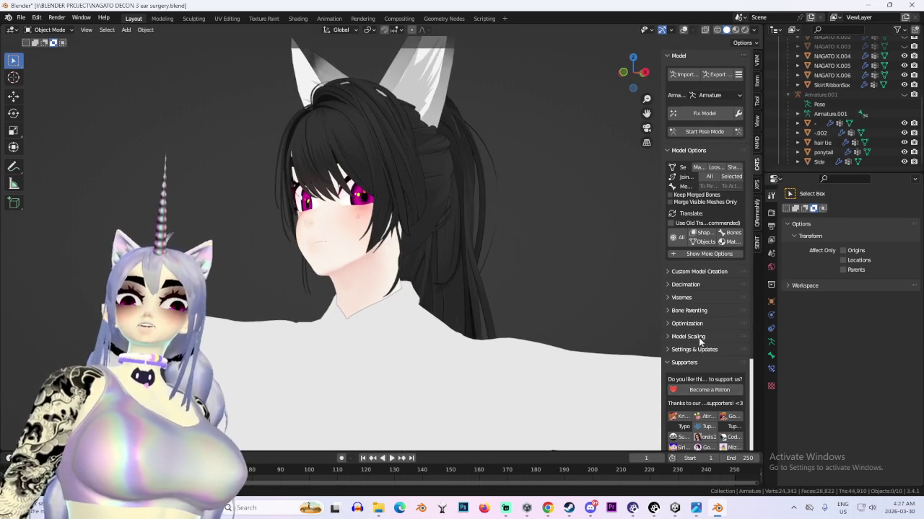
{"action": "left_click", "coordinate": [674, 509]}
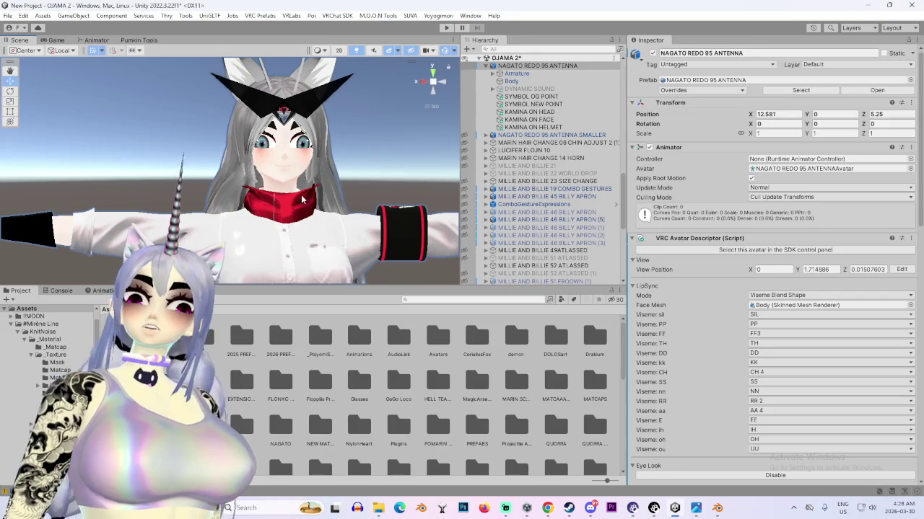
{"action": "left_click", "coordinate": [675, 508]}
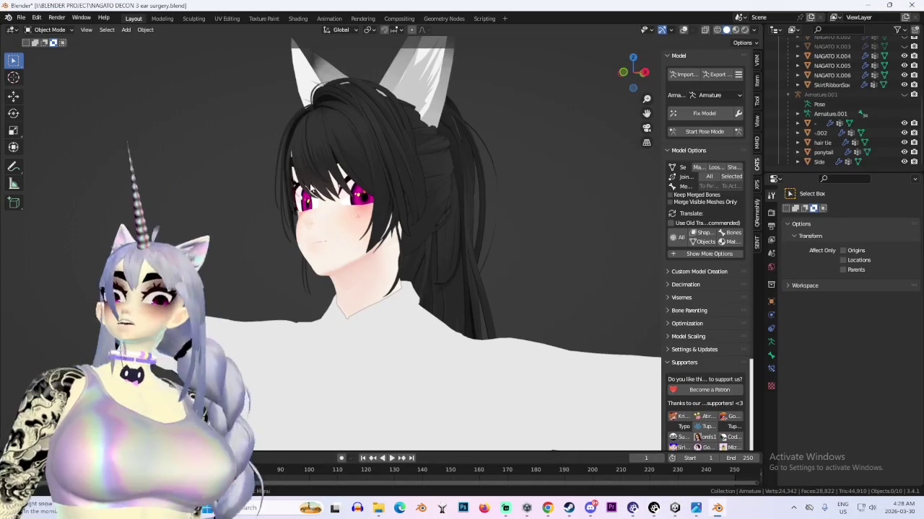
{"action": "middle_click_drag", "start_coordinate": [375, 220], "coordinate": [434, 220]}
Select the Side mesh and inspect the head from side and front views
{"action": "left_click", "coordinate": [459, 165]}
{"action": "mouse_move", "coordinate": [459, 164]}
{"action": "middle_mouse_down"}
{"action": "mouse_move", "coordinate": [492, 174]}
{"action": "mouse_move", "coordinate": [523, 162]}
{"action": "mouse_move", "coordinate": [504, 174]}
{"action": "mouse_move", "coordinate": [515, 173]}
{"action": "mouse_move", "coordinate": [501, 167]}
{"action": "mouse_move", "coordinate": [654, 79]}
{"action": "middle_mouse_up"}
{"action": "left_click", "coordinate": [628, 80]}
{"action": "scroll", "coordinate": [571, 228], "scroll_direction": "down", "scroll_amount": 1}
{"action": "scroll", "coordinate": [527, 190], "scroll_direction": "down", "scroll_amount": 1}
{"action": "key", "text": "KP_1"}
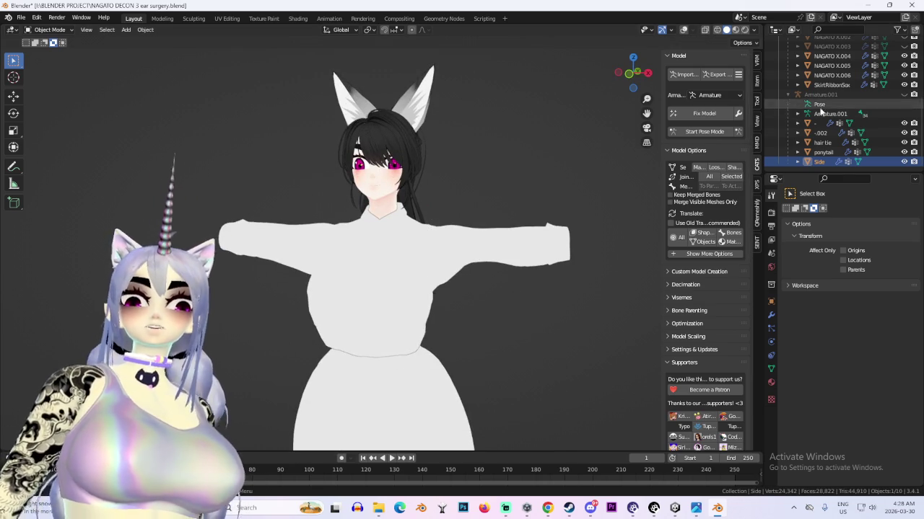
{"action": "scroll", "coordinate": [842, 134], "scroll_direction": "up", "scroll_amount": 2}
{"action": "scroll", "coordinate": [837, 108], "scroll_direction": "up", "scroll_amount": 2}
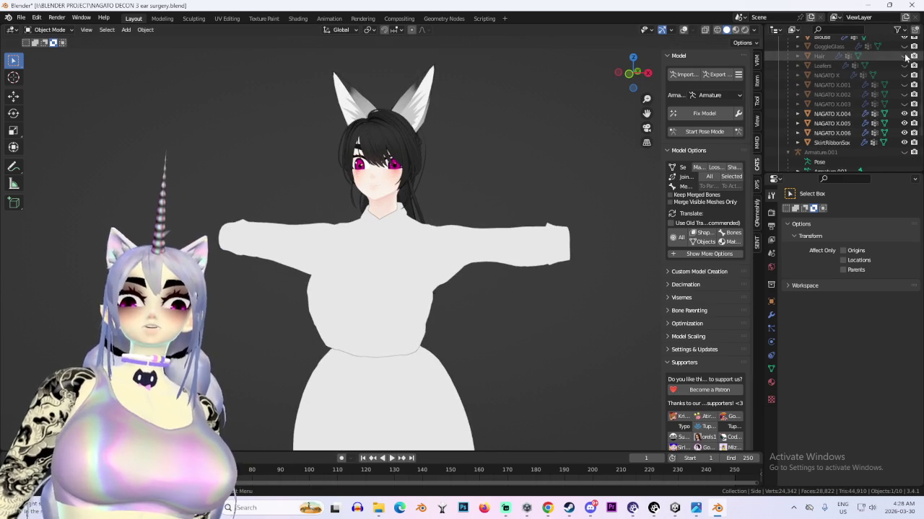
Select the old Hair object, frame it, and delete it
{"action": "left_click", "coordinate": [821, 57]}
{"action": "key", "text": "KP_Decimal"}
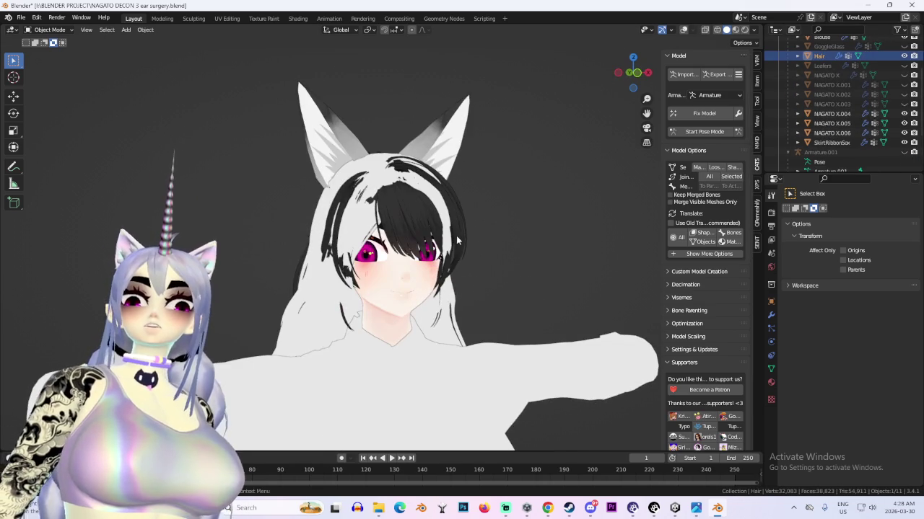
{"action": "key", "text": "KP_1"}
{"action": "right_click", "coordinate": [449, 186]}
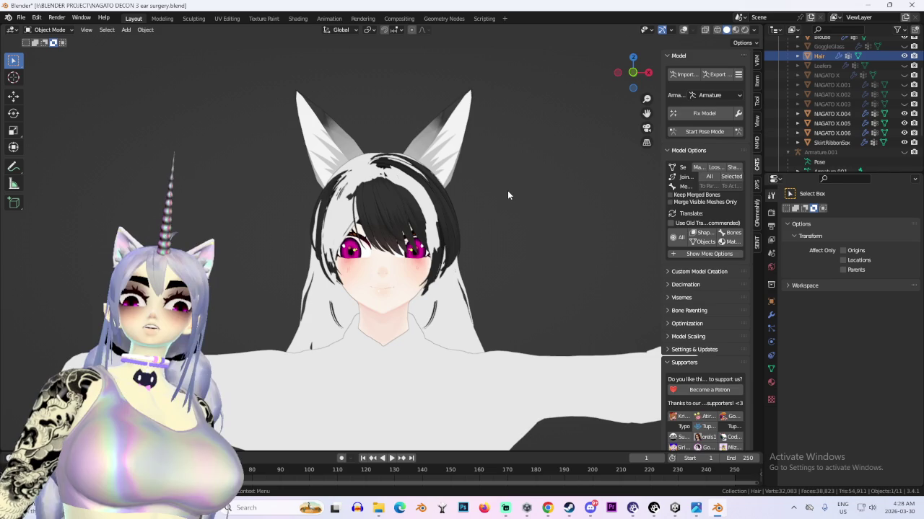
{"action": "right_click", "coordinate": [830, 56]}
{"action": "left_click", "coordinate": [815, 82]}
Check the head from front and side views and zoom in on it
{"action": "key", "text": "ctrl+KP_3"}
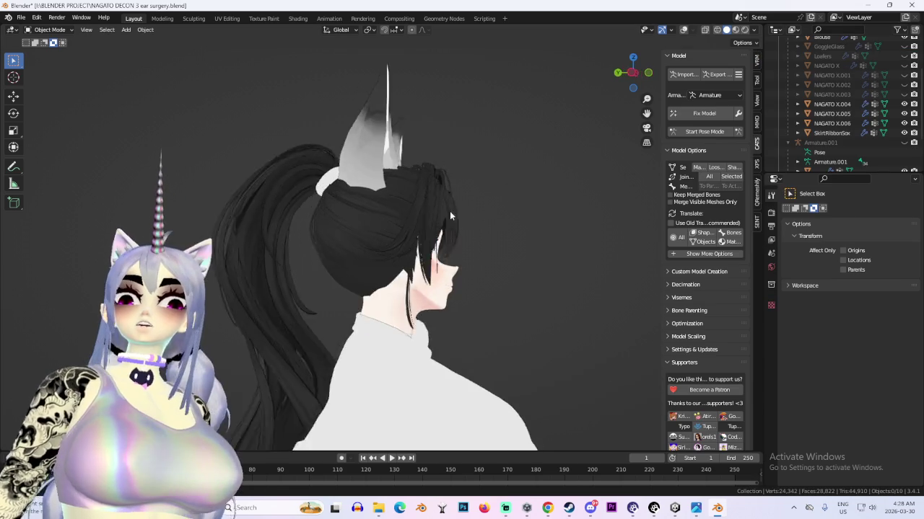
{"action": "key", "text": "KP_1"}
{"action": "key", "text": "KP_3"}
{"action": "key", "text": "ctrl+KP_3"}
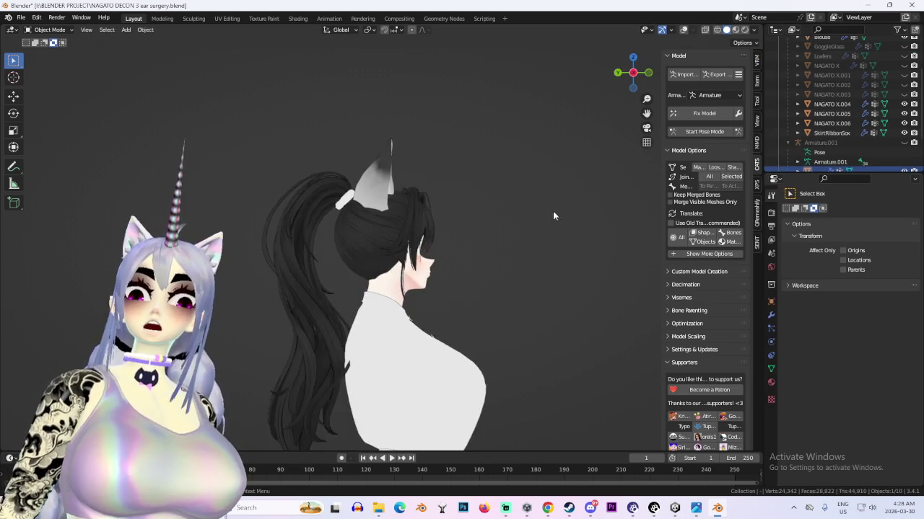
{"action": "key", "text": "KP_1"}
{"action": "scroll", "coordinate": [459, 225], "scroll_direction": "up", "scroll_amount": 1}
{"action": "scroll", "coordinate": [431, 213], "scroll_direction": "up", "scroll_amount": 1}
{"action": "scroll", "coordinate": [397, 201], "scroll_direction": "up", "scroll_amount": 1}
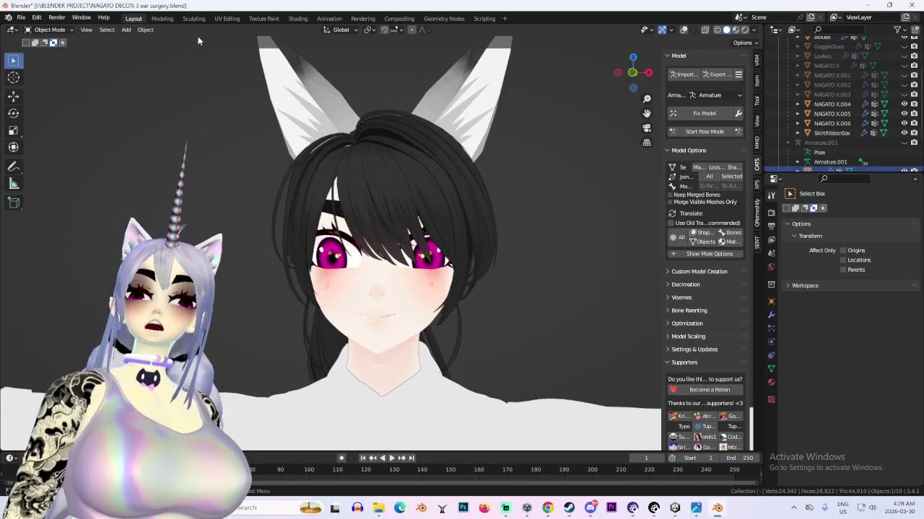
{"action": "left_click", "coordinate": [49, 30]}
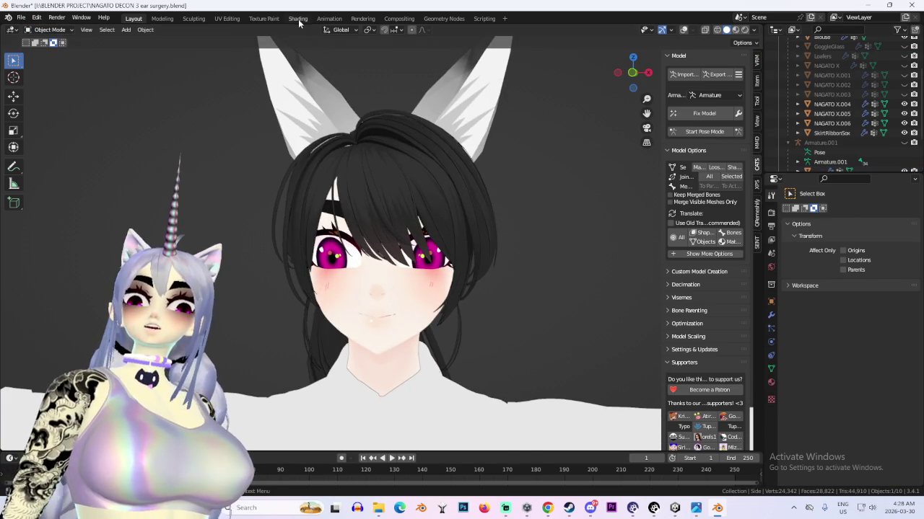
In the Shading workspace, load deep red.png on the hair's Image Texture node
{"action": "left_click", "coordinate": [298, 19]}
{"action": "left_click", "coordinate": [386, 412]}
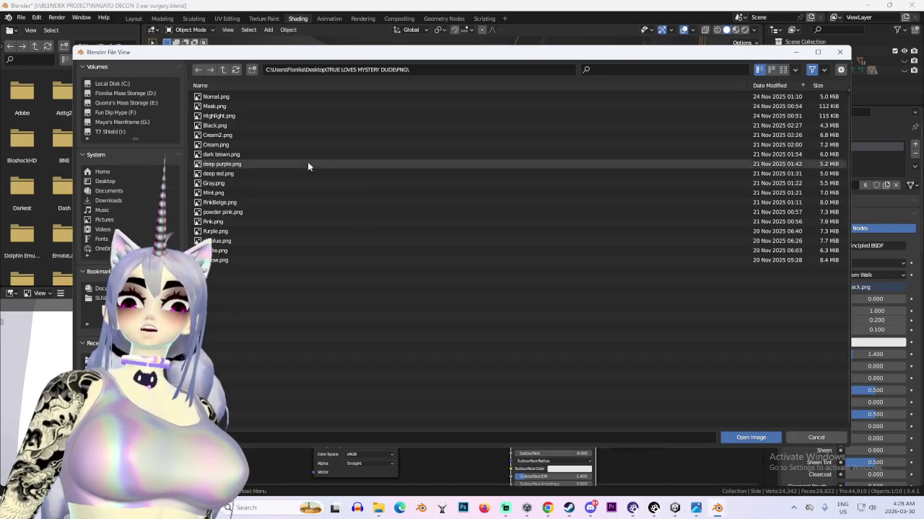
{"action": "double_click", "coordinate": [231, 178]}
{"action": "mouse_move", "coordinate": [632, 213]}
{"action": "middle_mouse_down"}
{"action": "mouse_move", "coordinate": [579, 179]}
{"action": "mouse_move", "coordinate": [506, 176]}
{"action": "mouse_move", "coordinate": [502, 200]}
{"action": "middle_mouse_up"}
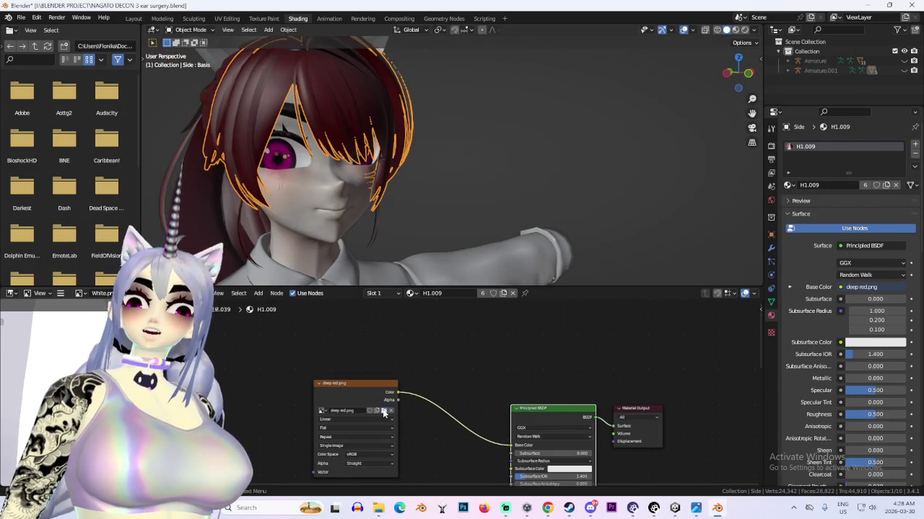
Swap the hair texture to PinkBeige.png and check the pink hair in Layout
{"action": "left_click", "coordinate": [385, 412]}
{"action": "double_click", "coordinate": [246, 202]}
{"action": "middle_click_drag", "start_coordinate": [586, 150], "coordinate": [505, 119]}
{"action": "left_click", "coordinate": [134, 18]}
{"action": "mouse_move", "coordinate": [517, 211]}
{"action": "middle_mouse_down"}
{"action": "mouse_move", "coordinate": [428, 238]}
{"action": "mouse_move", "coordinate": [482, 262]}
{"action": "mouse_move", "coordinate": [525, 316]}
{"action": "middle_mouse_up"}
{"action": "scroll", "coordinate": [525, 316], "scroll_direction": "up", "scroll_amount": 2}
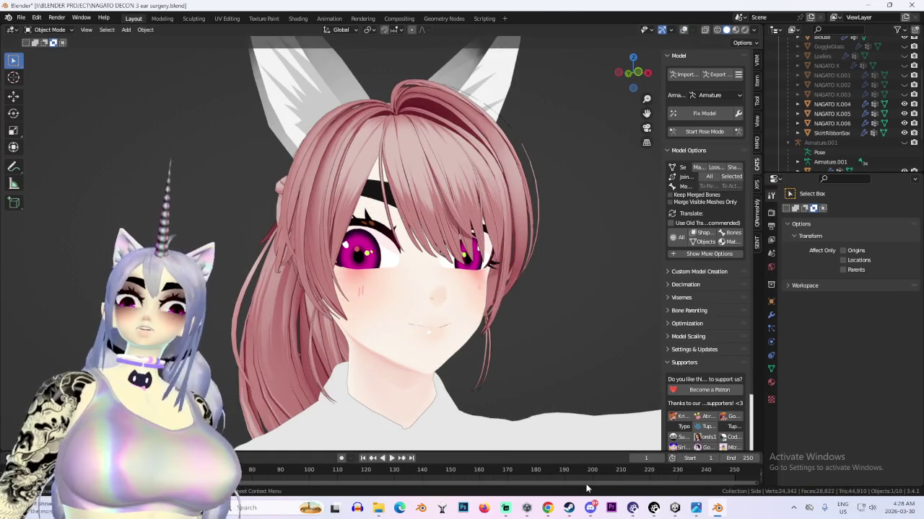
{"action": "scroll", "coordinate": [464, 243], "scroll_direction": "down", "scroll_amount": 2}
{"action": "mouse_move", "coordinate": [464, 243]}
{"action": "middle_mouse_down"}
{"action": "mouse_move", "coordinate": [421, 160]}
{"action": "mouse_move", "coordinate": [466, 166]}
{"action": "mouse_move", "coordinate": [490, 189]}
{"action": "mouse_move", "coordinate": [436, 184]}
{"action": "mouse_move", "coordinate": [306, 235]}
{"action": "mouse_move", "coordinate": [433, 215]}
{"action": "middle_mouse_up"}
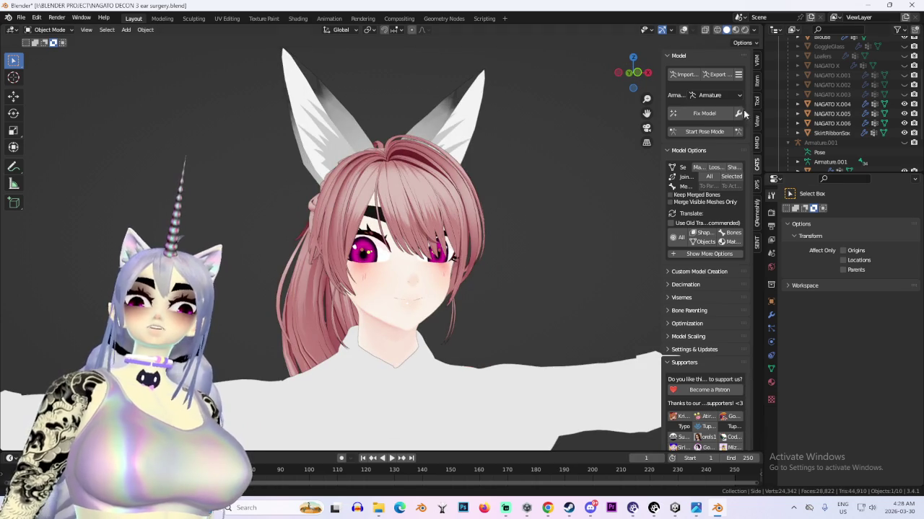
Hide the three old pink hair pieces in the Outliner
{"action": "scroll", "coordinate": [866, 108], "scroll_direction": "down", "scroll_amount": 3}
{"action": "left_click", "coordinate": [903, 151]}
{"action": "left_click", "coordinate": [903, 133]}
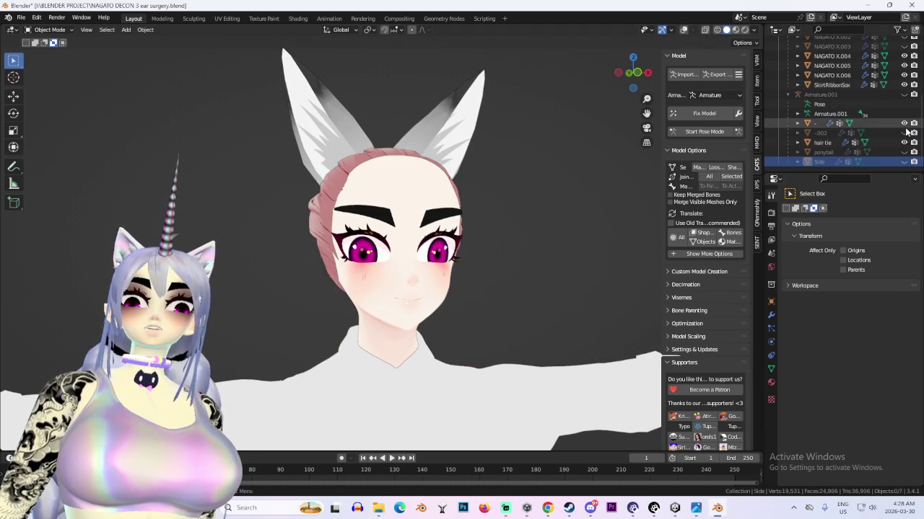
{"action": "left_click", "coordinate": [903, 123]}
Import the Milltina_Cocoa Wave Tail.fbx ponytail model
{"action": "left_click", "coordinate": [684, 74]}
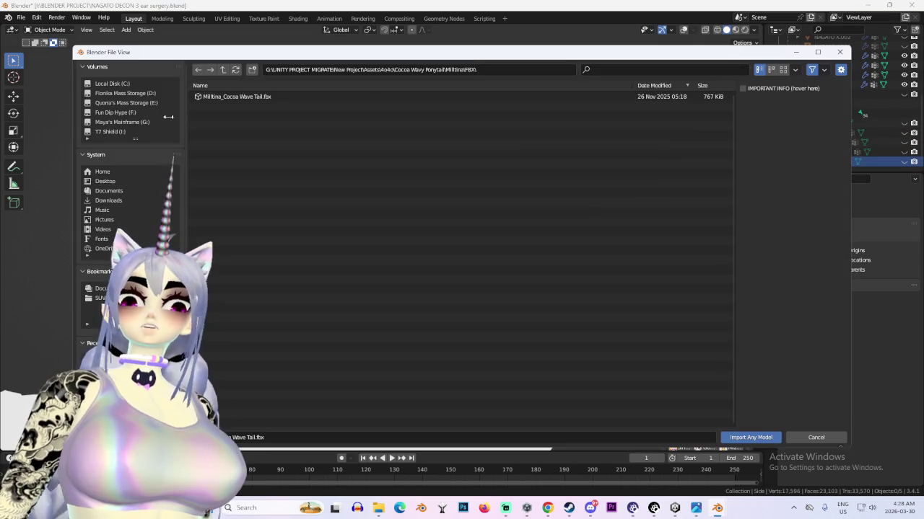
{"action": "double_click", "coordinate": [252, 97]}
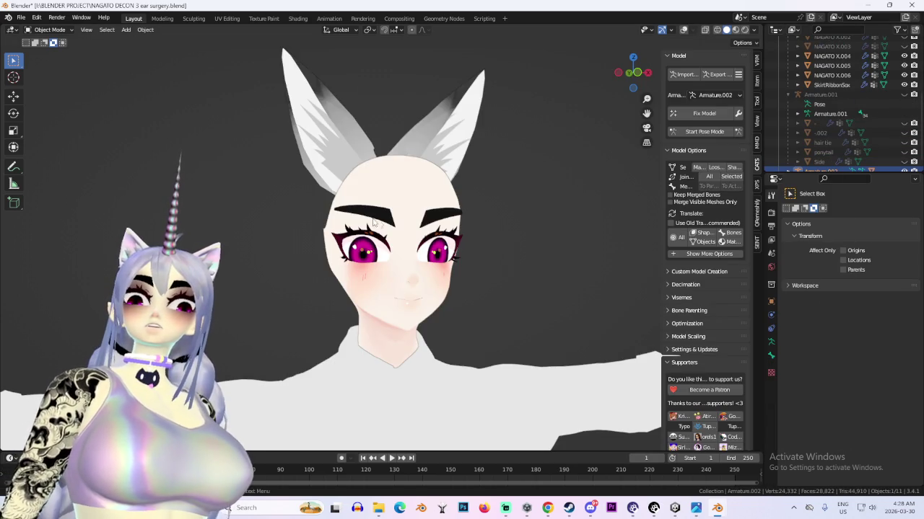
{"action": "middle_click_drag", "start_coordinate": [378, 224], "coordinate": [496, 214]}
{"action": "scroll", "coordinate": [794, 166], "scroll_direction": "down", "scroll_amount": 1}
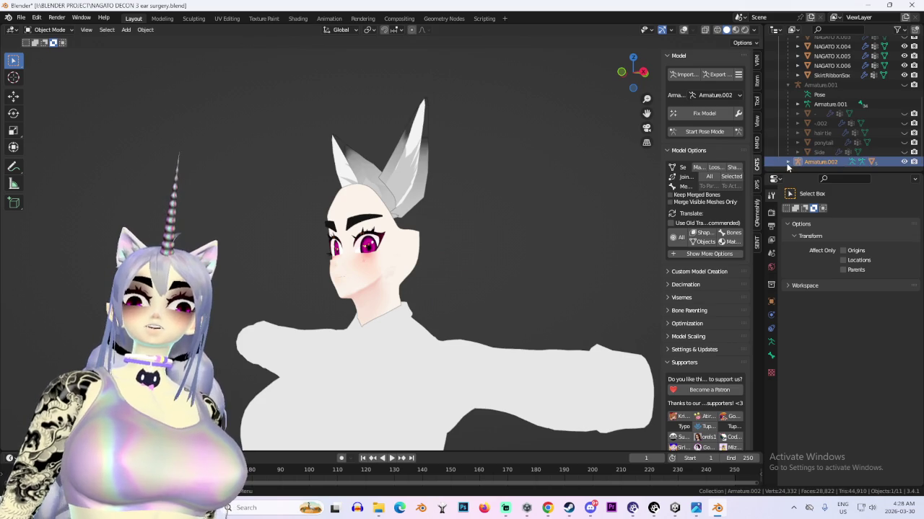
Raise the imported Armature.002 ponytail along Z onto the avatar's head
{"action": "left_click", "coordinate": [787, 163]}
{"action": "key", "text": "KP_1"}
{"action": "scroll", "coordinate": [481, 239], "scroll_direction": "down", "scroll_amount": 3}
{"action": "scroll", "coordinate": [464, 242], "scroll_direction": "up", "scroll_amount": 3}
{"action": "key", "text": "g"}
{"action": "key", "text": "z"}
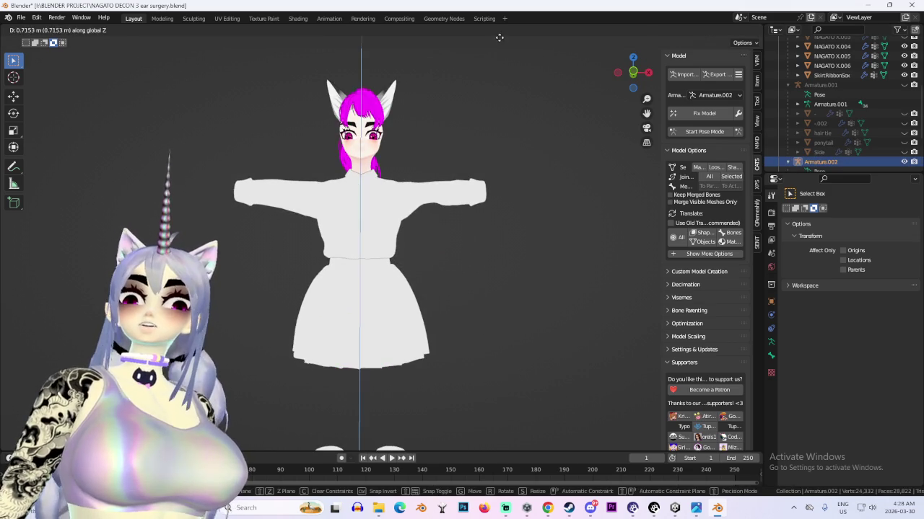
{"action": "left_click", "coordinate": [499, 37]}
{"action": "scroll", "coordinate": [373, 224], "scroll_direction": "up", "scroll_amount": 2}
{"action": "scroll", "coordinate": [373, 224], "scroll_direction": "up", "scroll_amount": 3}
{"action": "middle_click_drag", "start_coordinate": [373, 224], "coordinate": [443, 235]}
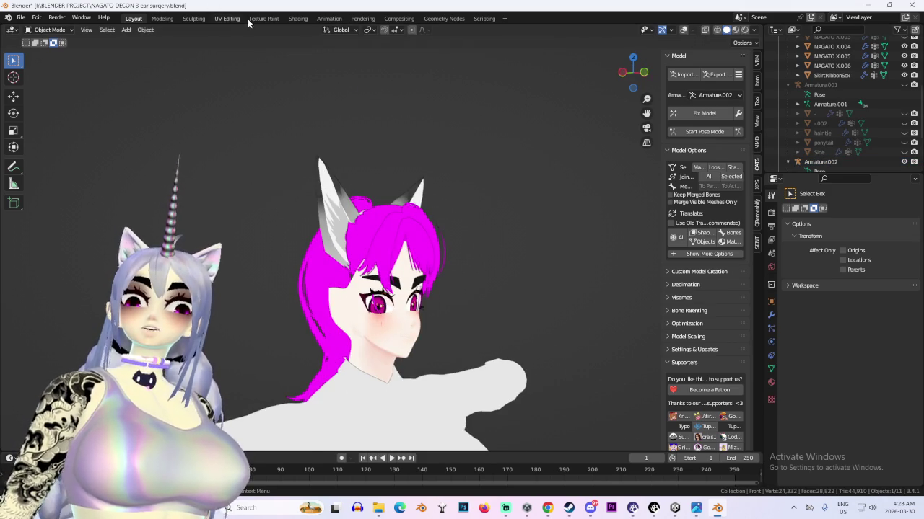
In the Shading workspace, load Cream2.png into the hair's Image Texture node to make it cream
{"action": "left_click", "coordinate": [263, 18]}
{"action": "left_click", "coordinate": [297, 18]}
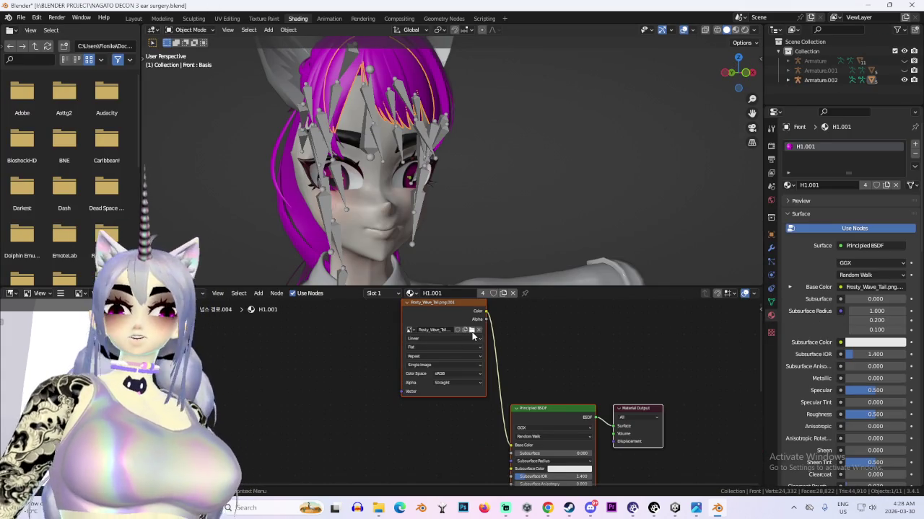
{"action": "left_click", "coordinate": [472, 331]}
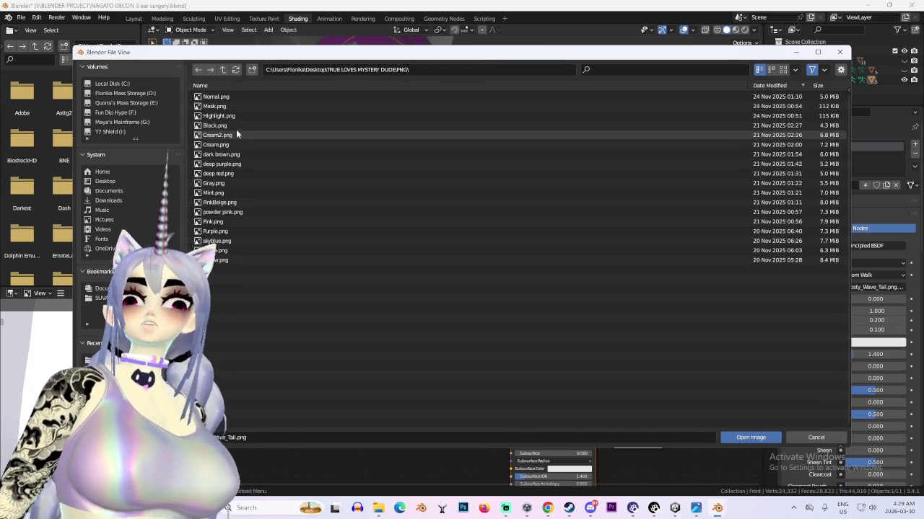
{"action": "double_click", "coordinate": [218, 135]}
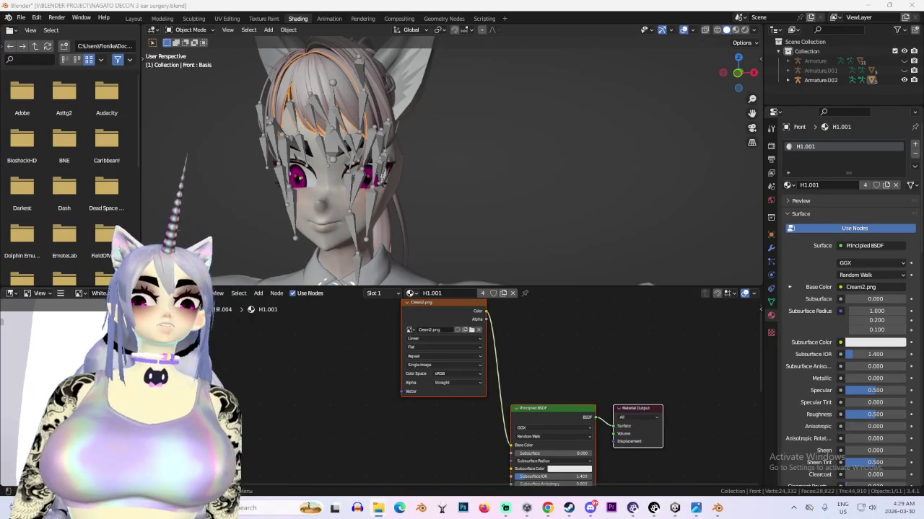
{"action": "key", "text": "alt+Tab"}
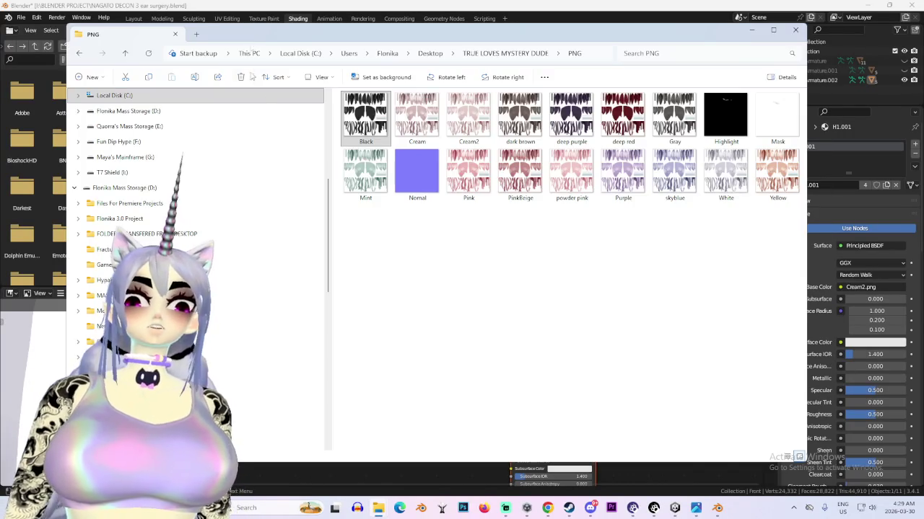
Preview Black.png, then step through Cream.png to Cream2.png in the image viewer
{"action": "key", "text": "Return"}
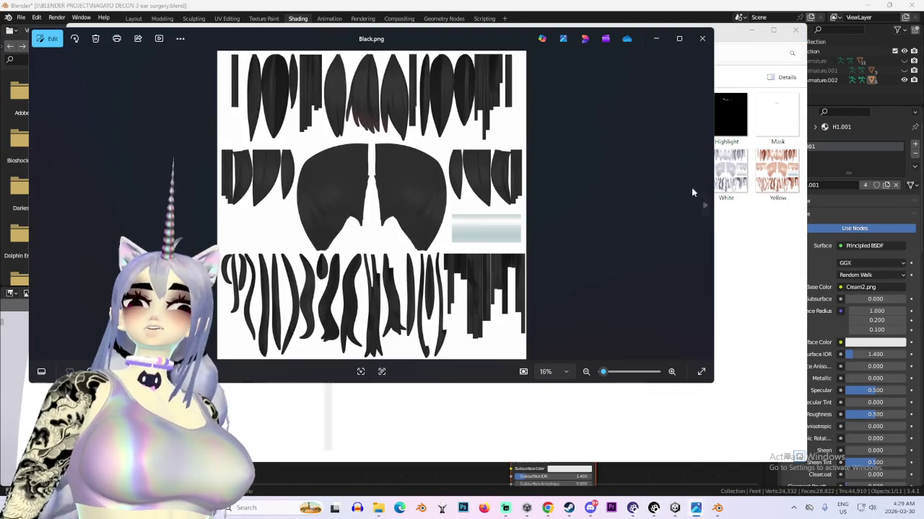
{"action": "left_click", "coordinate": [706, 207]}
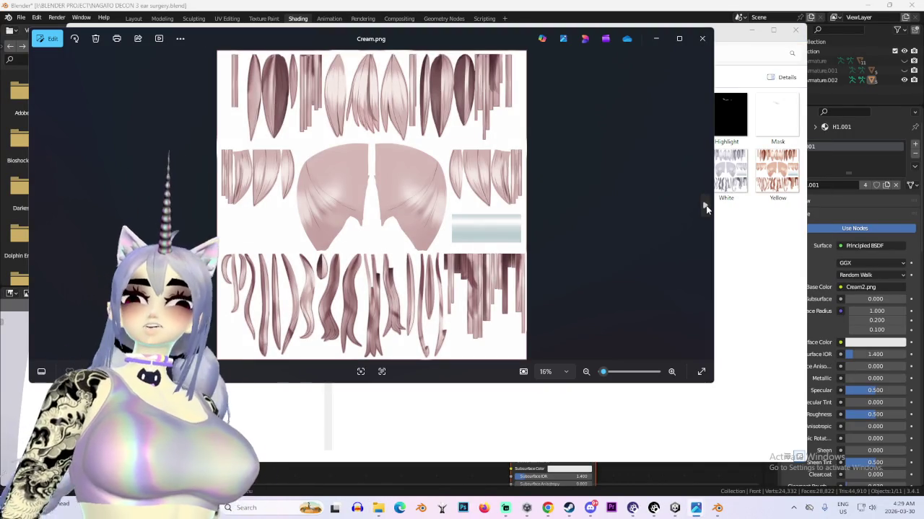
{"action": "left_click", "coordinate": [706, 207]}
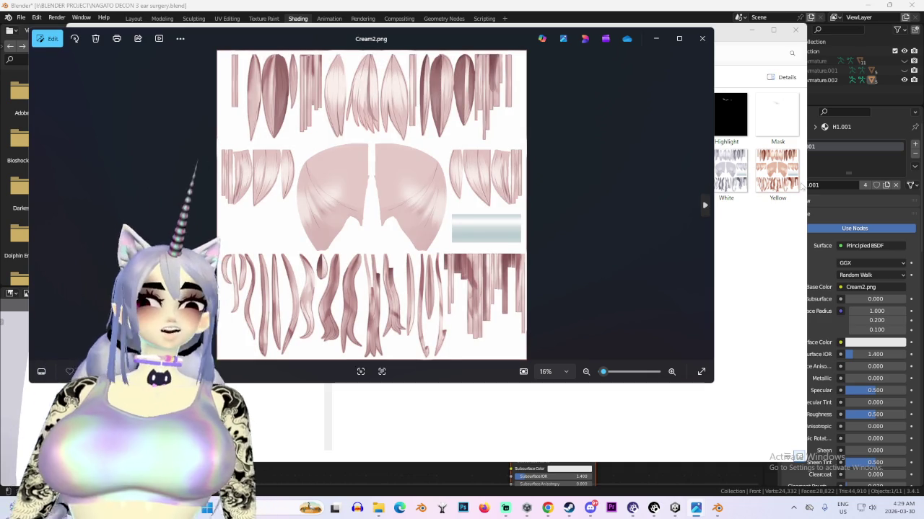
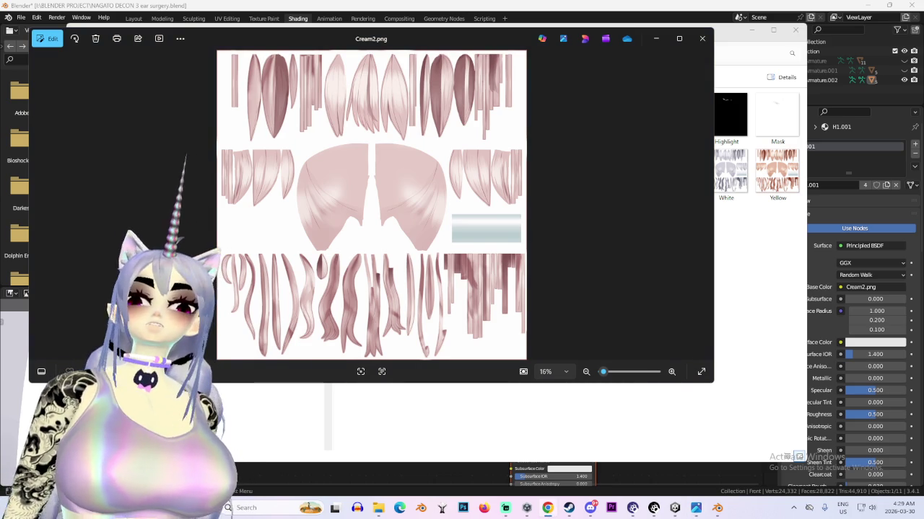
Swap the hair's image texture from Cream2.png to Purple.png, then return to the Layout workspace
{"action": "left_click", "coordinate": [754, 211]}
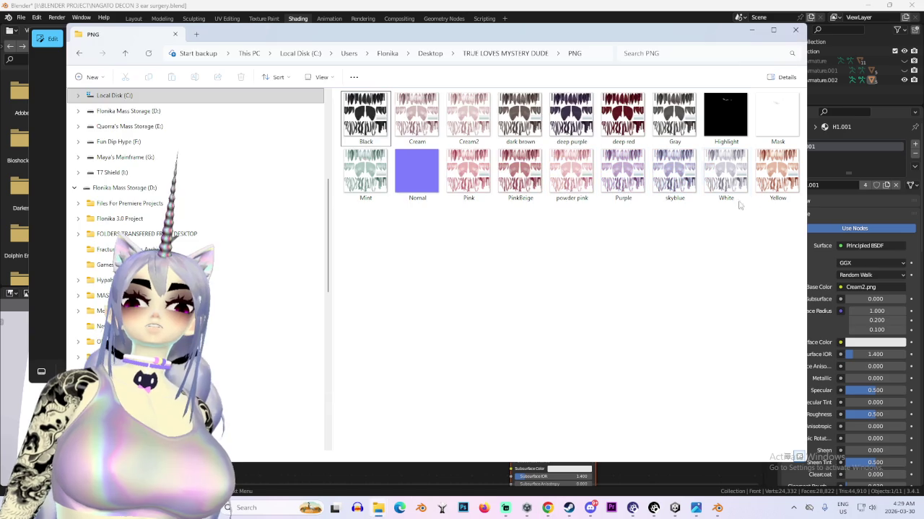
{"action": "left_click", "coordinate": [796, 29]}
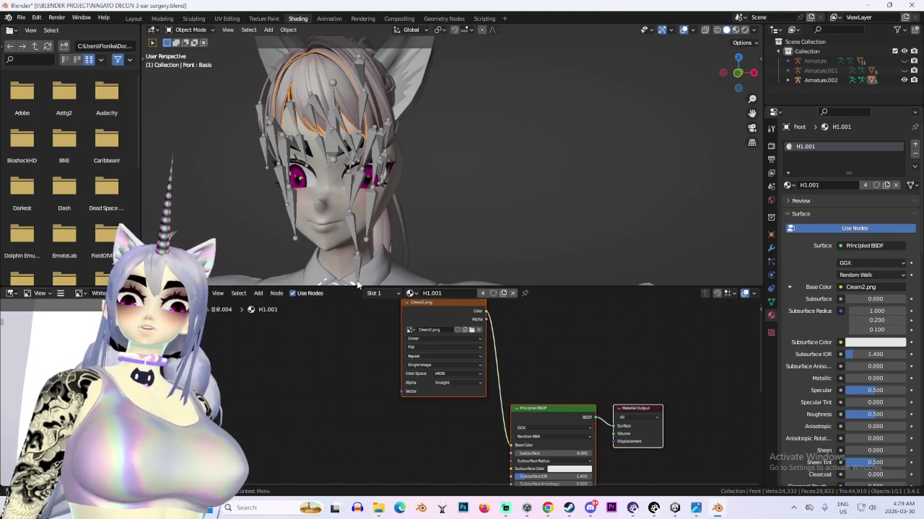
{"action": "left_click", "coordinate": [472, 330]}
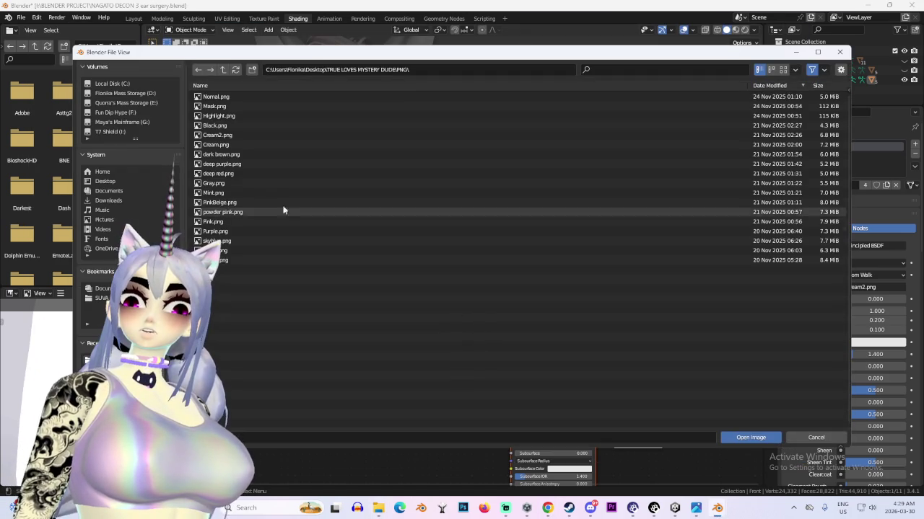
{"action": "double_click", "coordinate": [248, 231]}
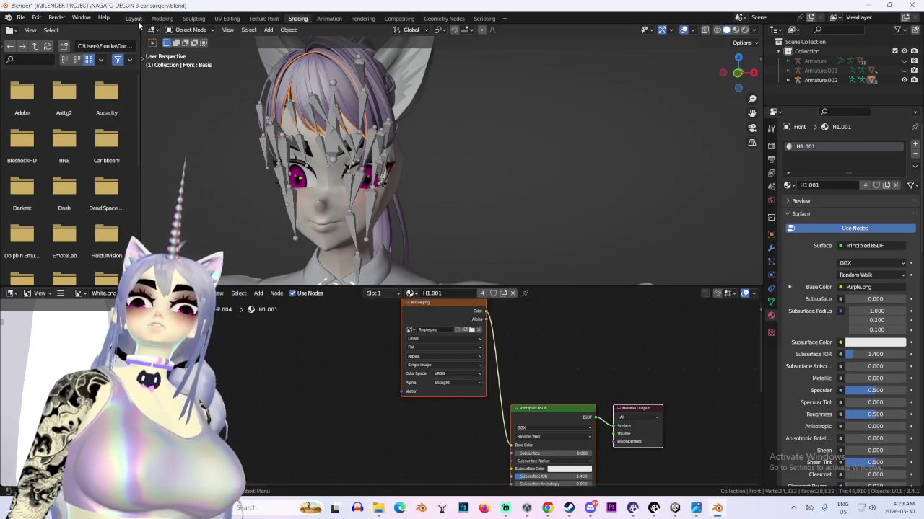
{"action": "left_click", "coordinate": [134, 18]}
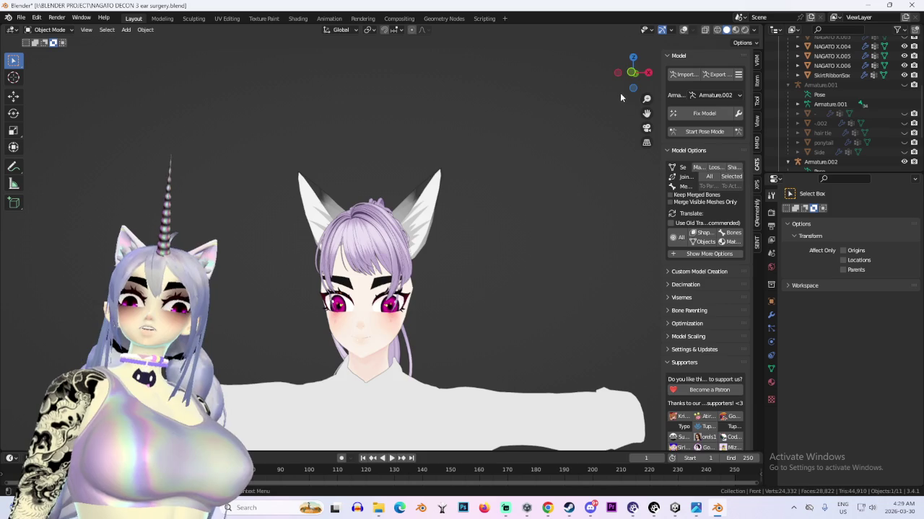
Select the imported hair armature and lower it vertically onto the head
{"action": "left_click", "coordinate": [633, 72]}
{"action": "left_click", "coordinate": [829, 161]}
{"action": "scroll", "coordinate": [429, 207], "scroll_direction": "down", "scroll_amount": 2}
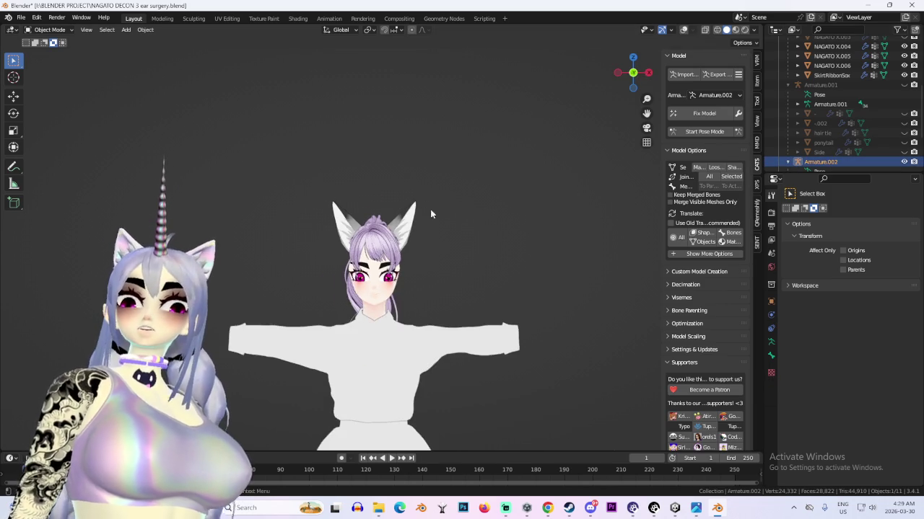
{"action": "key", "text": "g"}
{"action": "key", "text": "z"}
{"action": "left_click", "coordinate": [471, 221]}
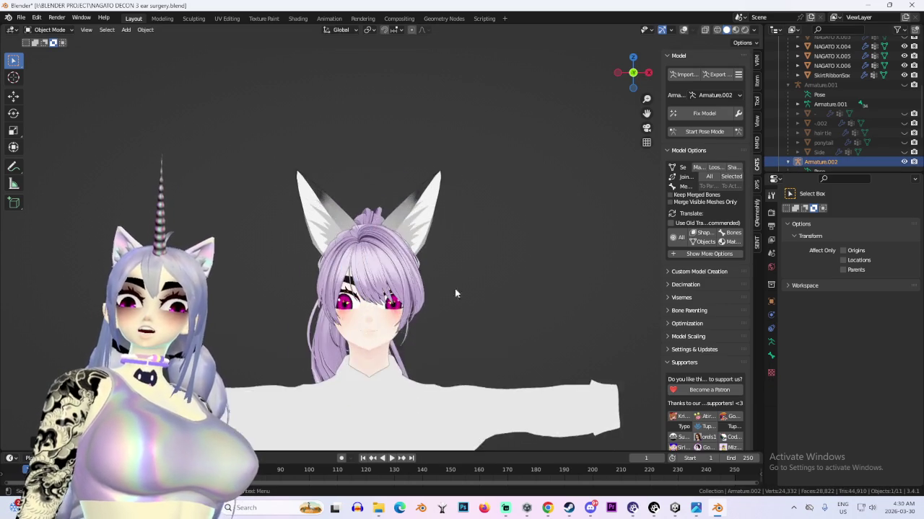
{"action": "scroll", "coordinate": [430, 280], "scroll_direction": "up", "scroll_amount": 3}
{"action": "scroll", "coordinate": [483, 245], "scroll_direction": "up", "scroll_amount": 2}
Refine the hair's height and front-to-back position, checking it from front and side views
{"action": "key", "text": "g"}
{"action": "key", "text": "z"}
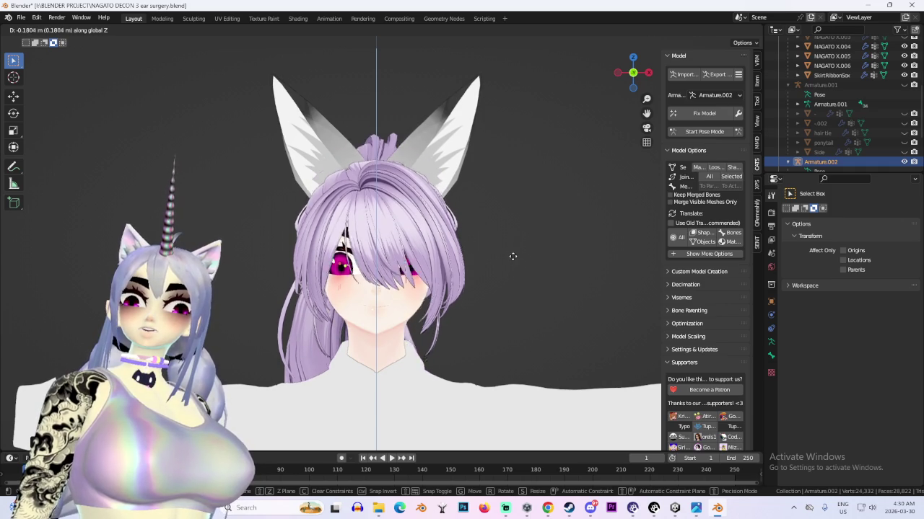
{"action": "key", "text": "y"}
{"action": "middle_click_drag", "start_coordinate": [517, 262], "coordinate": [510, 260]}
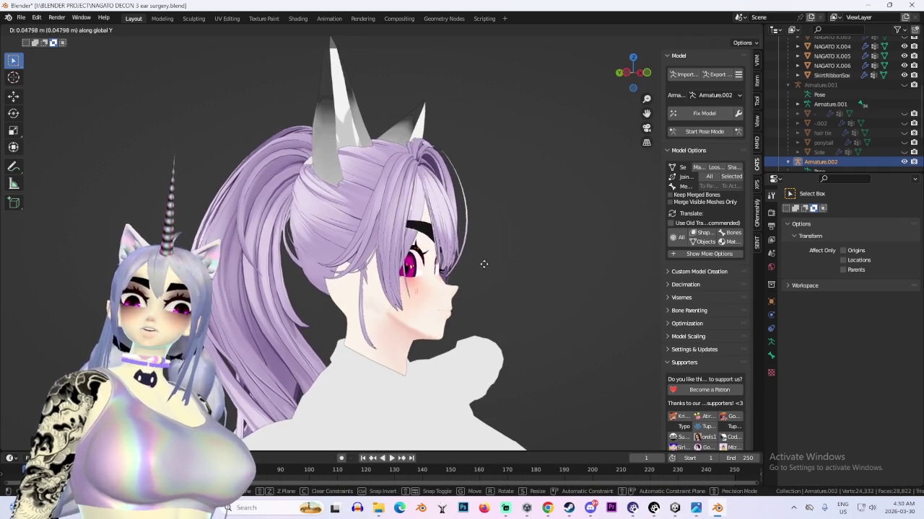
{"action": "key", "text": "z"}
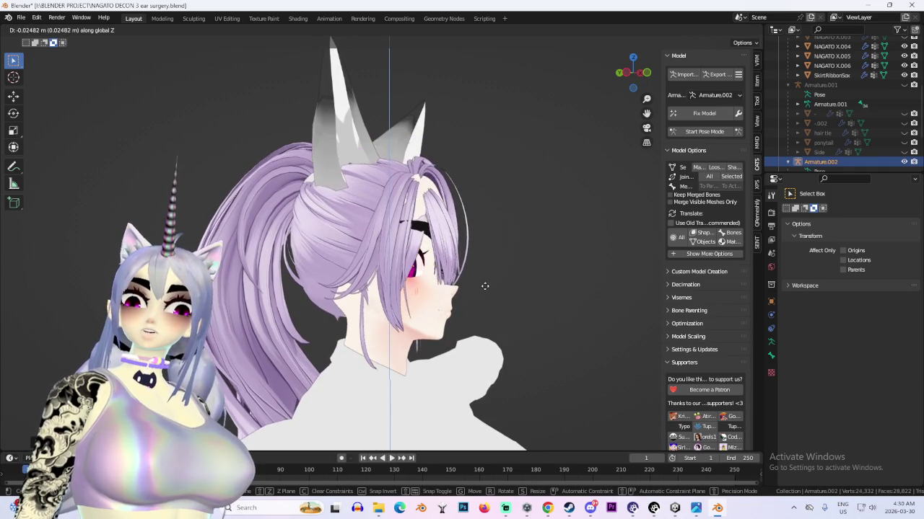
{"action": "left_click", "coordinate": [485, 280]}
{"action": "middle_click_drag", "start_coordinate": [485, 270], "coordinate": [473, 246]}
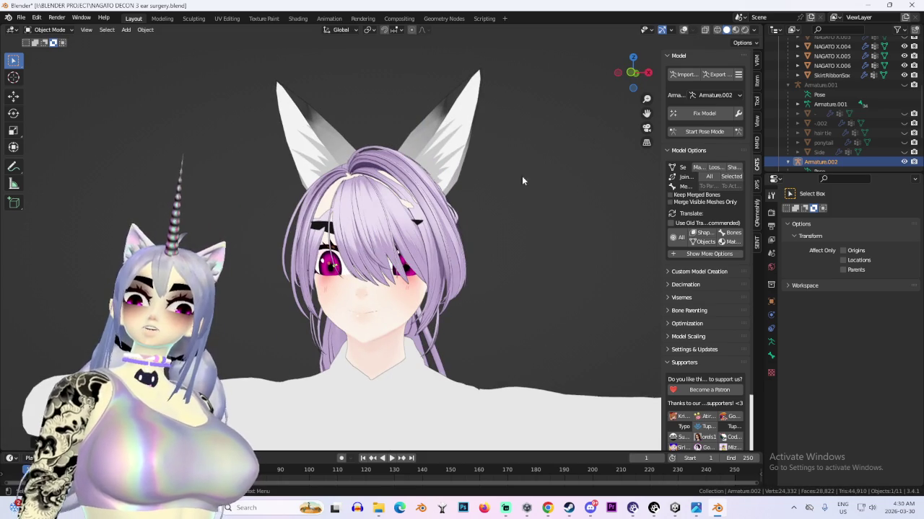
{"action": "left_click", "coordinate": [632, 73]}
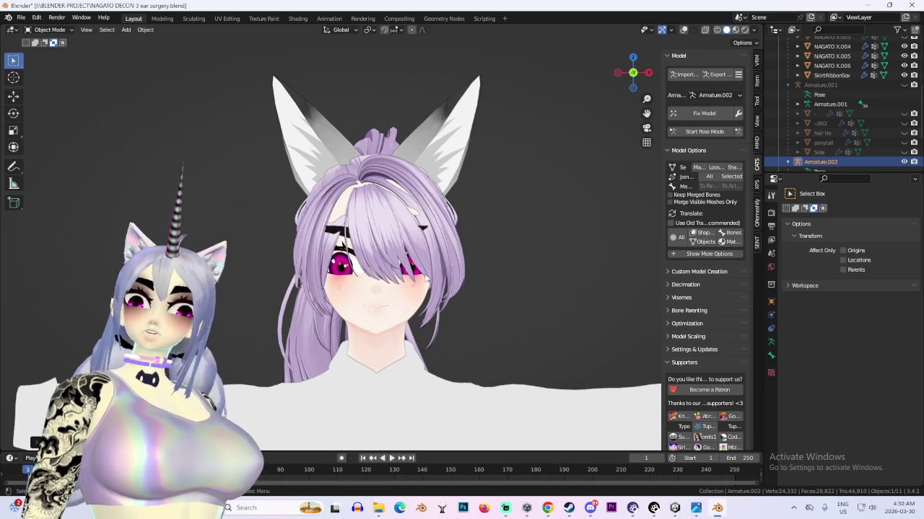
{"action": "middle_click_drag", "start_coordinate": [424, 261], "coordinate": [321, 264]}
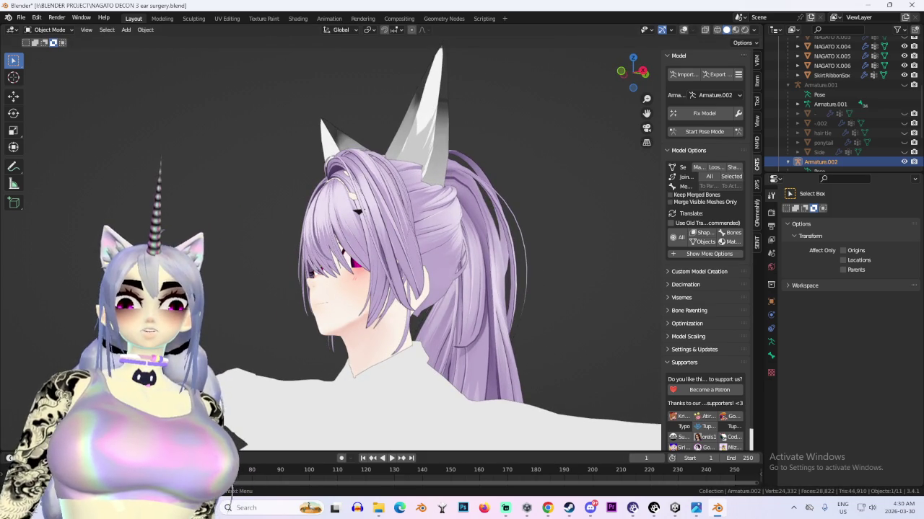
{"action": "key", "text": "alt+Tab"}
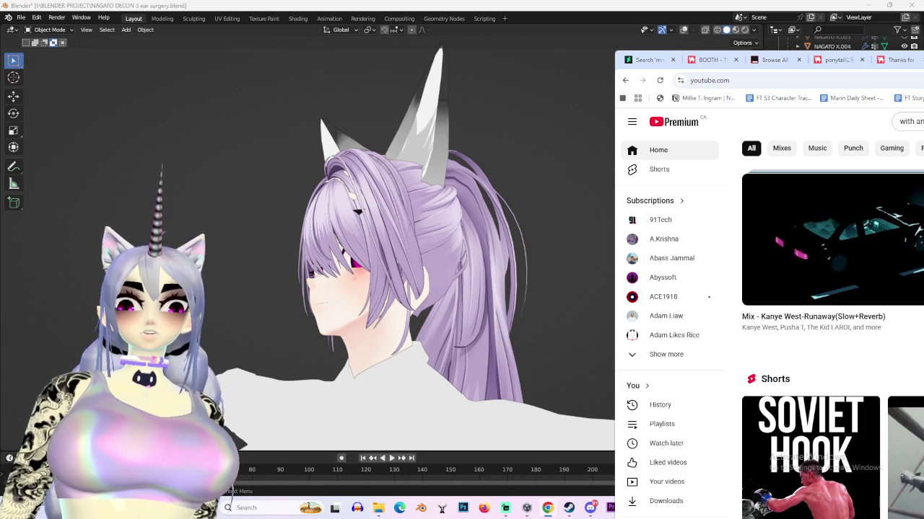
{"action": "key", "text": "alt+Tab"}
{"action": "scroll", "coordinate": [839, 146], "scroll_direction": "down", "scroll_amount": 3}
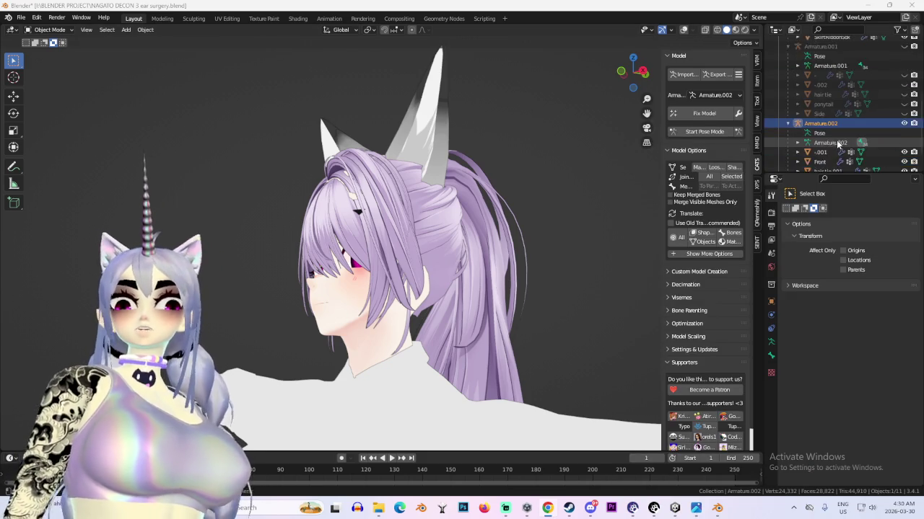
Scroll the outliner to Armature.002's children and switch to the YouTube browser window
{"action": "scroll", "coordinate": [844, 150], "scroll_direction": "down", "scroll_amount": 2}
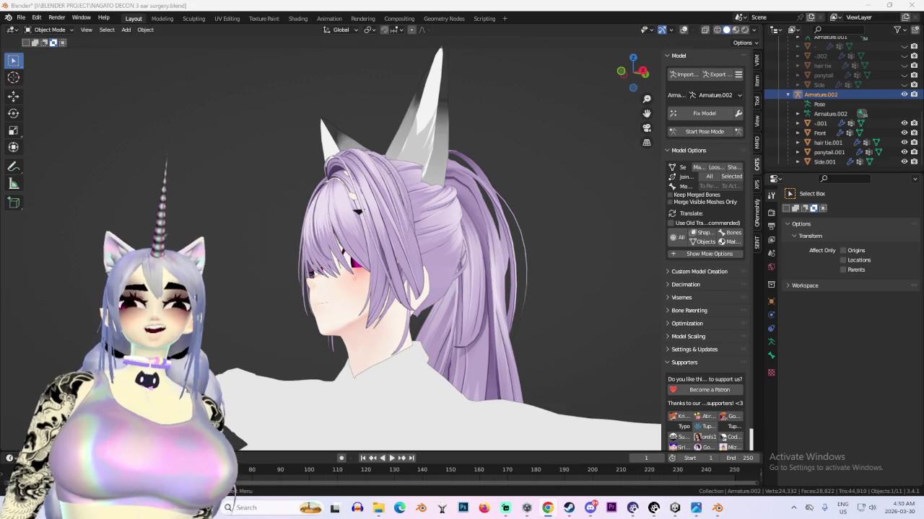
{"action": "key", "text": "alt+Tab"}
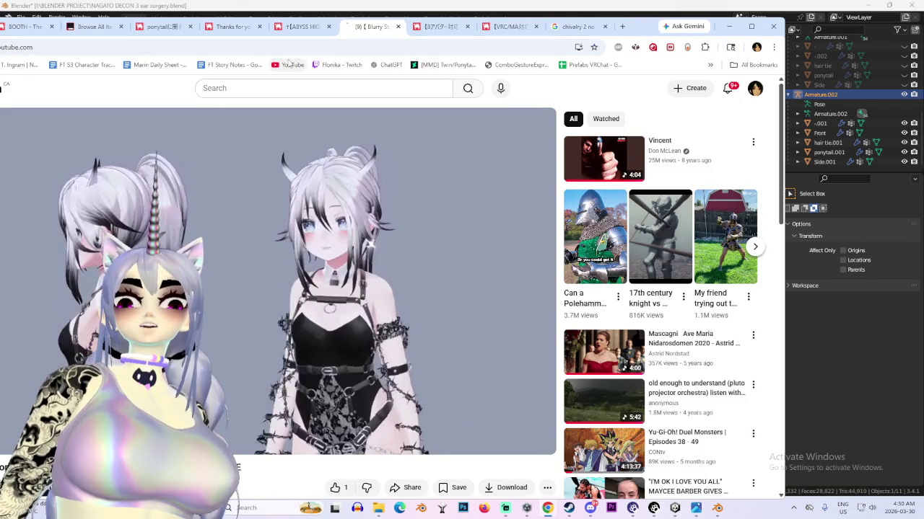
{"action": "left_click", "coordinate": [289, 64]}
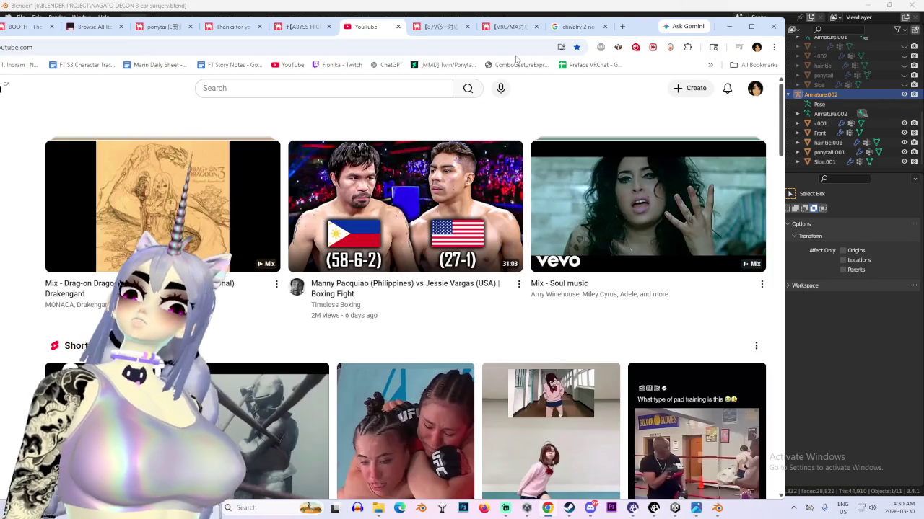
{"action": "scroll", "coordinate": [491, 144], "scroll_direction": "down", "scroll_amount": 3}
{"action": "scroll", "coordinate": [315, 108], "scroll_direction": "down", "scroll_amount": 5}
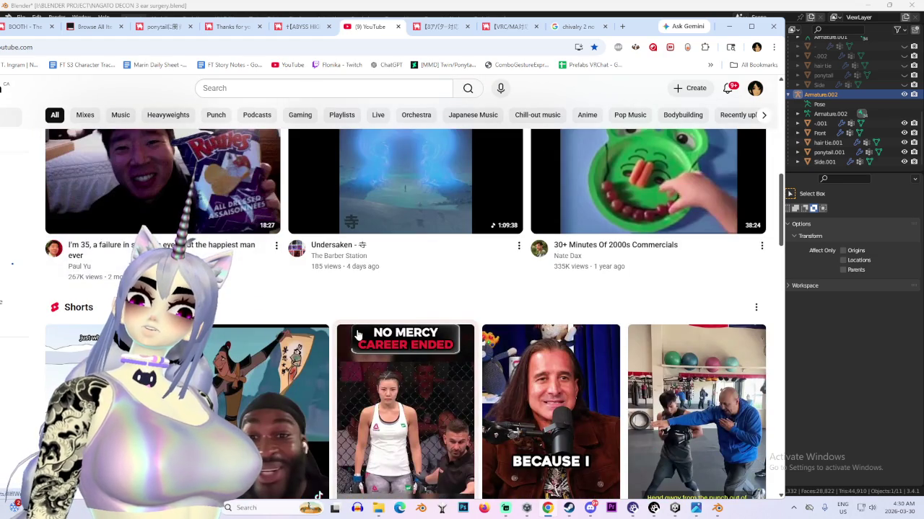
{"action": "scroll", "coordinate": [376, 253], "scroll_direction": "up", "scroll_amount": 1}
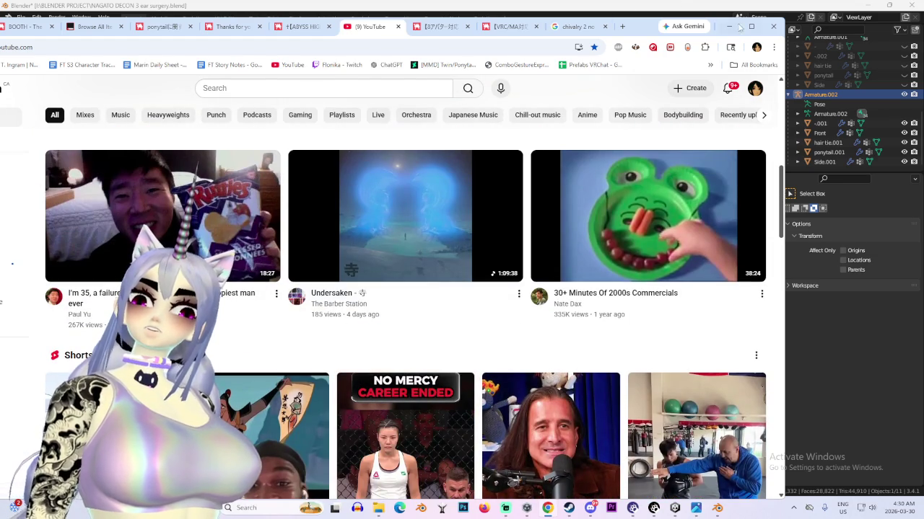
{"action": "left_click", "coordinate": [751, 26]}
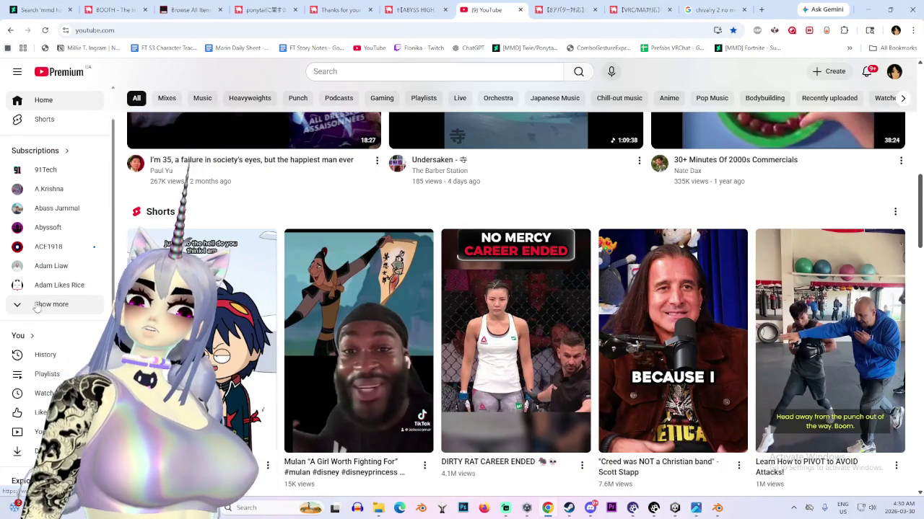
{"action": "scroll", "coordinate": [40, 298], "scroll_direction": "down", "scroll_amount": 3}
{"action": "scroll", "coordinate": [355, 324], "scroll_direction": "down", "scroll_amount": 5}
{"action": "scroll", "coordinate": [355, 324], "scroll_direction": "down", "scroll_amount": 2}
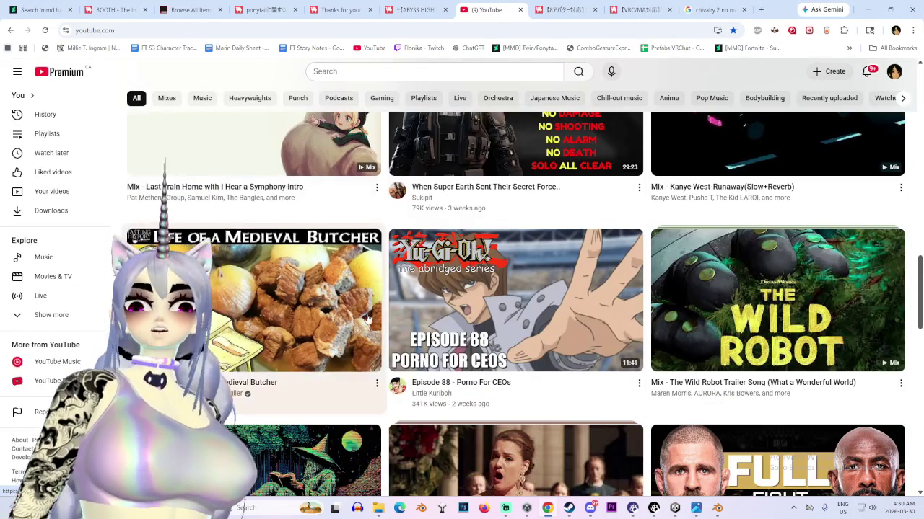
{"action": "scroll", "coordinate": [355, 324], "scroll_direction": "down", "scroll_amount": 1}
{"action": "scroll", "coordinate": [355, 324], "scroll_direction": "down", "scroll_amount": 5}
{"action": "scroll", "coordinate": [355, 325], "scroll_direction": "down", "scroll_amount": 4}
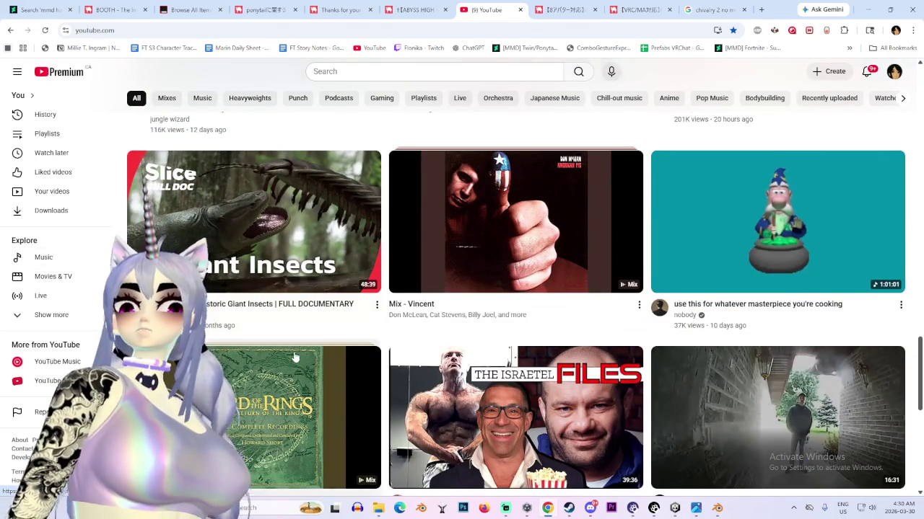
{"action": "scroll", "coordinate": [302, 350], "scroll_direction": "down", "scroll_amount": 4}
{"action": "scroll", "coordinate": [268, 319], "scroll_direction": "down", "scroll_amount": 2}
{"action": "scroll", "coordinate": [267, 321], "scroll_direction": "down", "scroll_amount": 2}
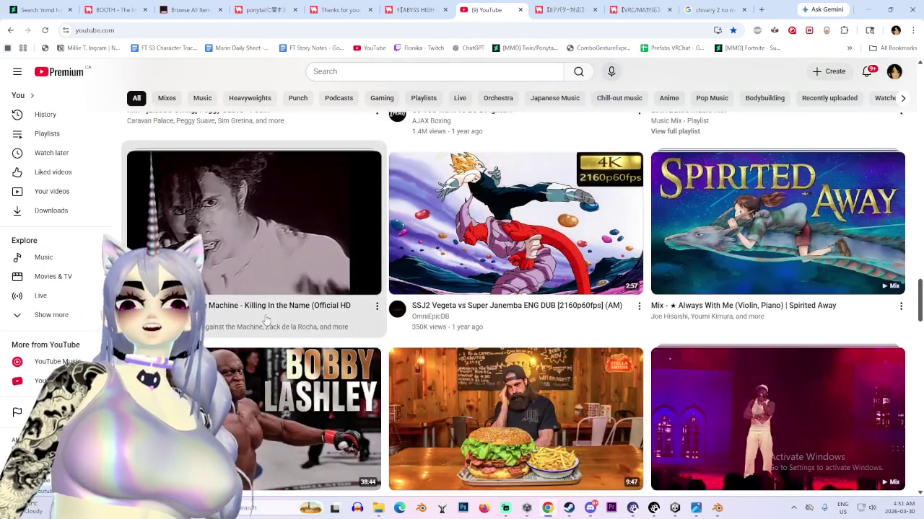
{"action": "scroll", "coordinate": [261, 300], "scroll_direction": "down", "scroll_amount": 1}
{"action": "scroll", "coordinate": [254, 299], "scroll_direction": "down", "scroll_amount": 3}
{"action": "scroll", "coordinate": [253, 300], "scroll_direction": "down", "scroll_amount": 2}
{"action": "scroll", "coordinate": [264, 302], "scroll_direction": "down", "scroll_amount": 2}
{"action": "scroll", "coordinate": [266, 303], "scroll_direction": "down", "scroll_amount": 2}
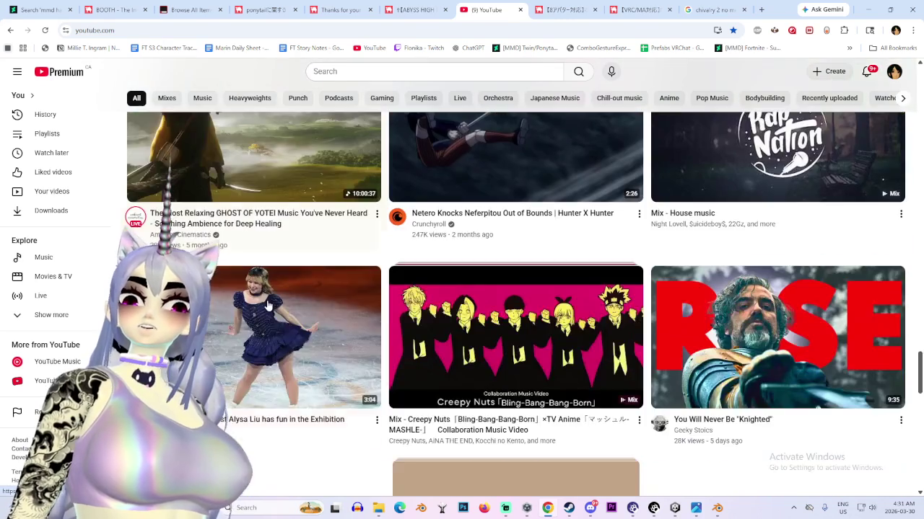
{"action": "scroll", "coordinate": [265, 303], "scroll_direction": "down", "scroll_amount": 4}
{"action": "scroll", "coordinate": [260, 300], "scroll_direction": "down", "scroll_amount": 3}
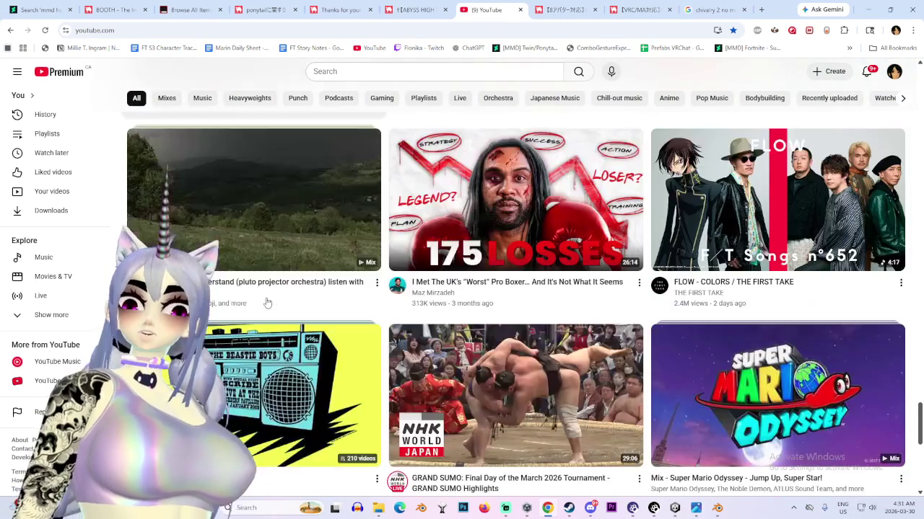
{"action": "scroll", "coordinate": [248, 277], "scroll_direction": "down", "scroll_amount": 3}
{"action": "scroll", "coordinate": [247, 277], "scroll_direction": "down", "scroll_amount": 1}
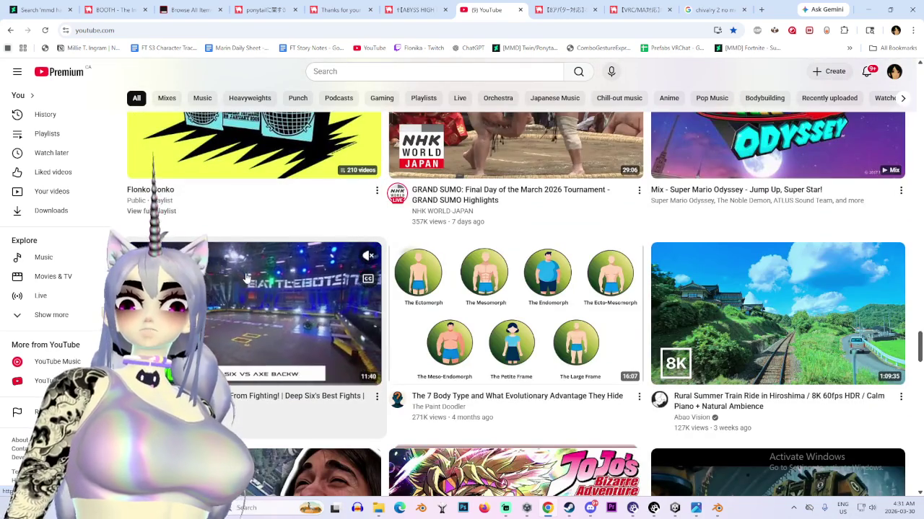
{"action": "scroll", "coordinate": [246, 278], "scroll_direction": "down", "scroll_amount": 1}
{"action": "scroll", "coordinate": [245, 278], "scroll_direction": "down", "scroll_amount": 2}
{"action": "scroll", "coordinate": [245, 278], "scroll_direction": "down", "scroll_amount": 1}
{"action": "scroll", "coordinate": [245, 277], "scroll_direction": "down", "scroll_amount": 2}
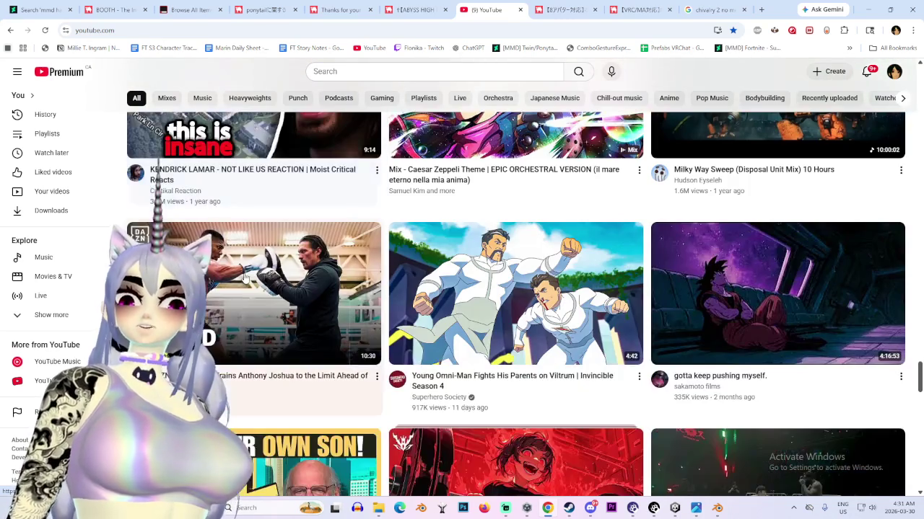
{"action": "mouse_move", "coordinate": [515, 293]}
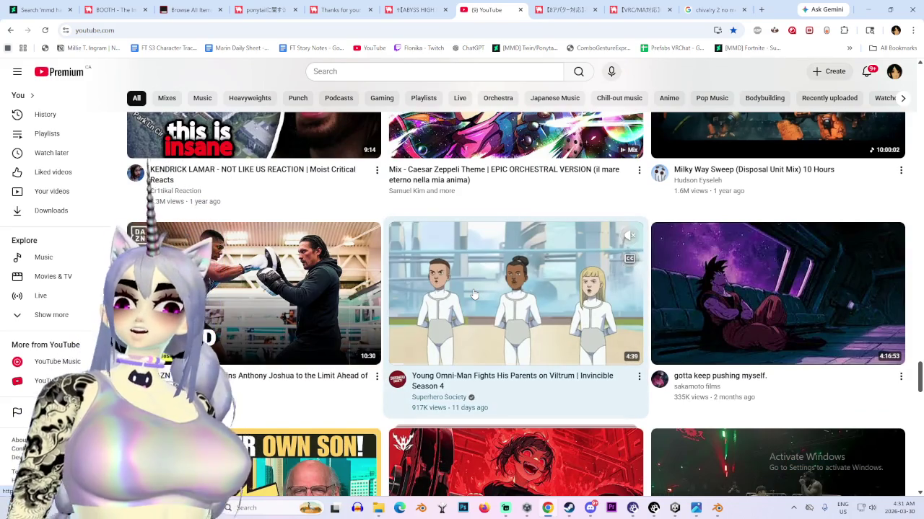
{"action": "scroll", "coordinate": [419, 472], "scroll_direction": "down", "scroll_amount": 3}
{"action": "scroll", "coordinate": [418, 472], "scroll_direction": "down", "scroll_amount": 5}
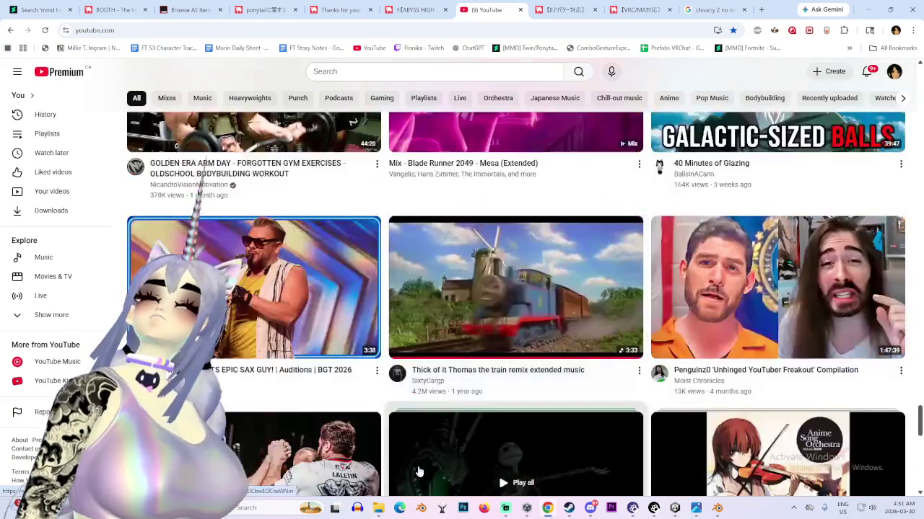
{"action": "scroll", "coordinate": [418, 472], "scroll_direction": "down", "scroll_amount": 3}
{"action": "scroll", "coordinate": [422, 448], "scroll_direction": "down", "scroll_amount": 3}
{"action": "scroll", "coordinate": [422, 444], "scroll_direction": "down", "scroll_amount": 2}
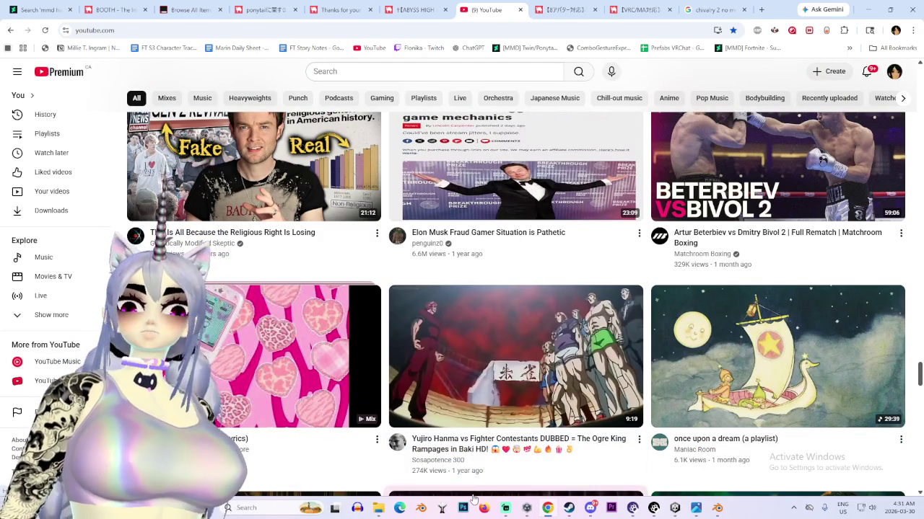
{"action": "scroll", "coordinate": [432, 456], "scroll_direction": "down", "scroll_amount": 5}
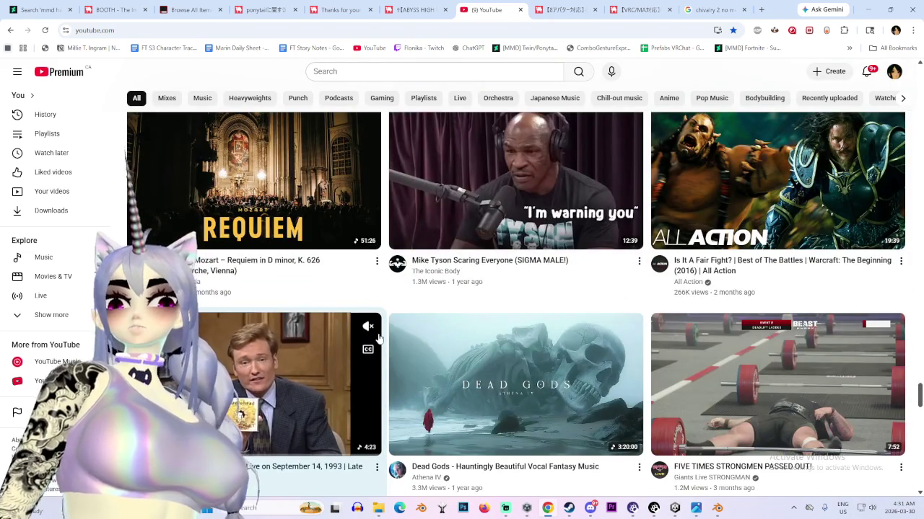
{"action": "scroll", "coordinate": [377, 362], "scroll_direction": "down", "scroll_amount": 1}
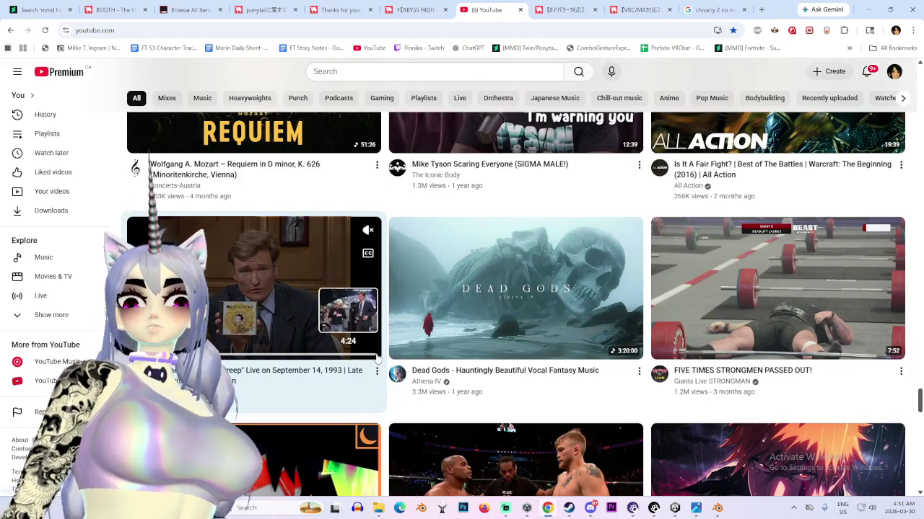
{"action": "scroll", "coordinate": [376, 357], "scroll_direction": "down", "scroll_amount": 1}
{"action": "scroll", "coordinate": [375, 360], "scroll_direction": "down", "scroll_amount": 2}
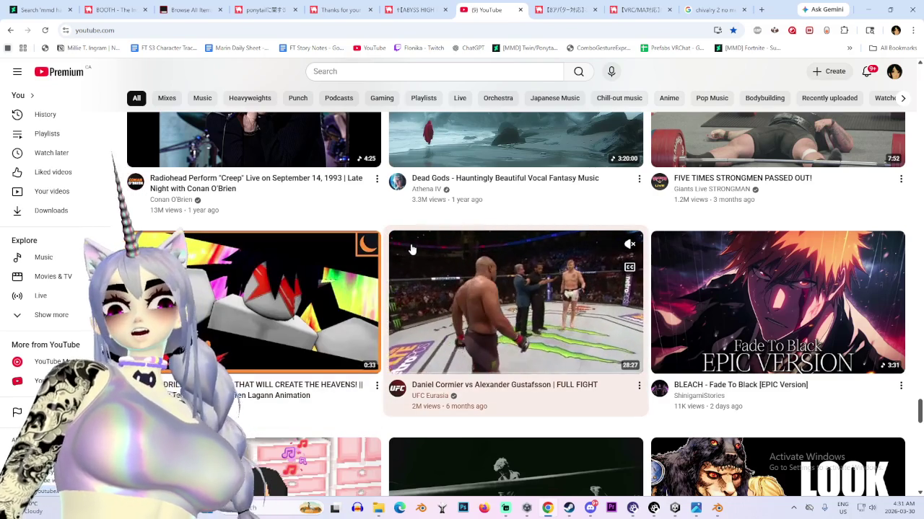
{"action": "mouse_move", "coordinate": [254, 302]}
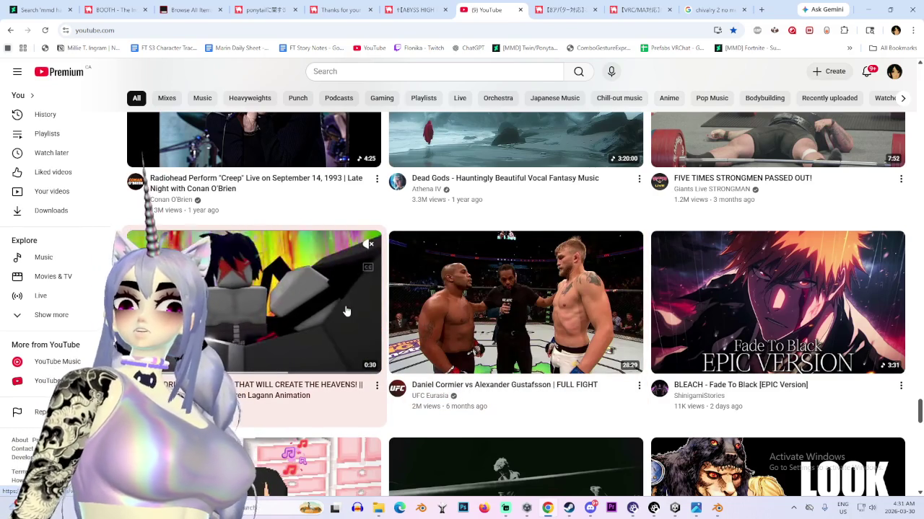
{"action": "left_click", "coordinate": [352, 311]}
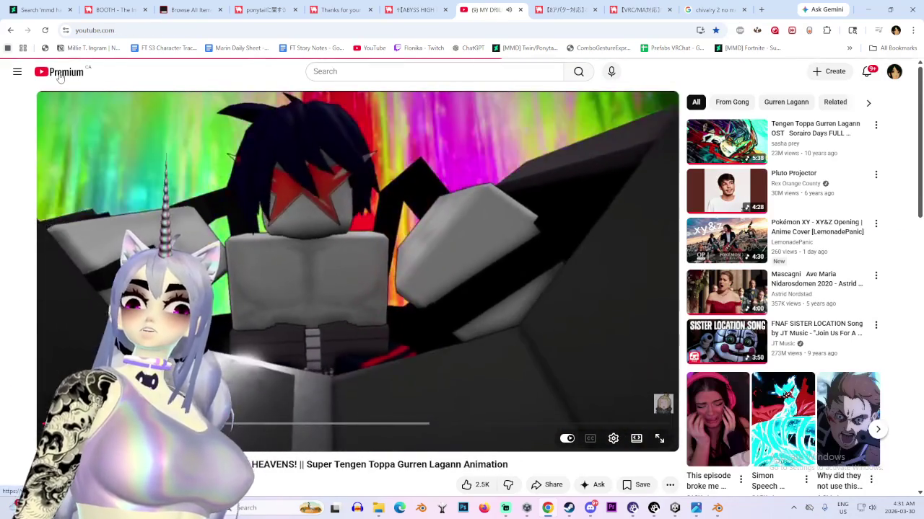
Return to the YouTube home feed, scroll through it, and bring up the recent search suggestions
{"action": "left_click", "coordinate": [61, 77]}
{"action": "scroll", "coordinate": [337, 222], "scroll_direction": "down", "scroll_amount": 3}
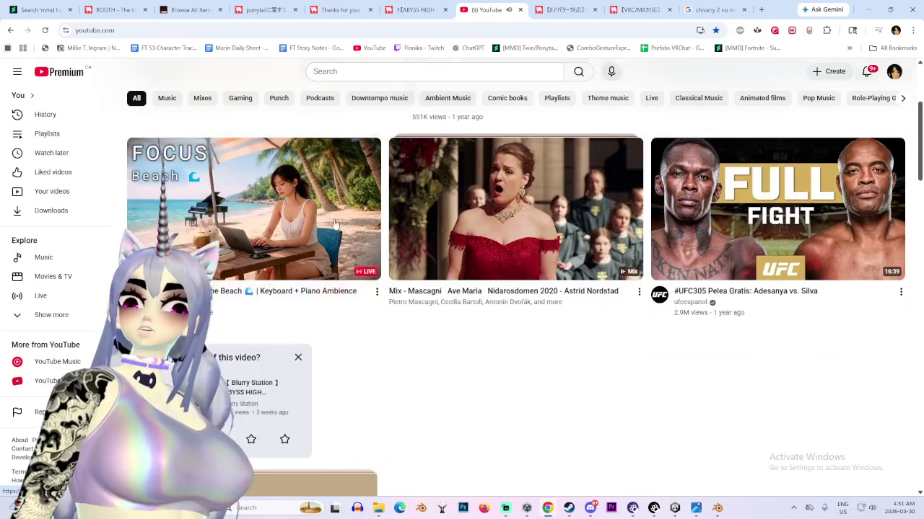
{"action": "scroll", "coordinate": [335, 221], "scroll_direction": "down", "scroll_amount": 3}
{"action": "scroll", "coordinate": [336, 222], "scroll_direction": "down", "scroll_amount": 2}
{"action": "scroll", "coordinate": [335, 221], "scroll_direction": "down", "scroll_amount": 2}
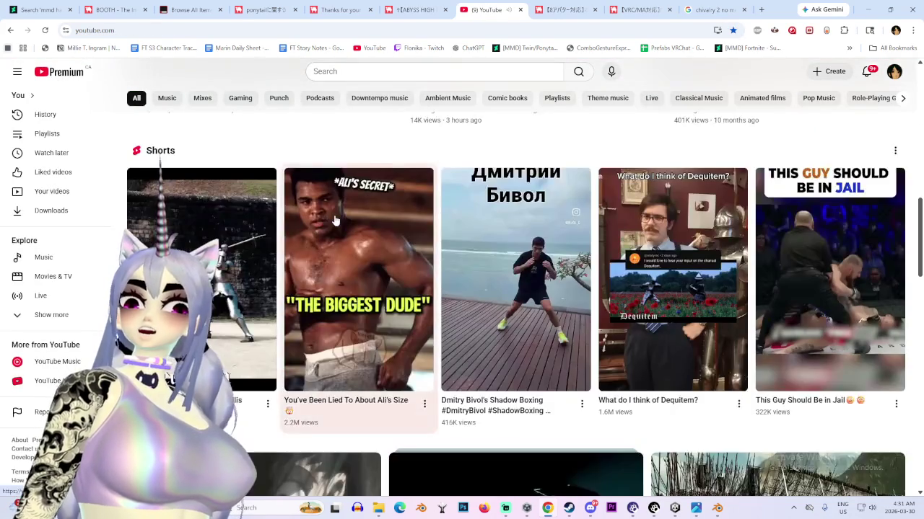
{"action": "scroll", "coordinate": [334, 224], "scroll_direction": "down", "scroll_amount": 2}
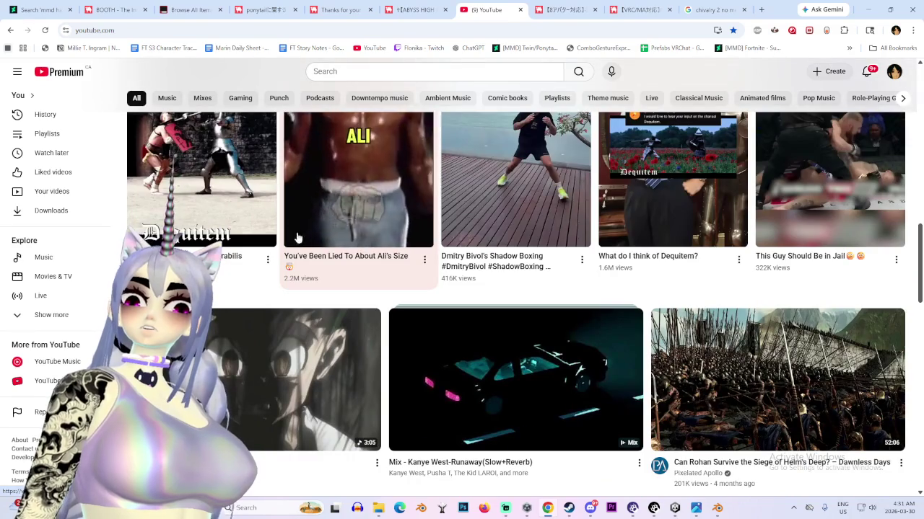
{"action": "scroll", "coordinate": [292, 242], "scroll_direction": "down", "scroll_amount": 2}
{"action": "scroll", "coordinate": [291, 249], "scroll_direction": "down", "scroll_amount": 3}
{"action": "scroll", "coordinate": [288, 260], "scroll_direction": "down", "scroll_amount": 2}
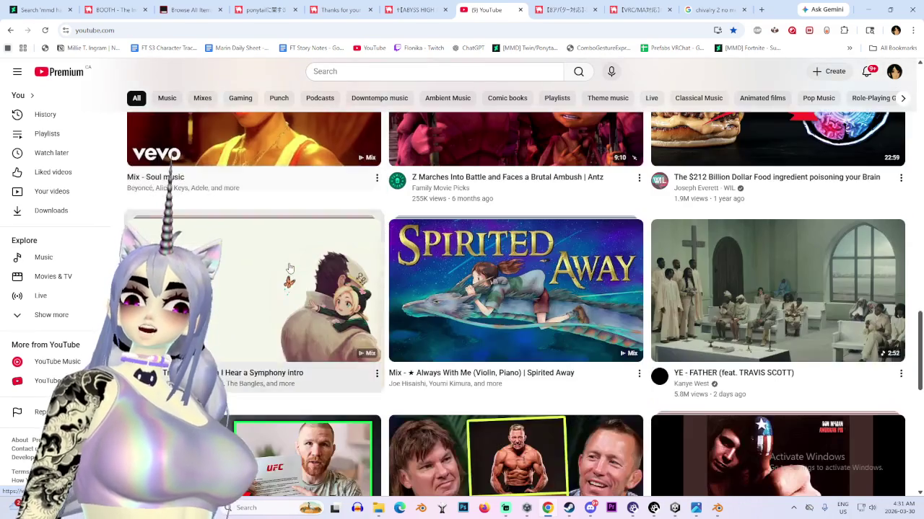
{"action": "scroll", "coordinate": [288, 269], "scroll_direction": "down", "scroll_amount": 2}
{"action": "scroll", "coordinate": [287, 269], "scroll_direction": "down", "scroll_amount": 3}
{"action": "scroll", "coordinate": [281, 267], "scroll_direction": "down", "scroll_amount": 5}
{"action": "scroll", "coordinate": [276, 265], "scroll_direction": "down", "scroll_amount": 2}
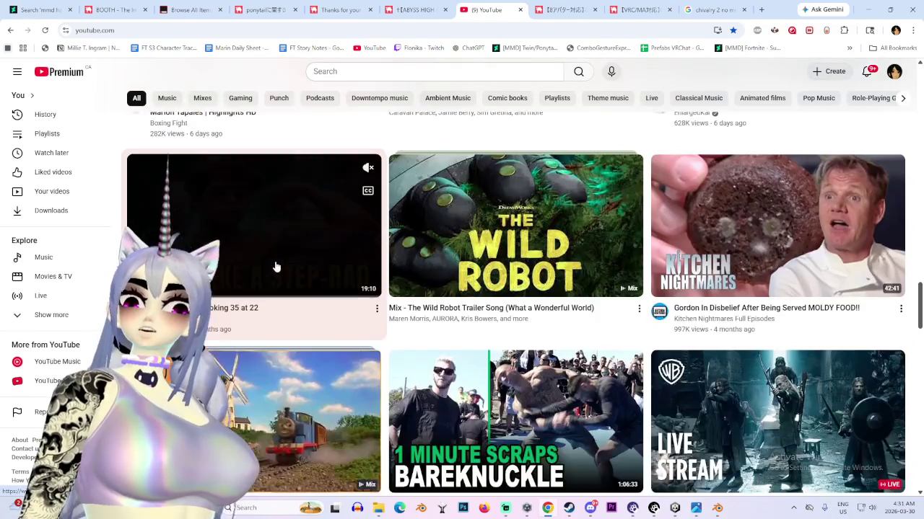
{"action": "scroll", "coordinate": [275, 264], "scroll_direction": "down", "scroll_amount": 1}
{"action": "scroll", "coordinate": [274, 261], "scroll_direction": "down", "scroll_amount": 3}
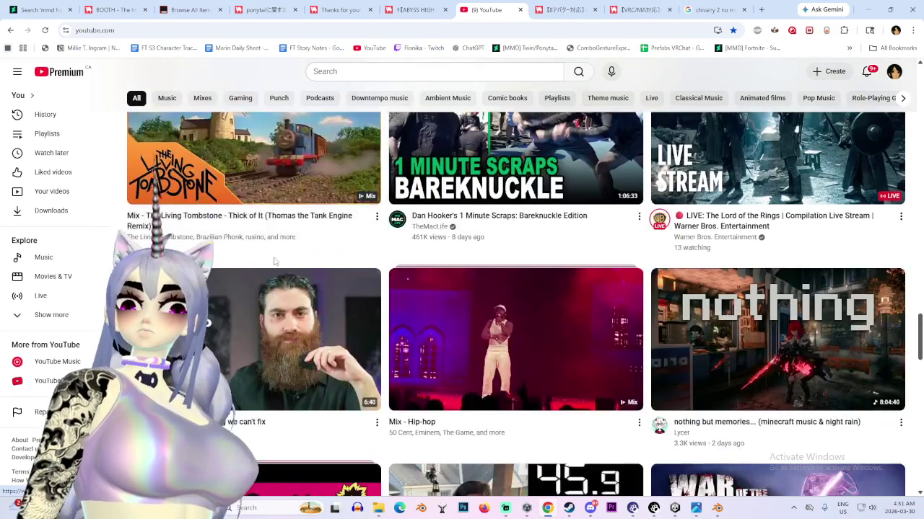
{"action": "scroll", "coordinate": [272, 264], "scroll_direction": "down", "scroll_amount": 3}
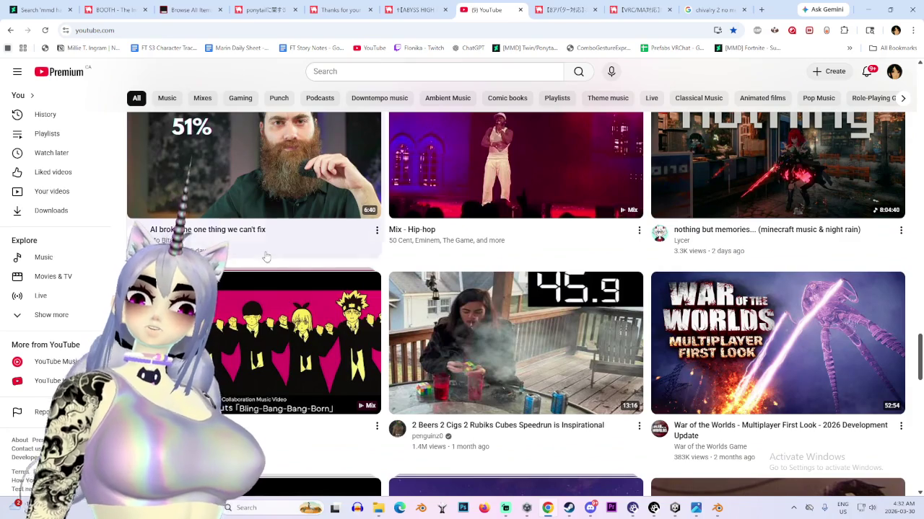
{"action": "scroll", "coordinate": [265, 246], "scroll_direction": "down", "scroll_amount": 1}
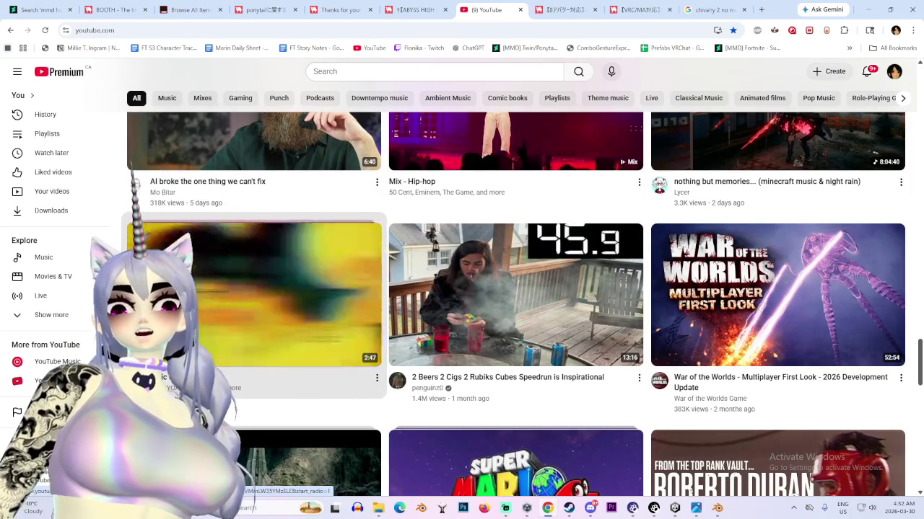
{"action": "scroll", "coordinate": [3, 283], "scroll_direction": "down", "scroll_amount": 1}
{"action": "scroll", "coordinate": [317, 80], "scroll_direction": "down", "scroll_amount": 3}
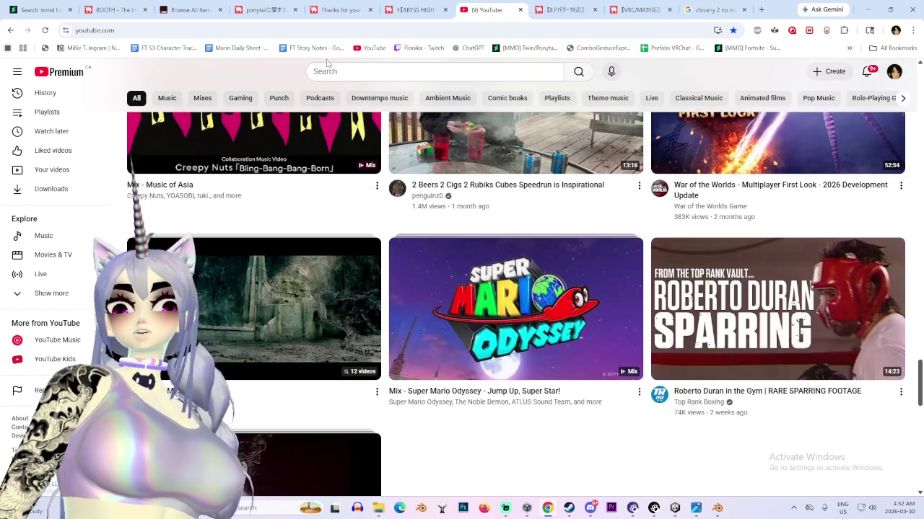
{"action": "scroll", "coordinate": [520, 61], "scroll_direction": "down", "scroll_amount": 4}
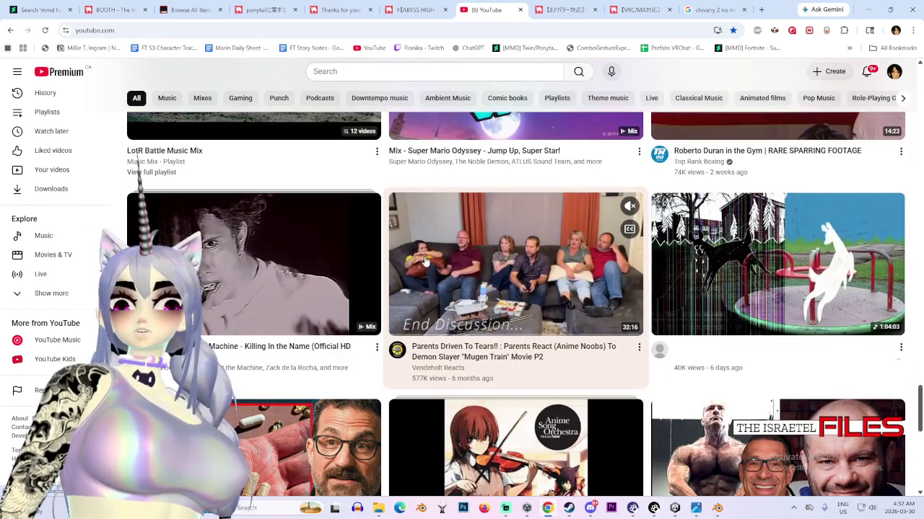
{"action": "scroll", "coordinate": [425, 265], "scroll_direction": "down", "scroll_amount": 3}
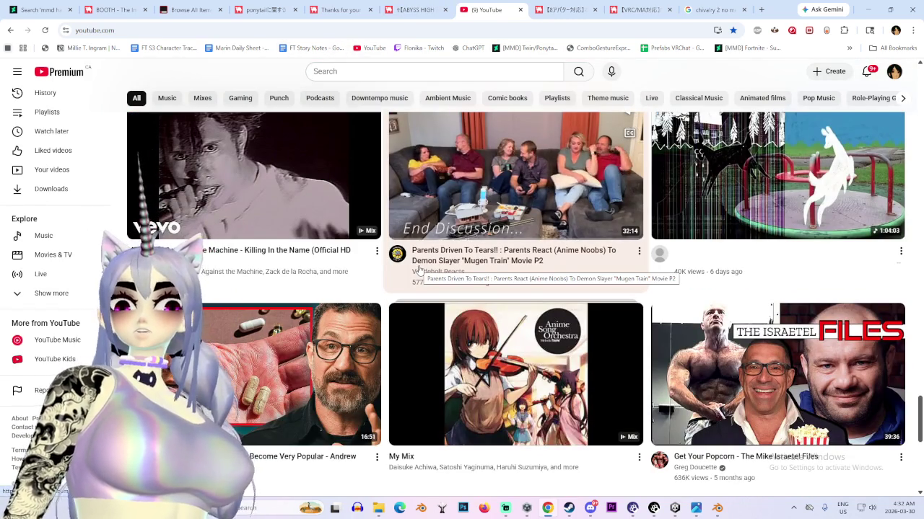
{"action": "scroll", "coordinate": [418, 269], "scroll_direction": "down", "scroll_amount": 1}
{"action": "scroll", "coordinate": [418, 270], "scroll_direction": "down", "scroll_amount": 2}
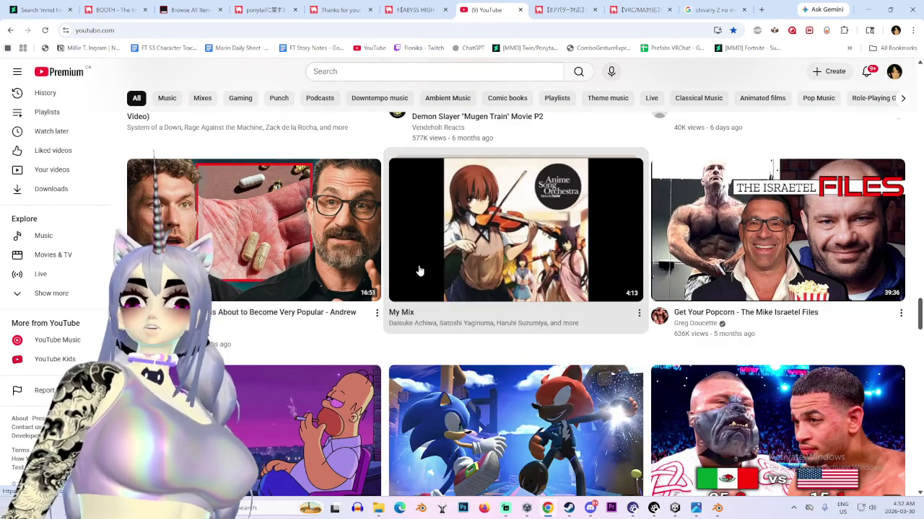
{"action": "scroll", "coordinate": [418, 271], "scroll_direction": "down", "scroll_amount": 1}
{"action": "scroll", "coordinate": [417, 282], "scroll_direction": "down", "scroll_amount": 1}
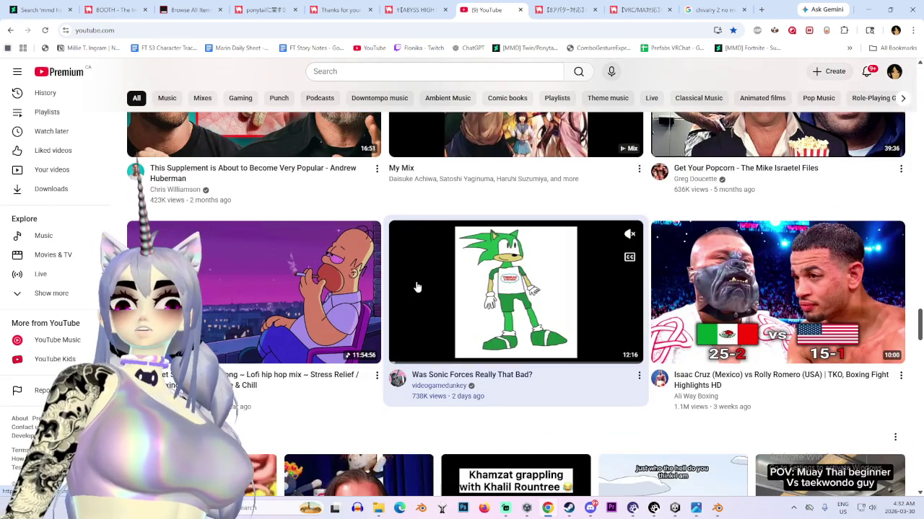
{"action": "scroll", "coordinate": [417, 288], "scroll_direction": "down", "scroll_amount": 2}
{"action": "scroll", "coordinate": [416, 287], "scroll_direction": "down", "scroll_amount": 2}
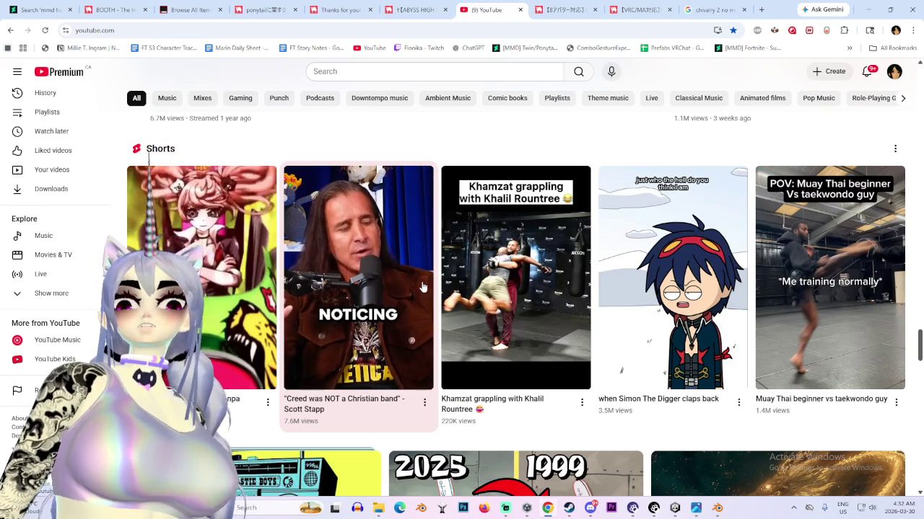
{"action": "scroll", "coordinate": [423, 288], "scroll_direction": "down", "scroll_amount": 3}
{"action": "scroll", "coordinate": [422, 300], "scroll_direction": "down", "scroll_amount": 2}
{"action": "scroll", "coordinate": [418, 303], "scroll_direction": "down", "scroll_amount": 3}
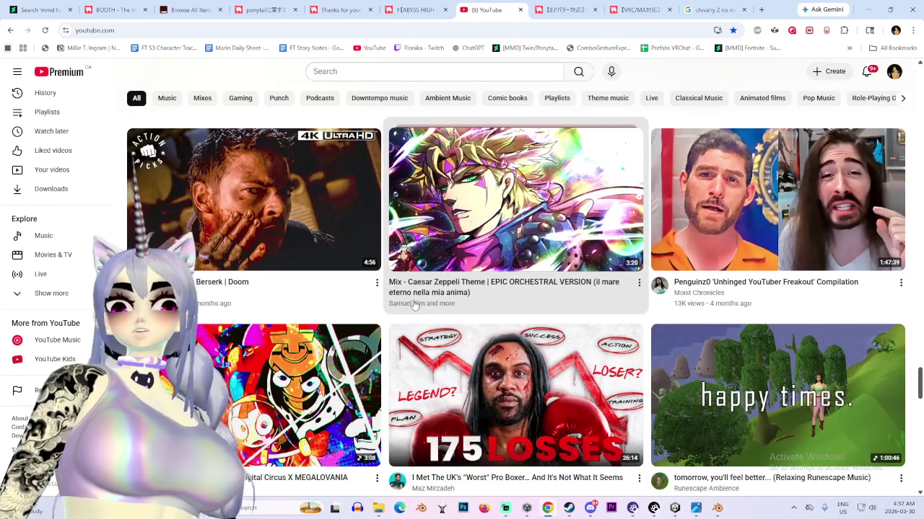
{"action": "scroll", "coordinate": [418, 306], "scroll_direction": "down", "scroll_amount": 1}
{"action": "scroll", "coordinate": [422, 306], "scroll_direction": "down", "scroll_amount": 2}
{"action": "scroll", "coordinate": [404, 296], "scroll_direction": "down", "scroll_amount": 2}
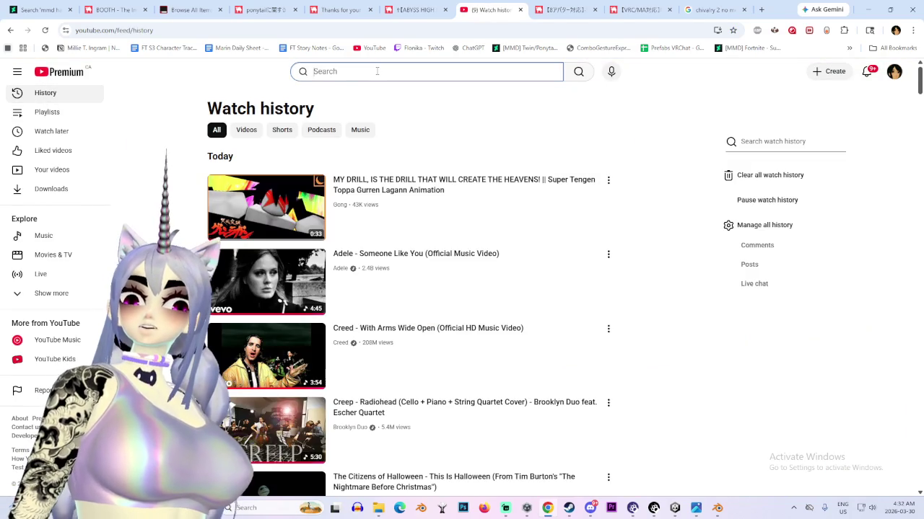
{"action": "left_click", "coordinate": [376, 69]}
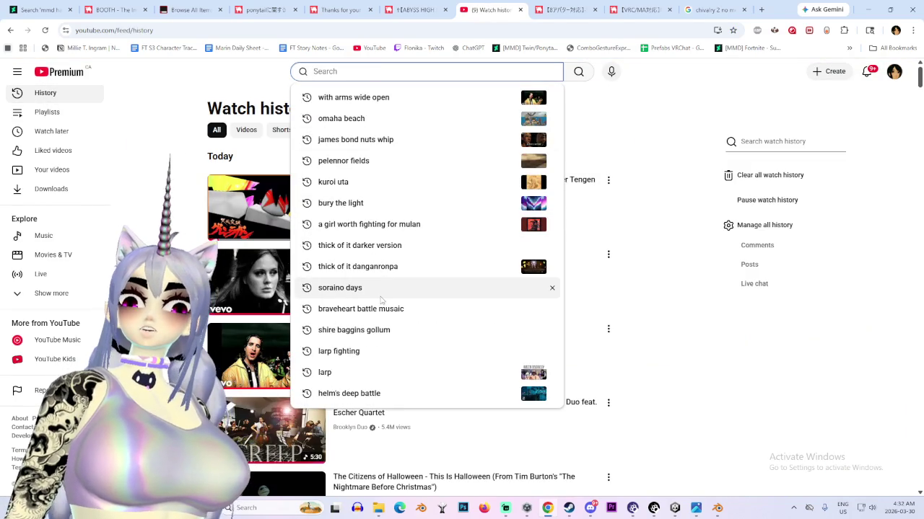
Scroll down the watch history and play the Keyshawn Davis sparring video
{"action": "scroll", "coordinate": [375, 313], "scroll_direction": "down", "scroll_amount": 2}
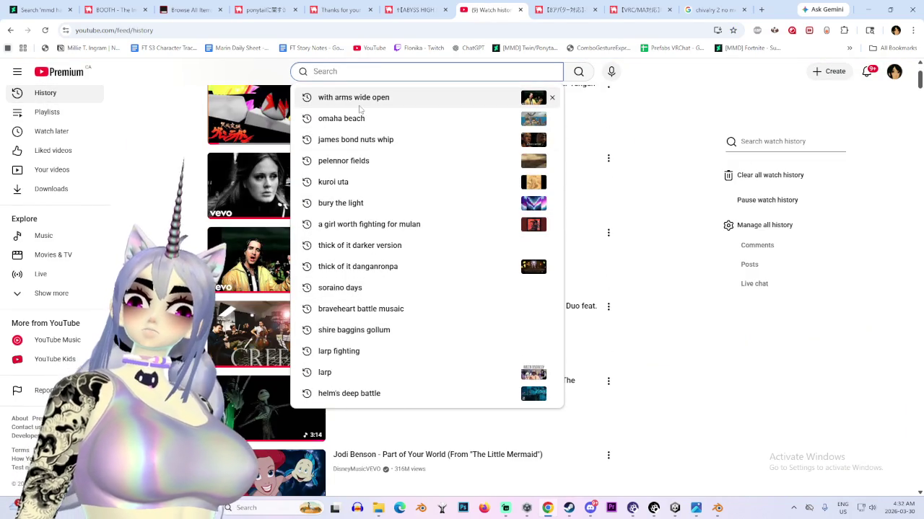
{"action": "scroll", "coordinate": [339, 287], "scroll_direction": "down", "scroll_amount": 3}
{"action": "scroll", "coordinate": [339, 287], "scroll_direction": "down", "scroll_amount": 3}
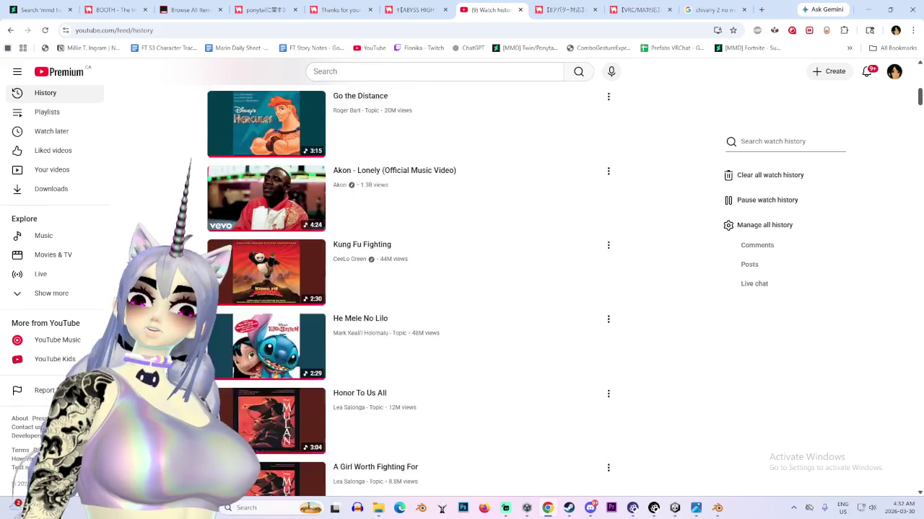
{"action": "scroll", "coordinate": [339, 287], "scroll_direction": "down", "scroll_amount": 7}
{"action": "scroll", "coordinate": [408, 288], "scroll_direction": "down", "scroll_amount": 5}
{"action": "scroll", "coordinate": [407, 288], "scroll_direction": "down", "scroll_amount": 3}
{"action": "scroll", "coordinate": [407, 289], "scroll_direction": "down", "scroll_amount": 4}
{"action": "scroll", "coordinate": [408, 288], "scroll_direction": "down", "scroll_amount": 5}
{"action": "scroll", "coordinate": [407, 289], "scroll_direction": "down", "scroll_amount": 3}
{"action": "scroll", "coordinate": [408, 289], "scroll_direction": "down", "scroll_amount": 3}
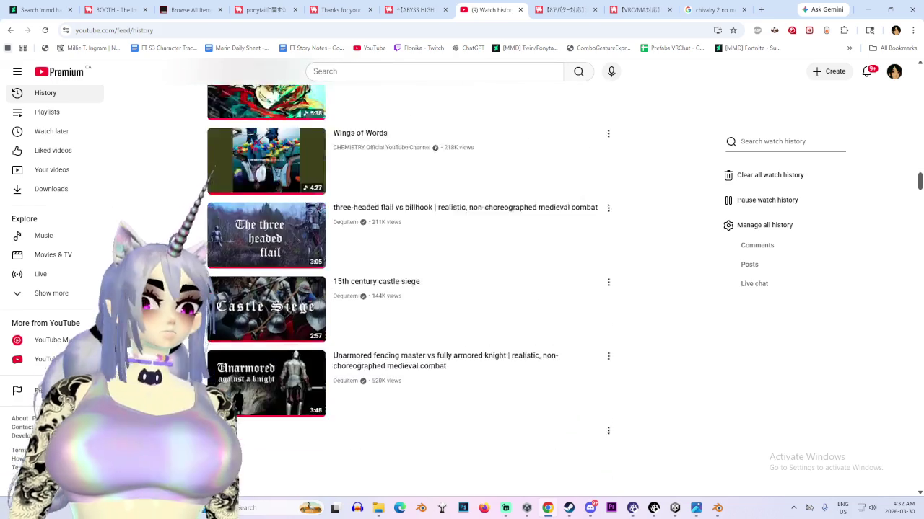
{"action": "scroll", "coordinate": [408, 289], "scroll_direction": "down", "scroll_amount": 3}
{"action": "scroll", "coordinate": [408, 288], "scroll_direction": "down", "scroll_amount": 3}
{"action": "scroll", "coordinate": [407, 289], "scroll_direction": "down", "scroll_amount": 2}
{"action": "scroll", "coordinate": [408, 288], "scroll_direction": "down", "scroll_amount": 3}
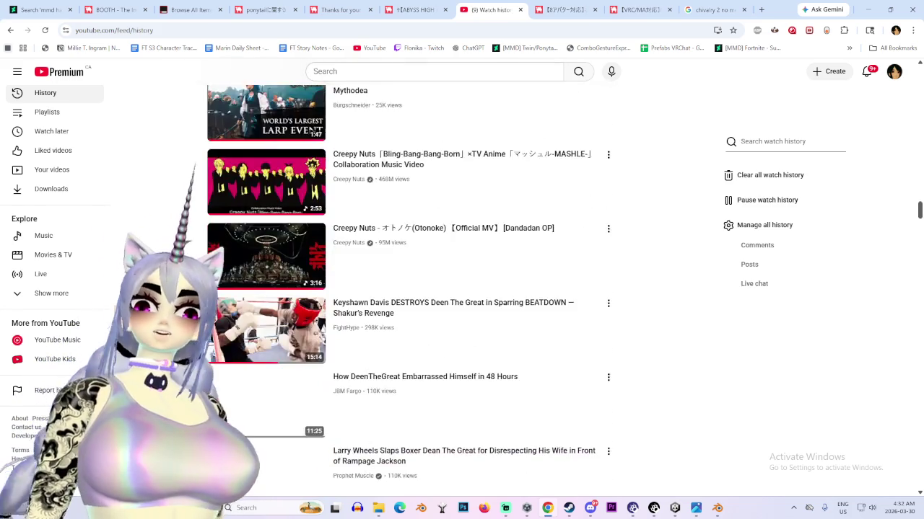
{"action": "scroll", "coordinate": [408, 288], "scroll_direction": "down", "scroll_amount": 3}
{"action": "scroll", "coordinate": [407, 289], "scroll_direction": "up", "scroll_amount": 2}
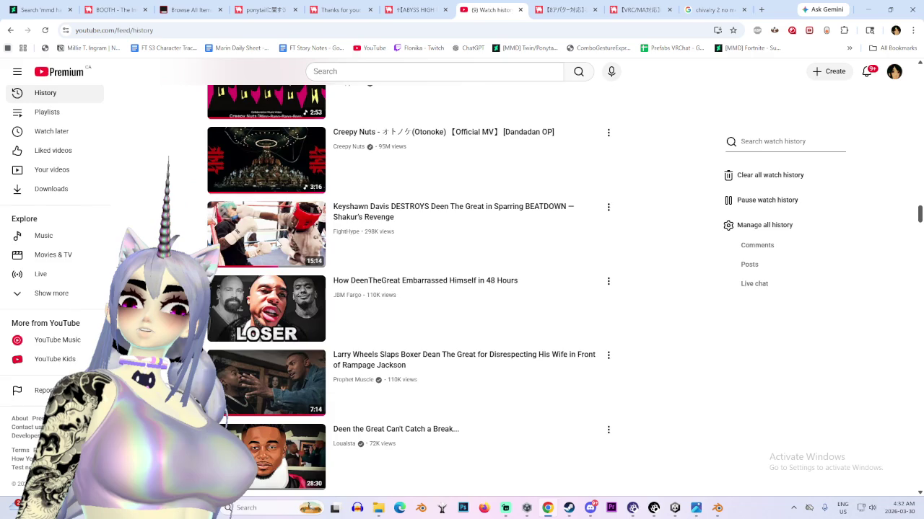
{"action": "left_click", "coordinate": [247, 256]}
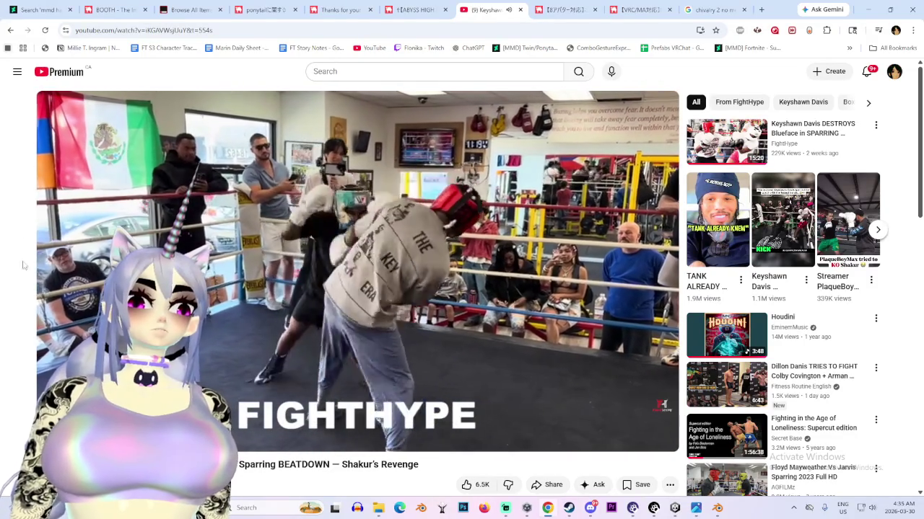
Open the YouTube sidebar menu and return to the Watch history page
{"action": "left_click", "coordinate": [17, 72]}
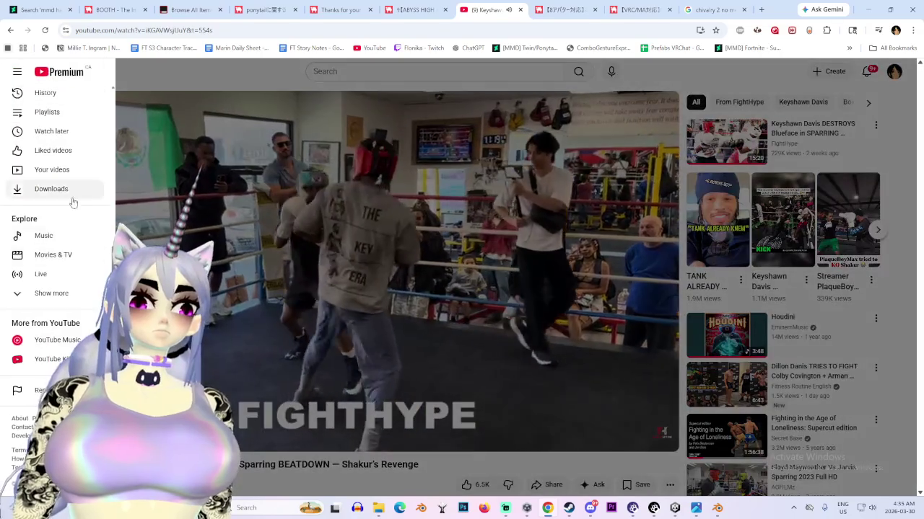
{"action": "left_click", "coordinate": [44, 93]}
{"action": "scroll", "coordinate": [420, 356], "scroll_direction": "down", "scroll_amount": 2}
{"action": "scroll", "coordinate": [455, 292], "scroll_direction": "down", "scroll_amount": 3}
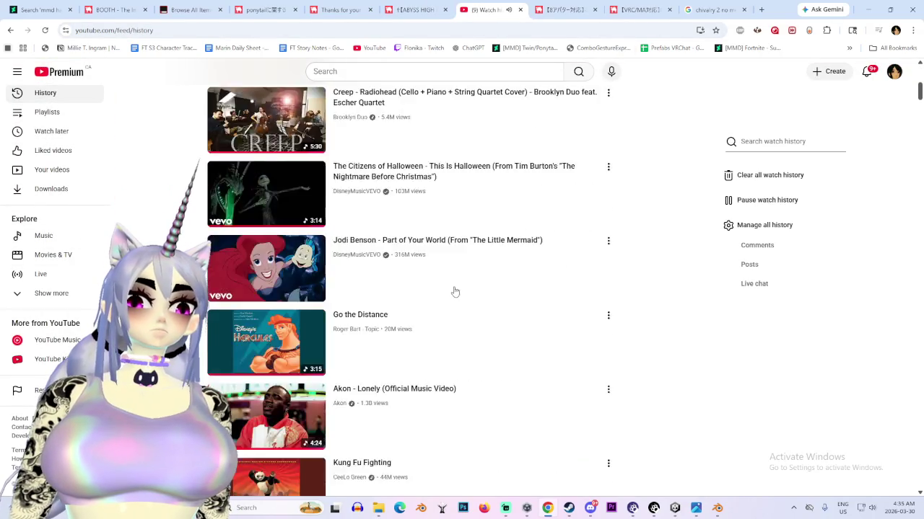
{"action": "scroll", "coordinate": [456, 292], "scroll_direction": "down", "scroll_amount": 5}
{"action": "scroll", "coordinate": [414, 320], "scroll_direction": "down", "scroll_amount": 5}
{"action": "scroll", "coordinate": [404, 295], "scroll_direction": "down", "scroll_amount": 5}
{"action": "scroll", "coordinate": [408, 313], "scroll_direction": "down", "scroll_amount": 5}
{"action": "scroll", "coordinate": [476, 391], "scroll_direction": "down", "scroll_amount": 5}
{"action": "scroll", "coordinate": [445, 391], "scroll_direction": "down", "scroll_amount": 1}
{"action": "scroll", "coordinate": [433, 396], "scroll_direction": "down", "scroll_amount": 5}
{"action": "scroll", "coordinate": [324, 411], "scroll_direction": "down", "scroll_amount": 5}
{"action": "scroll", "coordinate": [287, 419], "scroll_direction": "down", "scroll_amount": 5}
{"action": "scroll", "coordinate": [287, 418], "scroll_direction": "down", "scroll_amount": 5}
{"action": "scroll", "coordinate": [286, 418], "scroll_direction": "down", "scroll_amount": 5}
{"action": "scroll", "coordinate": [286, 418], "scroll_direction": "down", "scroll_amount": 5}
{"action": "scroll", "coordinate": [408, 289], "scroll_direction": "down", "scroll_amount": 5}
{"action": "scroll", "coordinate": [407, 289], "scroll_direction": "down", "scroll_amount": 5}
{"action": "scroll", "coordinate": [408, 288], "scroll_direction": "down", "scroll_amount": 1}
{"action": "scroll", "coordinate": [408, 289], "scroll_direction": "down", "scroll_amount": 5}
{"action": "scroll", "coordinate": [407, 289], "scroll_direction": "down", "scroll_amount": 5}
{"action": "scroll", "coordinate": [408, 288], "scroll_direction": "down", "scroll_amount": 5}
{"action": "scroll", "coordinate": [408, 289], "scroll_direction": "down", "scroll_amount": 5}
{"action": "scroll", "coordinate": [408, 289], "scroll_direction": "down", "scroll_amount": 3}
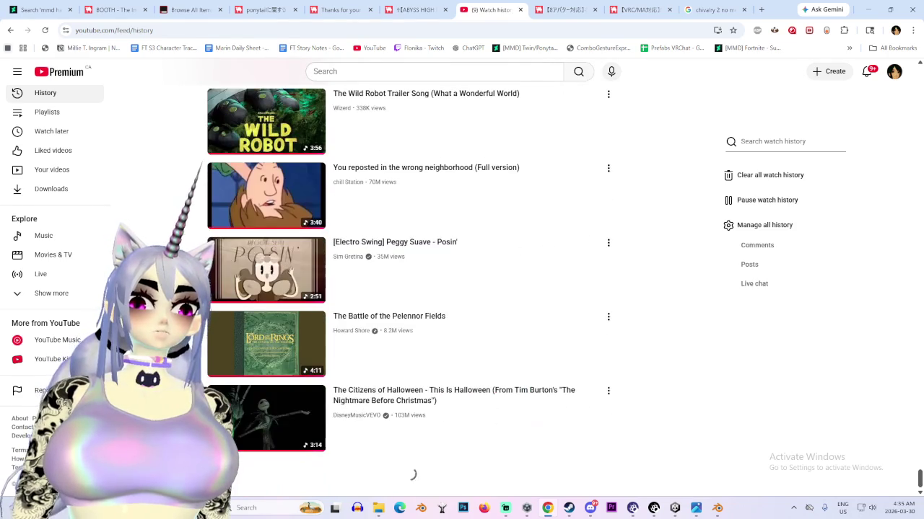
{"action": "scroll", "coordinate": [196, 235], "scroll_direction": "down", "scroll_amount": 5}
{"action": "scroll", "coordinate": [195, 234], "scroll_direction": "down", "scroll_amount": 5}
{"action": "scroll", "coordinate": [196, 235], "scroll_direction": "down", "scroll_amount": 5}
{"action": "scroll", "coordinate": [196, 234], "scroll_direction": "down", "scroll_amount": 5}
{"action": "scroll", "coordinate": [195, 234], "scroll_direction": "down", "scroll_amount": 5}
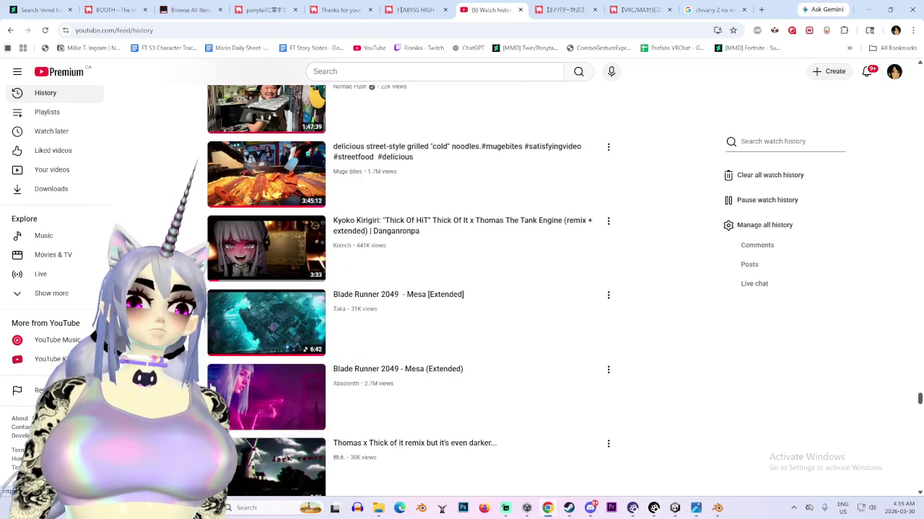
{"action": "scroll", "coordinate": [195, 234], "scroll_direction": "down", "scroll_amount": 1}
{"action": "scroll", "coordinate": [195, 235], "scroll_direction": "down", "scroll_amount": 5}
{"action": "scroll", "coordinate": [195, 235], "scroll_direction": "down", "scroll_amount": 3}
{"action": "scroll", "coordinate": [196, 235], "scroll_direction": "down", "scroll_amount": 2}
{"action": "scroll", "coordinate": [195, 215], "scroll_direction": "down", "scroll_amount": 5}
{"action": "scroll", "coordinate": [195, 215], "scroll_direction": "down", "scroll_amount": 3}
{"action": "scroll", "coordinate": [195, 215], "scroll_direction": "down", "scroll_amount": 1}
{"action": "scroll", "coordinate": [195, 215], "scroll_direction": "down", "scroll_amount": 5}
{"action": "scroll", "coordinate": [194, 215], "scroll_direction": "down", "scroll_amount": 1}
{"action": "scroll", "coordinate": [184, 241], "scroll_direction": "down", "scroll_amount": 3}
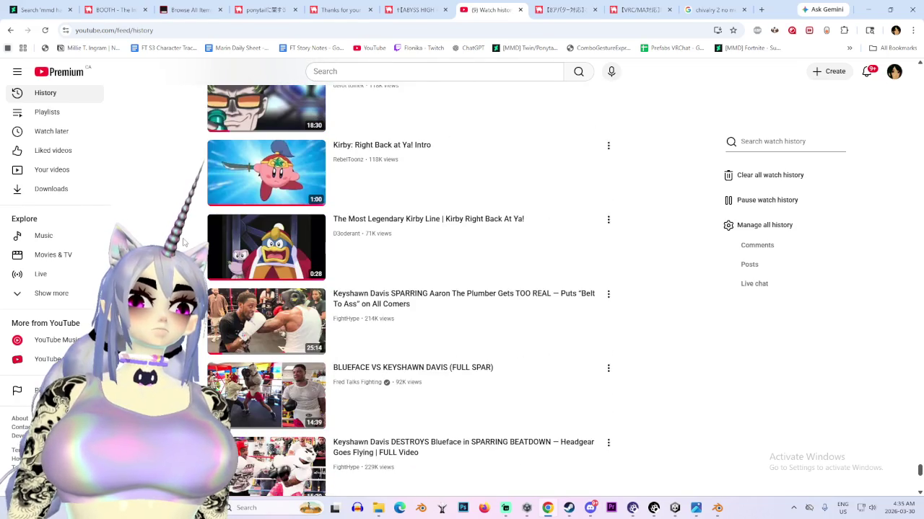
{"action": "scroll", "coordinate": [184, 246], "scroll_direction": "down", "scroll_amount": 2}
{"action": "scroll", "coordinate": [184, 245], "scroll_direction": "down", "scroll_amount": 2}
{"action": "scroll", "coordinate": [184, 245], "scroll_direction": "down", "scroll_amount": 1}
{"action": "scroll", "coordinate": [184, 245], "scroll_direction": "down", "scroll_amount": 1}
{"action": "scroll", "coordinate": [264, 244], "scroll_direction": "up", "scroll_amount": 2}
{"action": "scroll", "coordinate": [265, 244], "scroll_direction": "down", "scroll_amount": 2}
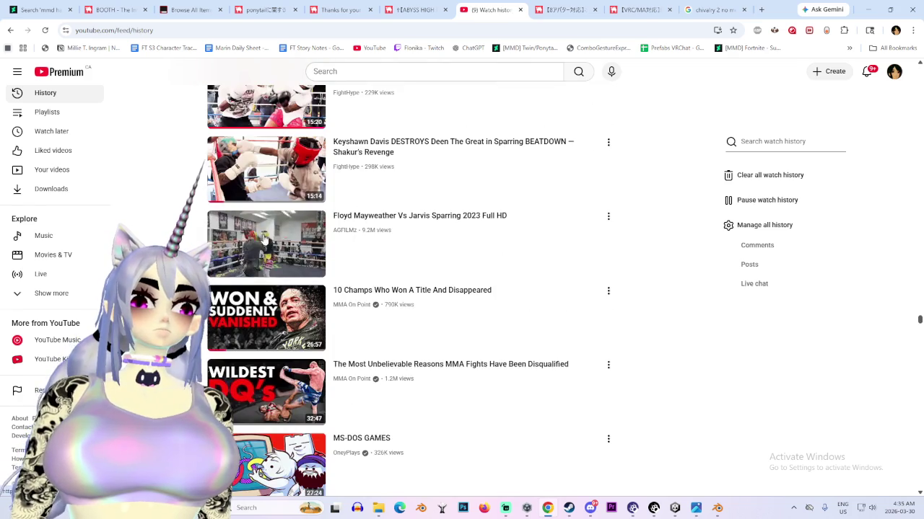
{"action": "scroll", "coordinate": [265, 239], "scroll_direction": "down", "scroll_amount": 1}
{"action": "scroll", "coordinate": [262, 260], "scroll_direction": "down", "scroll_amount": 3}
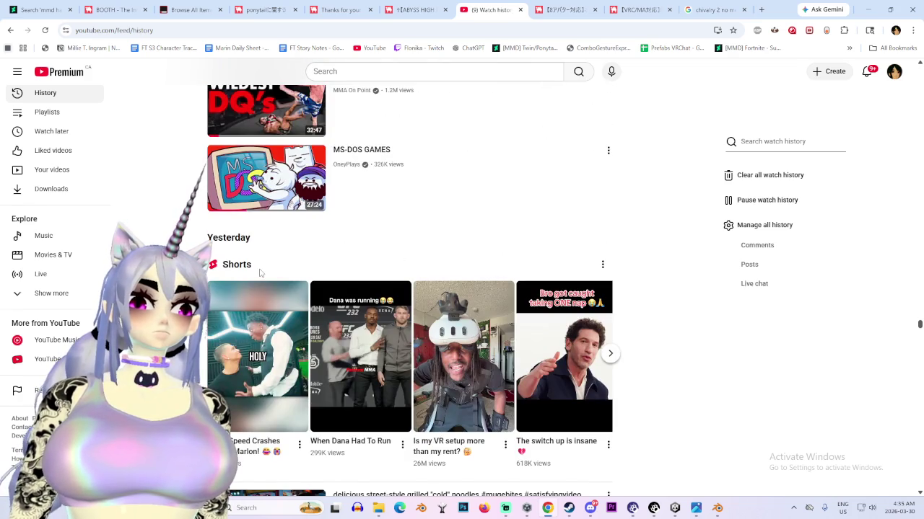
{"action": "scroll", "coordinate": [261, 273], "scroll_direction": "down", "scroll_amount": 2}
{"action": "scroll", "coordinate": [259, 277], "scroll_direction": "down", "scroll_amount": 3}
{"action": "scroll", "coordinate": [258, 278], "scroll_direction": "down", "scroll_amount": 2}
{"action": "scroll", "coordinate": [259, 279], "scroll_direction": "down", "scroll_amount": 3}
{"action": "scroll", "coordinate": [163, 154], "scroll_direction": "up", "scroll_amount": 5}
{"action": "scroll", "coordinate": [183, 117], "scroll_direction": "up", "scroll_amount": 5}
{"action": "scroll", "coordinate": [182, 117], "scroll_direction": "down", "scroll_amount": 5}
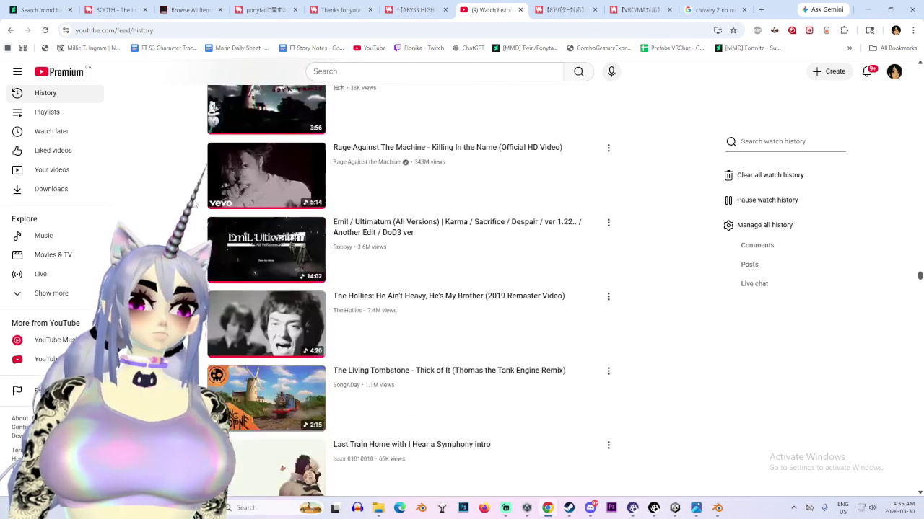
{"action": "left_click", "coordinate": [10, 30]}
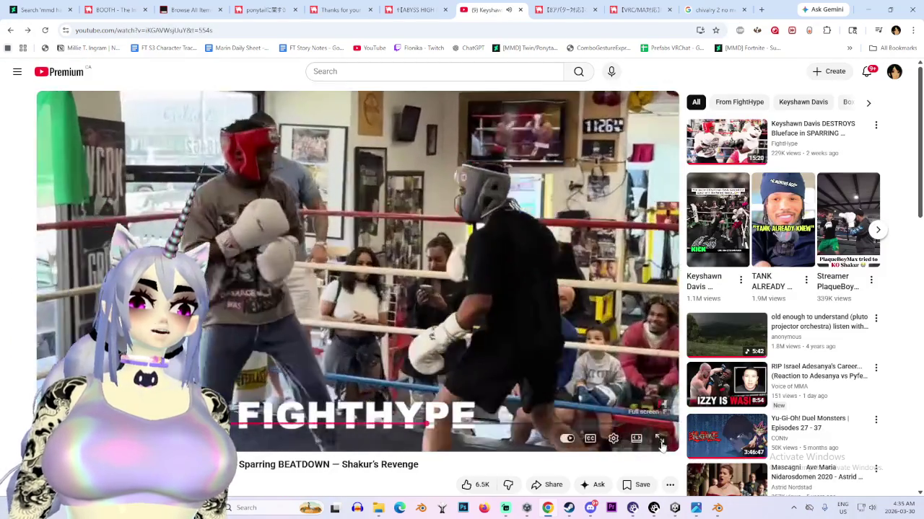
Watch the Keyshawn Davis sparring video full screen, then exit full screen
{"action": "left_click", "coordinate": [658, 439]}
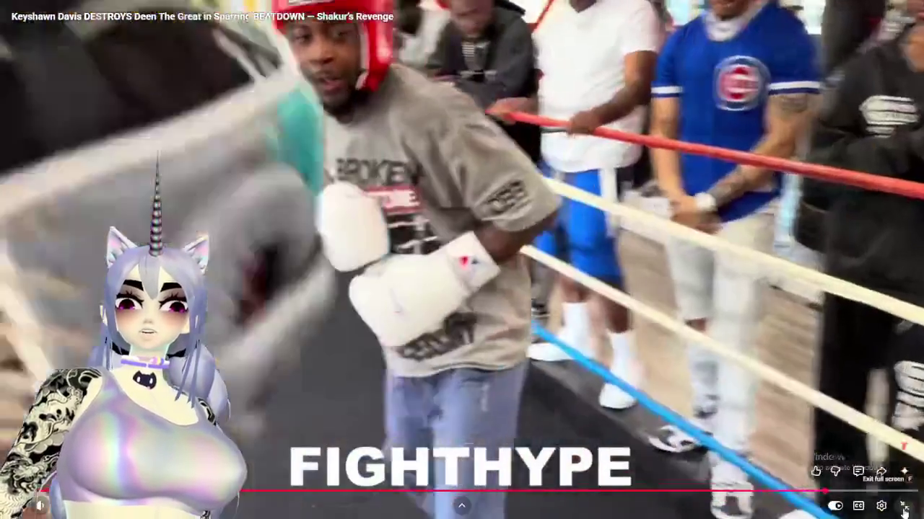
{"action": "left_click", "coordinate": [904, 507]}
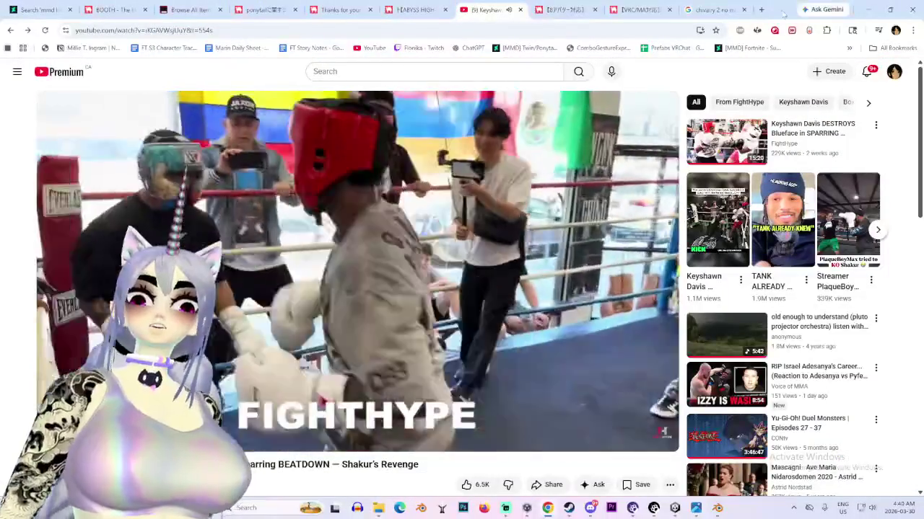
Switch back to the Blender avatar project while the video plays picture-in-picture
{"action": "key", "text": "alt+Tab"}
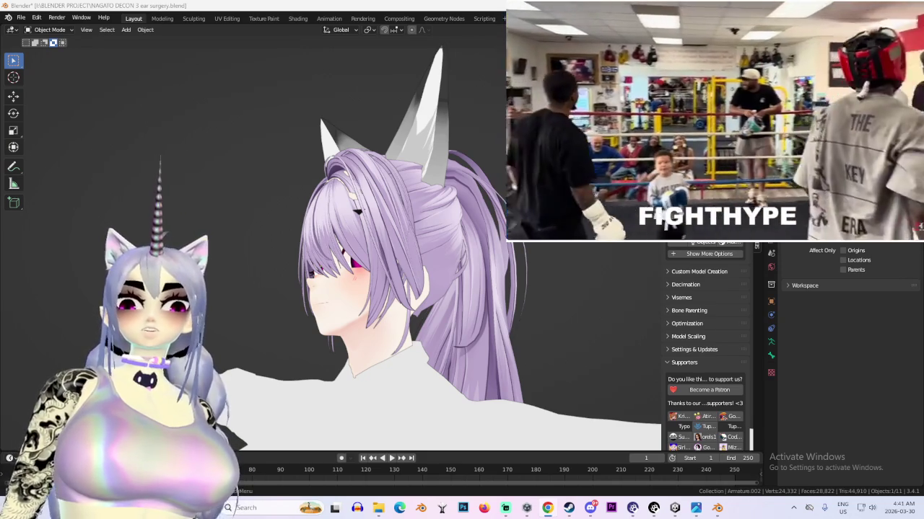
Make Armature.002 active and shift the hair slightly, about 0.0189 m along Z
{"action": "middle_click_drag", "start_coordinate": [261, 252], "coordinate": [579, 300]}
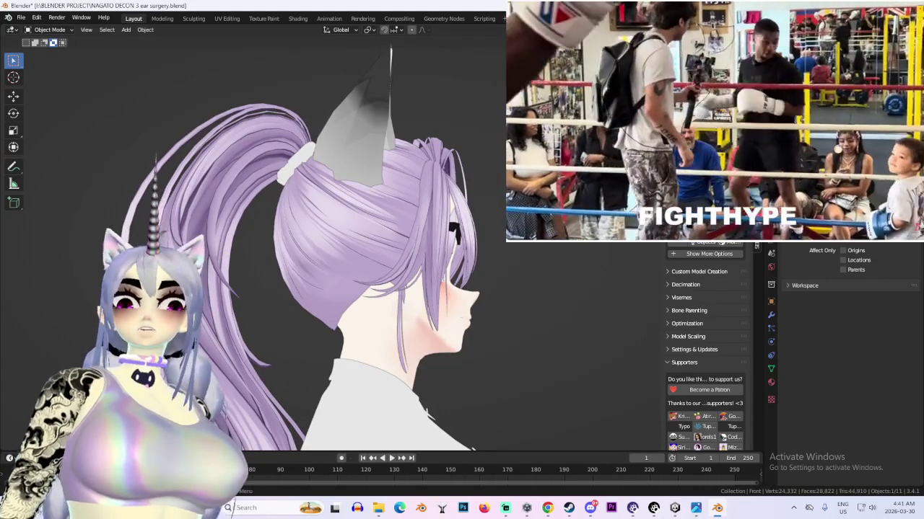
{"action": "left_click", "coordinate": [379, 215]}
{"action": "key", "text": "g"}
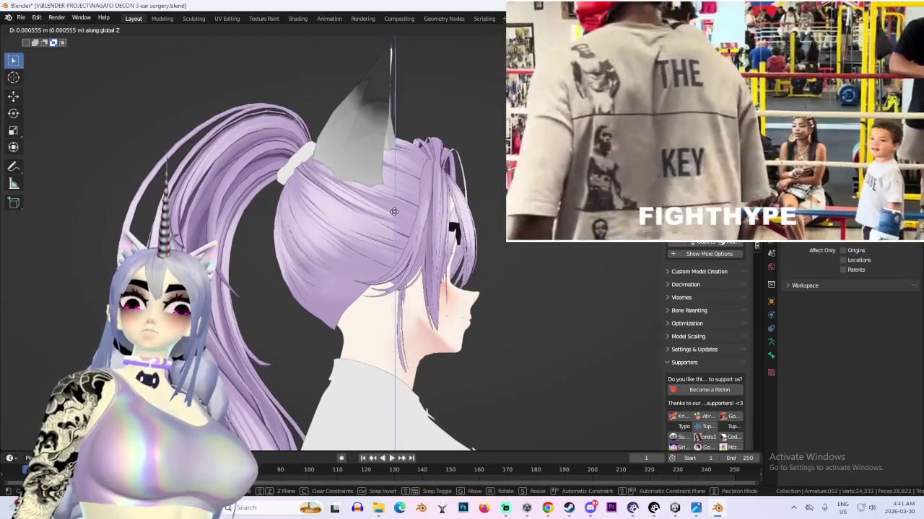
{"action": "key", "text": "z"}
{"action": "key", "text": "y"}
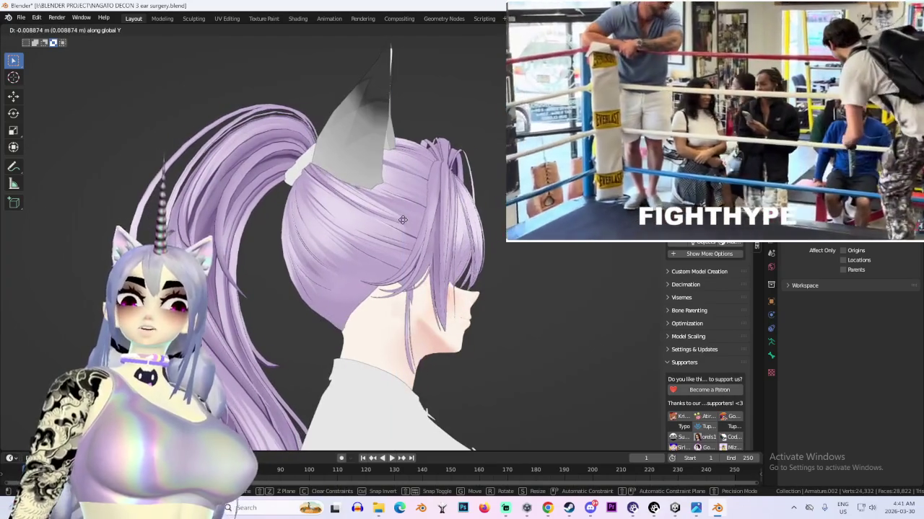
{"action": "key", "text": "z"}
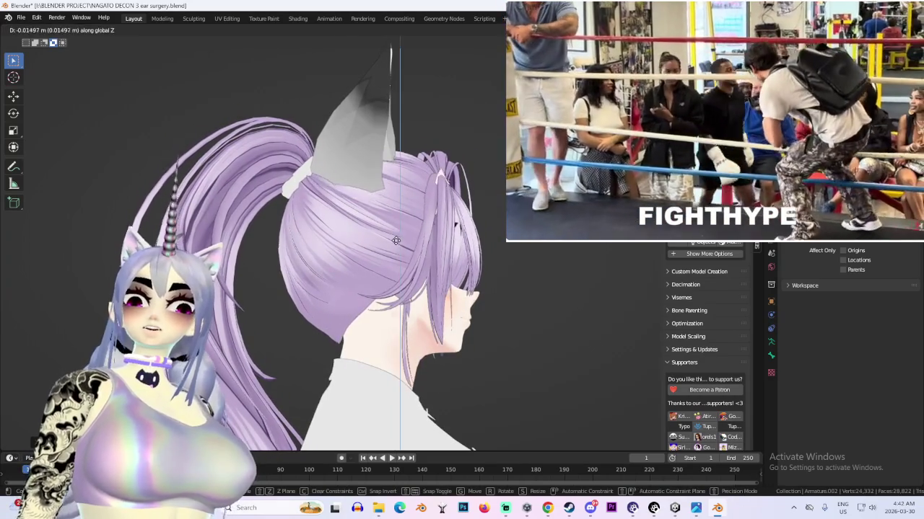
{"action": "key", "text": "z"}
{"action": "key", "text": "z"}
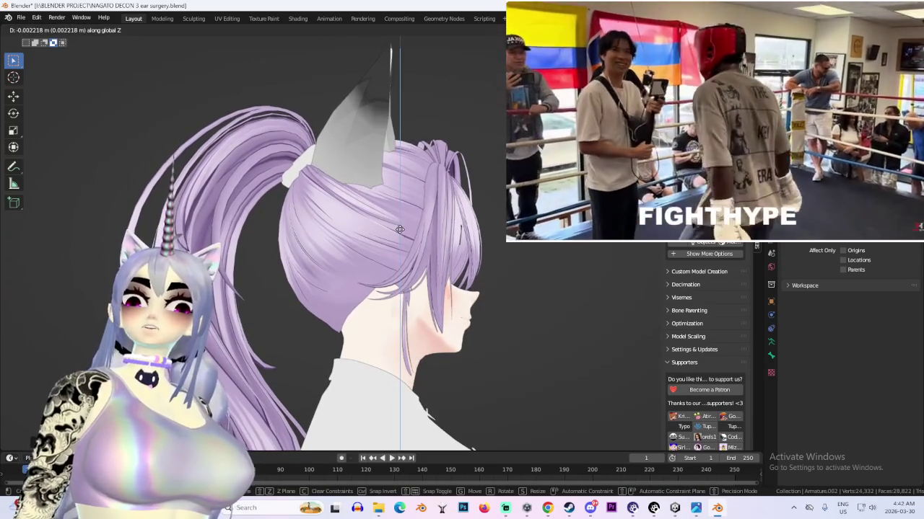
{"action": "left_click", "coordinate": [399, 229]}
Test further vertical hair moves from the front view, cancelling each to keep it in place
{"action": "key", "text": "KP_1"}
{"action": "mouse_move", "coordinate": [424, 255]}
{"action": "middle_mouse_down"}
{"action": "mouse_move", "coordinate": [326, 267]}
{"action": "mouse_move", "coordinate": [485, 309]}
{"action": "middle_mouse_up"}
{"action": "key", "text": "g"}
{"action": "key", "text": "Escape"}
{"action": "key", "text": "KP_1"}
{"action": "key", "text": "g"}
{"action": "key", "text": "z"}
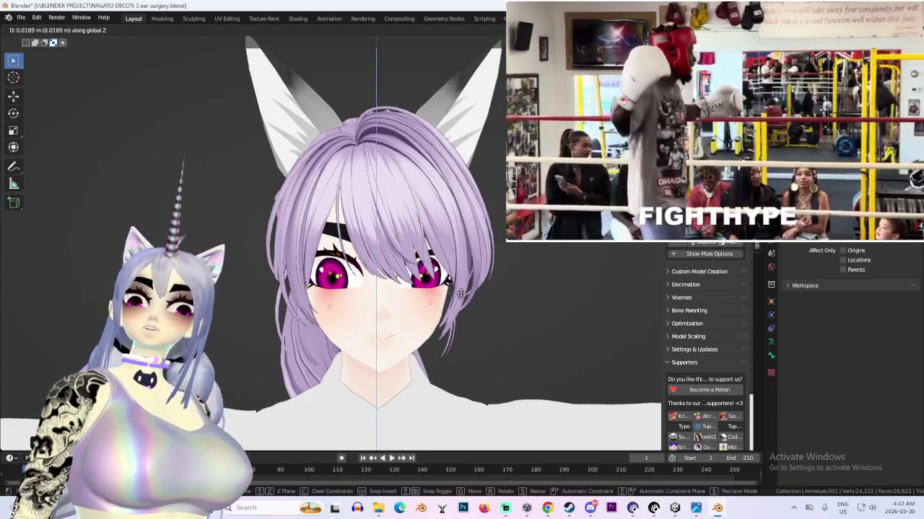
{"action": "key", "text": "Escape"}
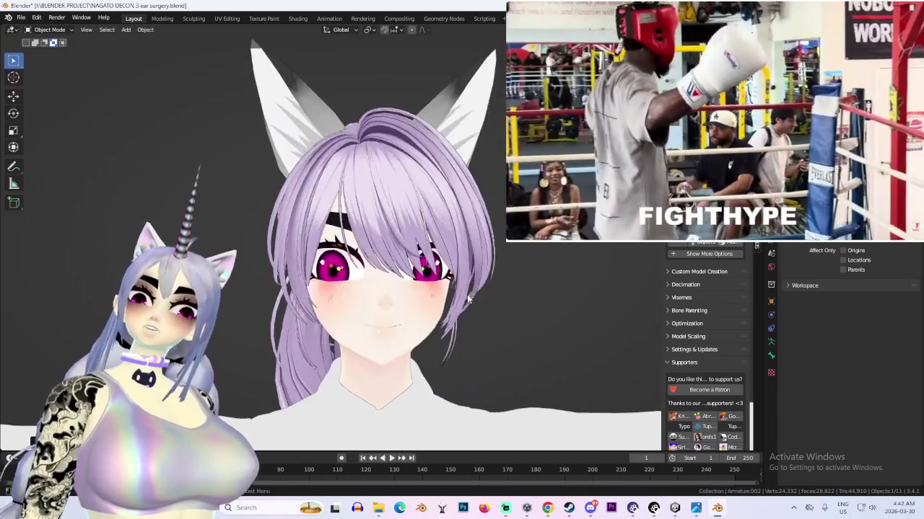
View the ponytail from the rear side with wireframe and the armature bones shown
{"action": "key", "text": "KP_4"}
{"action": "key", "text": "KP_4"}
{"action": "key", "text": "KP_4"}
{"action": "key", "text": "KP_4"}
{"action": "key", "text": "KP_4"}
{"action": "key", "text": "KP_4"}
{"action": "key", "text": "KP_4"}
{"action": "key", "text": "KP_4"}
{"action": "key", "text": "KP_4"}
{"action": "mouse_move", "coordinate": [474, 313]}
{"action": "middle_mouse_down"}
{"action": "mouse_move", "coordinate": [413, 281]}
{"action": "mouse_move", "coordinate": [452, 278]}
{"action": "middle_mouse_up"}
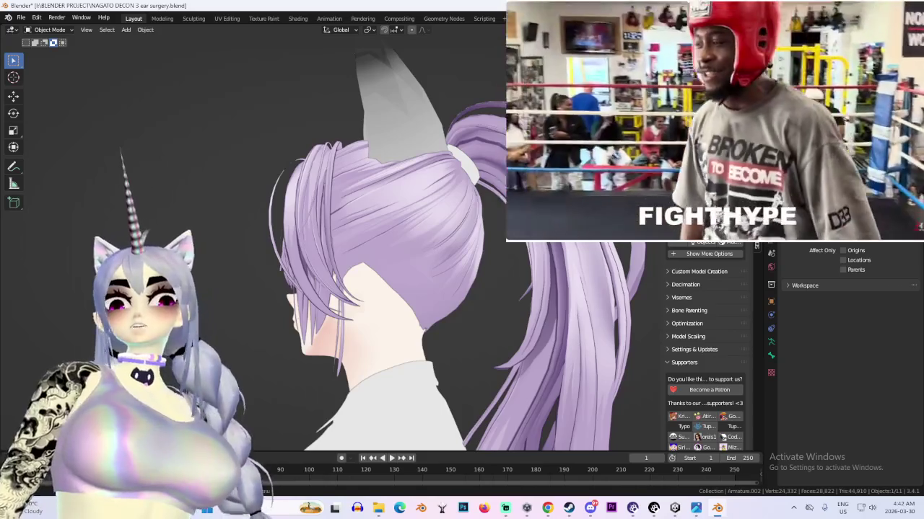
{"action": "key", "text": "shift+alt+z"}
{"action": "key", "text": "ctrl+Tab"}
Move the hair bones along the Y axis
{"action": "key", "text": "g"}
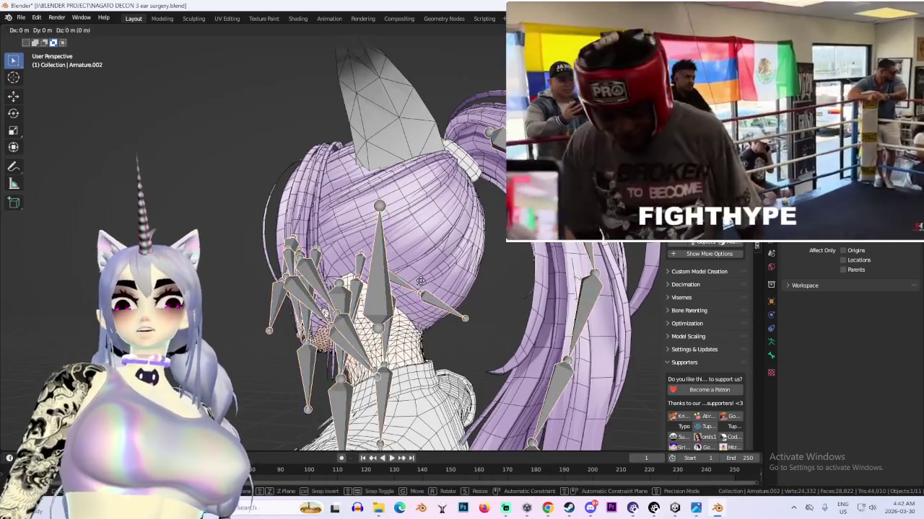
{"action": "key", "text": "y"}
{"action": "left_click", "coordinate": [385, 267]}
{"action": "scroll", "coordinate": [385, 267], "scroll_direction": "up", "scroll_amount": 3}
{"action": "scroll", "coordinate": [384, 267], "scroll_direction": "up", "scroll_amount": 3}
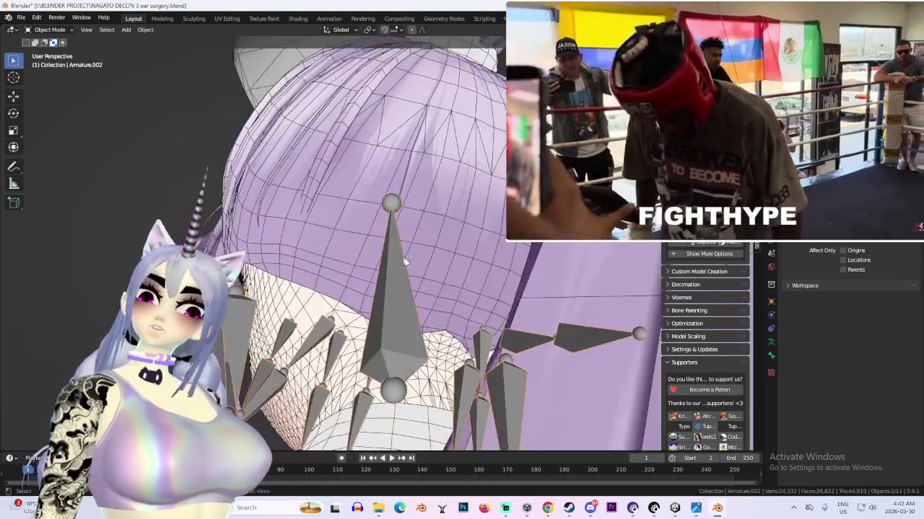
{"action": "scroll", "coordinate": [385, 267], "scroll_direction": "up", "scroll_amount": 2}
{"action": "scroll", "coordinate": [385, 267], "scroll_direction": "down", "scroll_amount": 3}
{"action": "scroll", "coordinate": [385, 267], "scroll_direction": "down", "scroll_amount": 3}
Try scaling the bones along the X axis, then cancel the scale
{"action": "key", "text": "s"}
{"action": "key", "text": "x"}
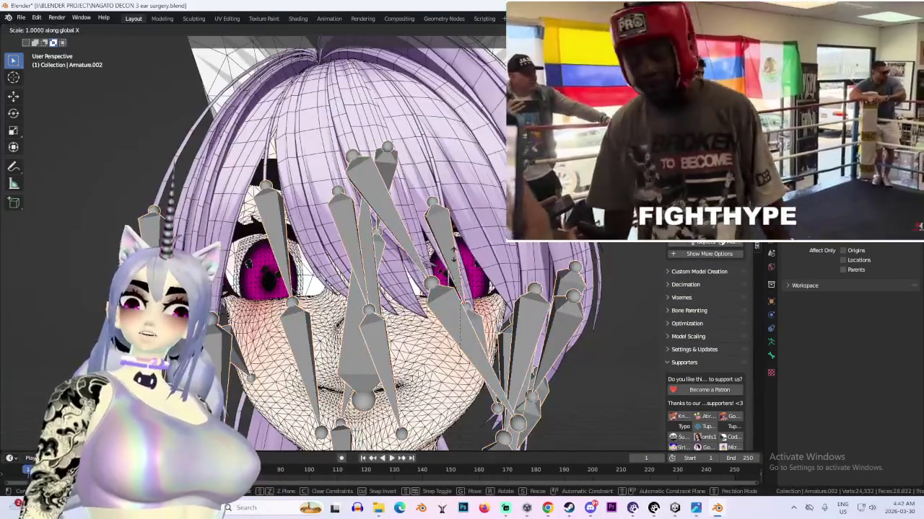
{"action": "scroll", "coordinate": [445, 388], "scroll_direction": "down", "scroll_amount": 2}
{"action": "scroll", "coordinate": [445, 387], "scroll_direction": "down", "scroll_amount": 3}
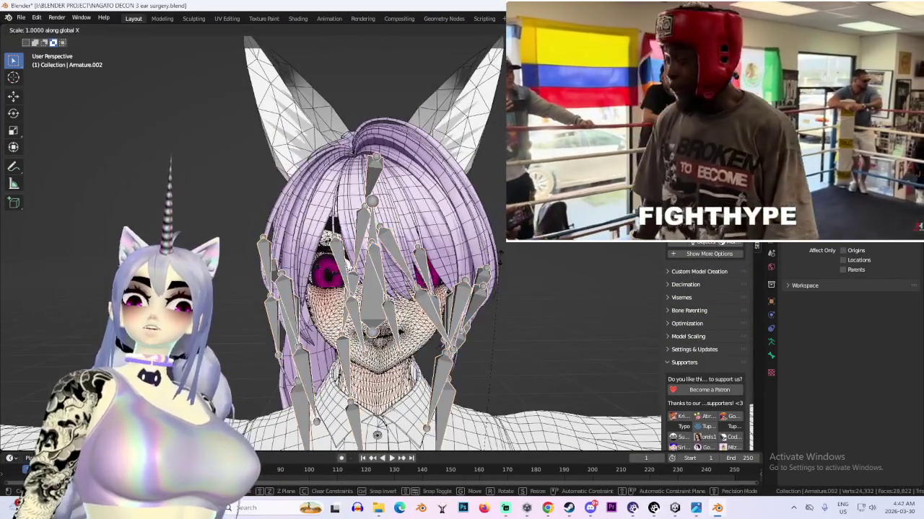
{"action": "key", "text": "Escape"}
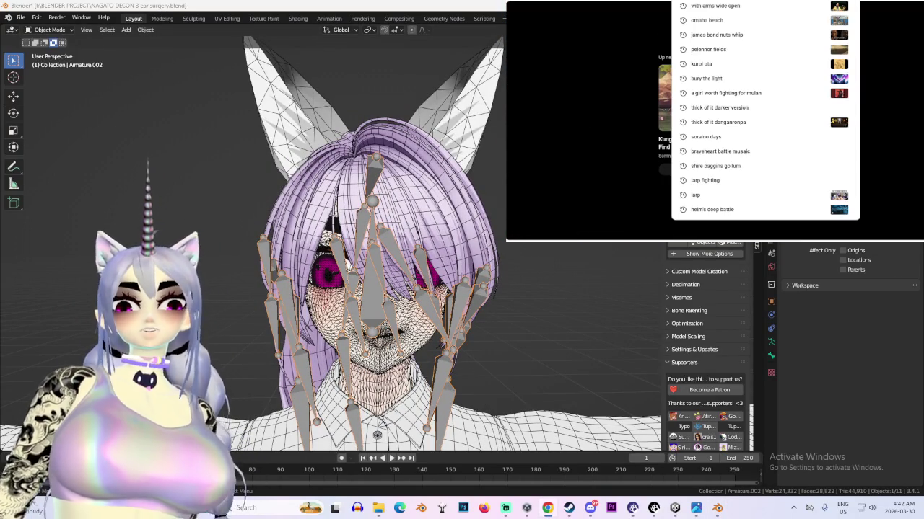
Search YouTube for 'floyd', play the REDPILLOLOGY video, then delete the hair armature
{"action": "type", "text": "floyd"}
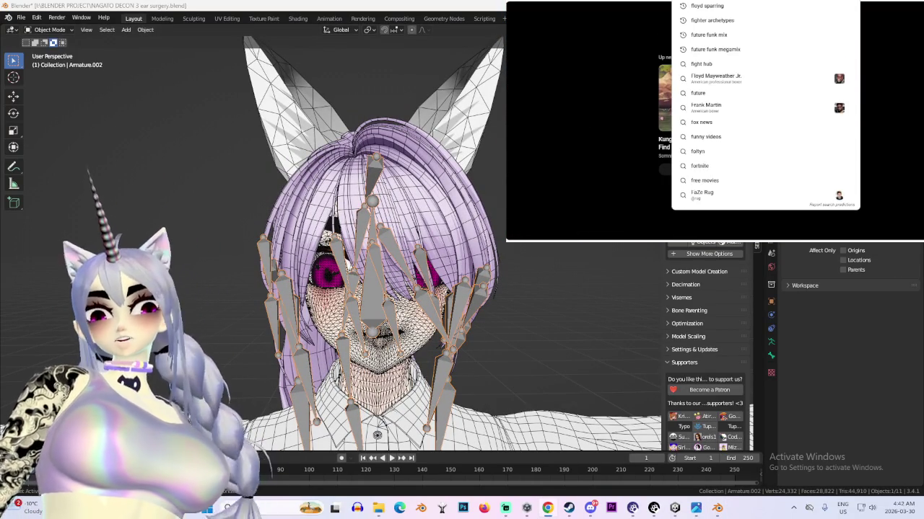
{"action": "key", "text": "Down"}
{"action": "key", "text": "Return"}
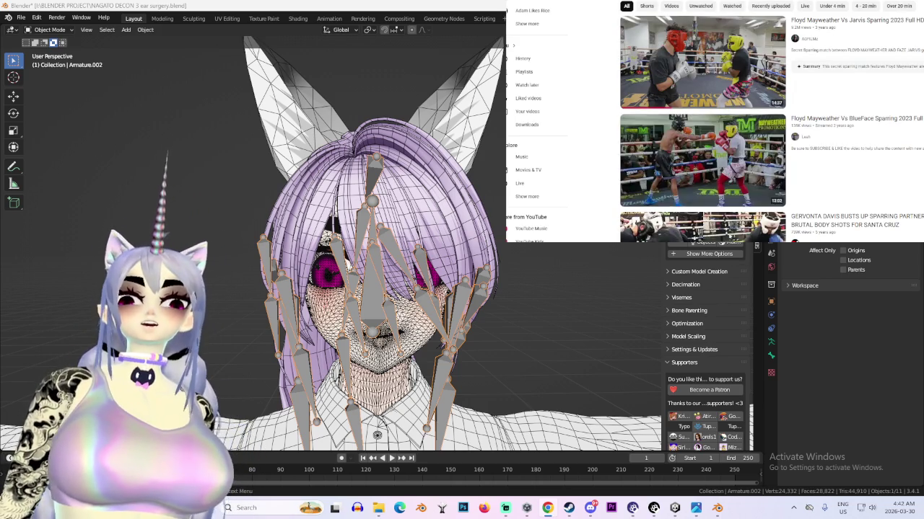
{"action": "left_click", "coordinate": [702, 159]}
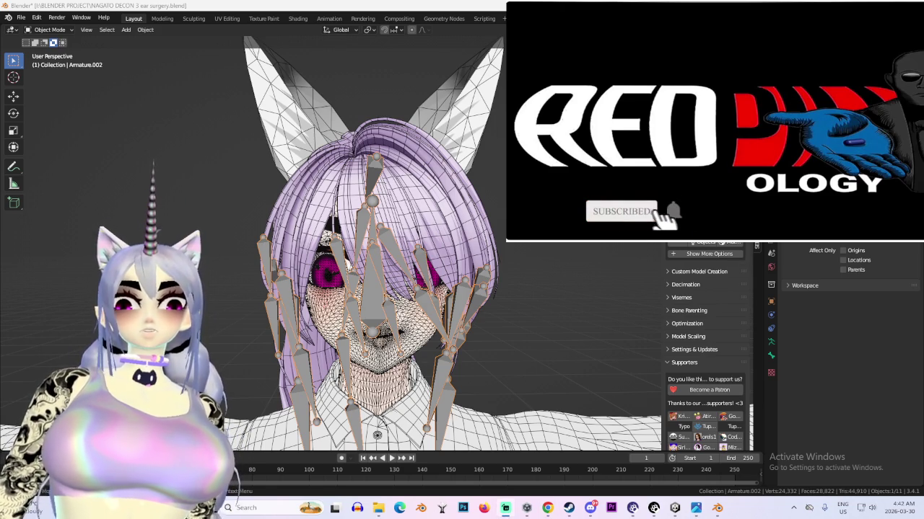
{"action": "key", "text": "Delete"}
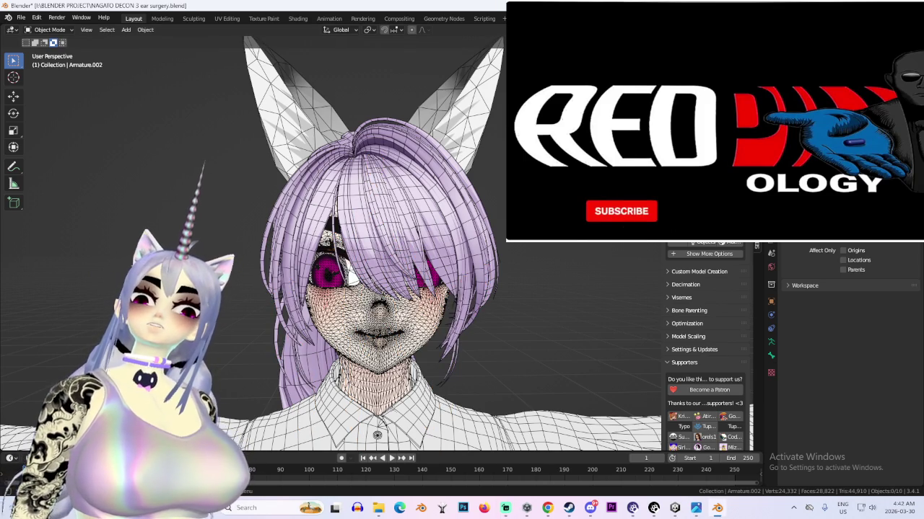
Import the new pinkish-brown hair meshes and inspect them from back, front and three-quarter views
{"action": "key", "text": "alt+h"}
{"action": "key", "text": "alt+h"}
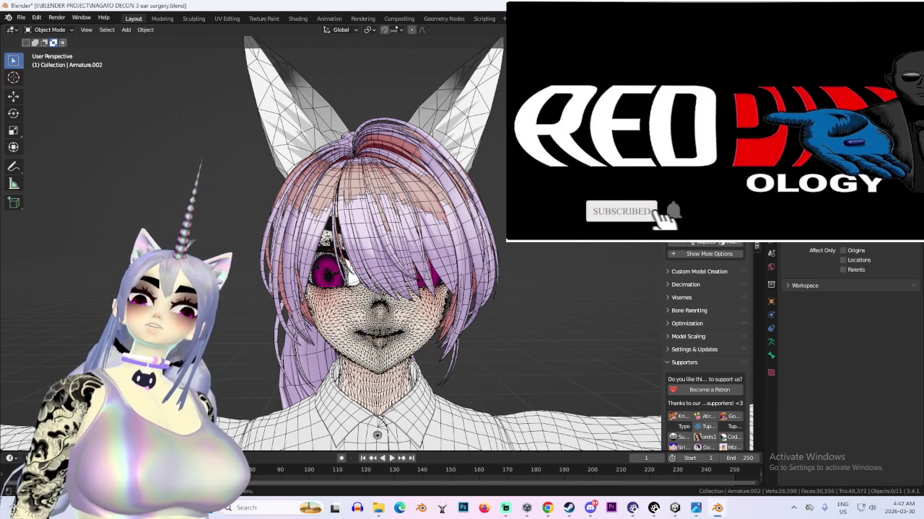
{"action": "middle_click_drag", "start_coordinate": [361, 289], "coordinate": [462, 274]}
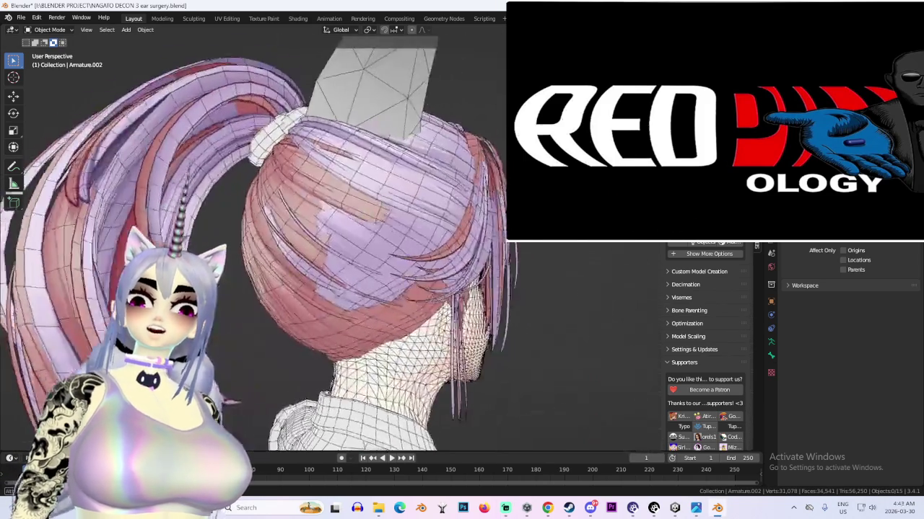
{"action": "middle_click_drag", "start_coordinate": [375, 274], "coordinate": [274, 278]}
{"action": "mouse_move", "coordinate": [400, 216]}
{"action": "middle_mouse_down"}
{"action": "mouse_move", "coordinate": [339, 187]}
{"action": "mouse_move", "coordinate": [426, 227]}
{"action": "mouse_move", "coordinate": [389, 220]}
{"action": "middle_mouse_up"}
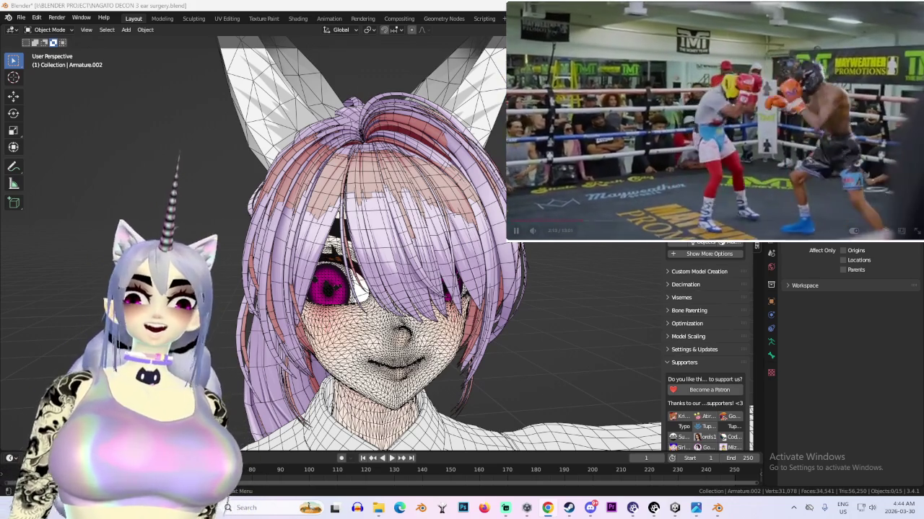
Hide the hair piece covering the bun so the bun is exposed
{"action": "middle_click_drag", "start_coordinate": [499, 207], "coordinate": [442, 230]}
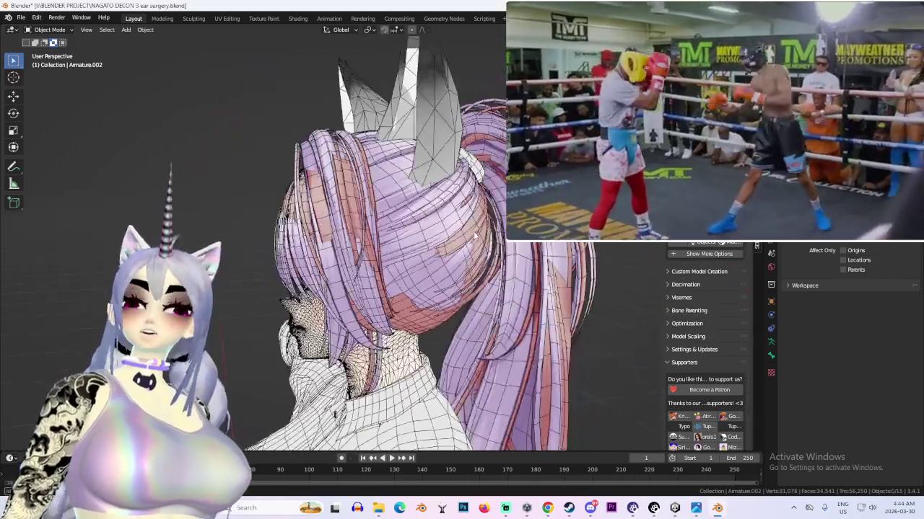
{"action": "left_click", "coordinate": [442, 229]}
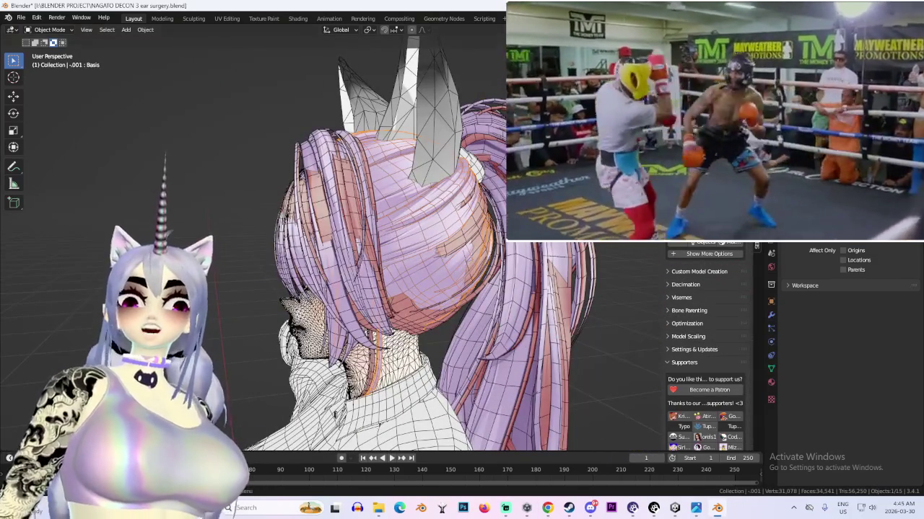
{"action": "key", "text": "Delete"}
{"action": "middle_click_drag", "start_coordinate": [404, 230], "coordinate": [371, 231]}
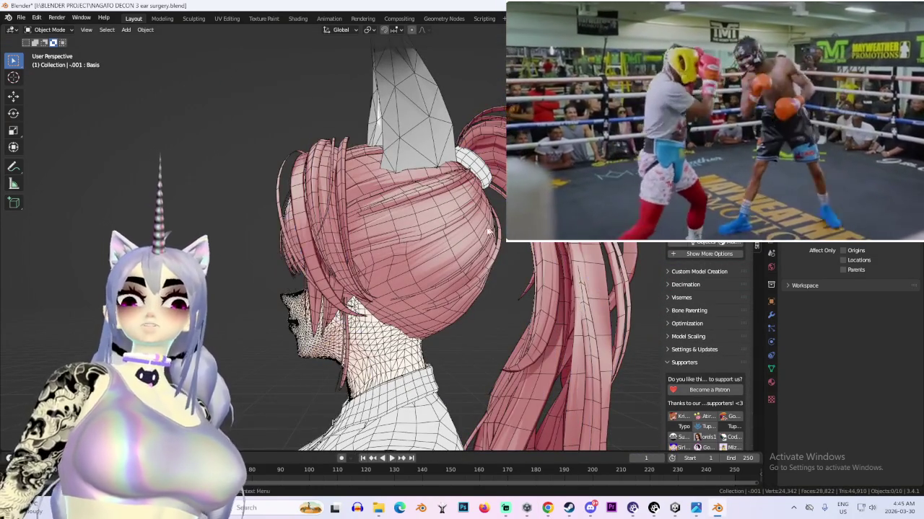
Reselect the side hair and show its material nodes in the Shading workspace
{"action": "middle_click_drag", "start_coordinate": [347, 209], "coordinate": [441, 209]}
{"action": "left_click", "coordinate": [440, 210]}
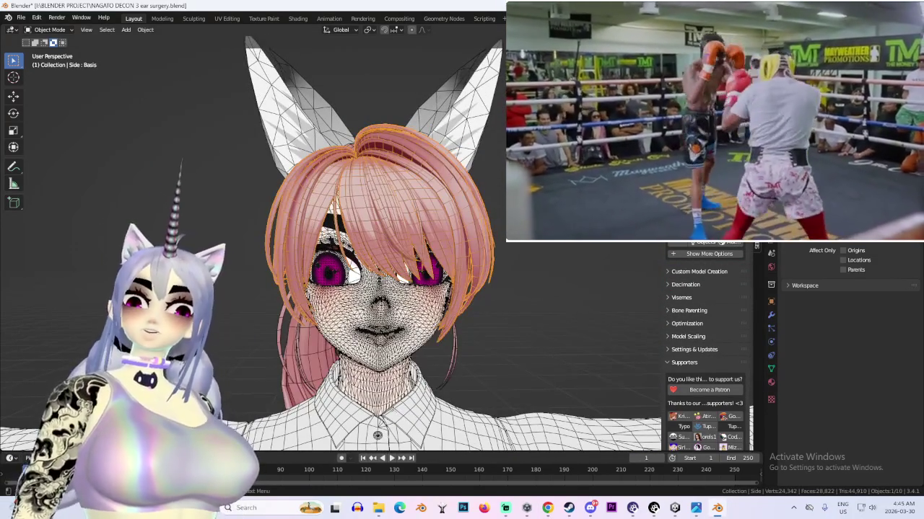
{"action": "key", "text": "KP_1"}
{"action": "left_click", "coordinate": [531, 266]}
{"action": "middle_click_drag", "start_coordinate": [531, 265], "coordinate": [361, 254]}
{"action": "left_click", "coordinate": [456, 254]}
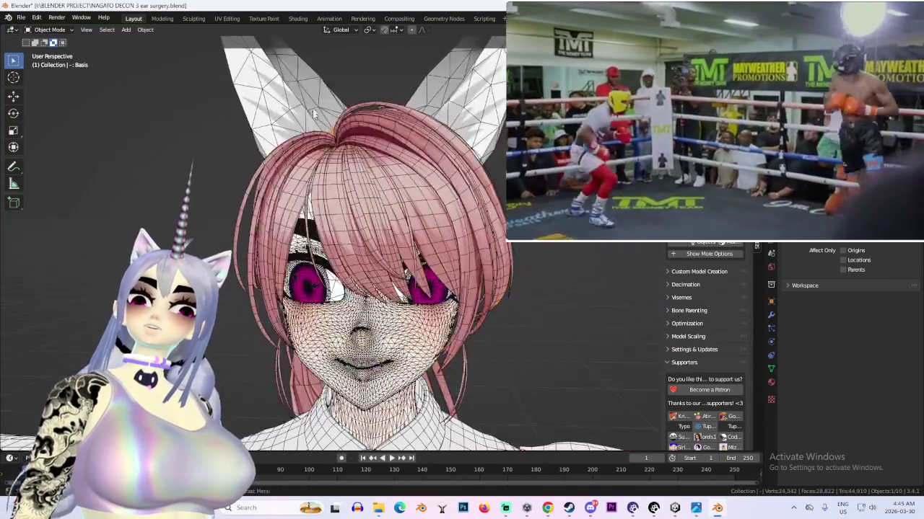
{"action": "left_click", "coordinate": [297, 18]}
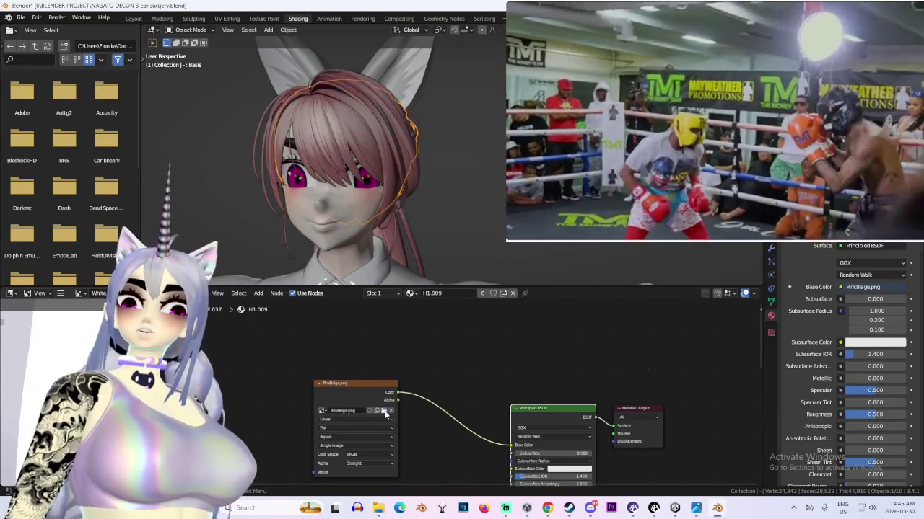
Load Yellow.png into the hair's Image Texture node and check it in Layout
{"action": "left_click", "coordinate": [383, 411]}
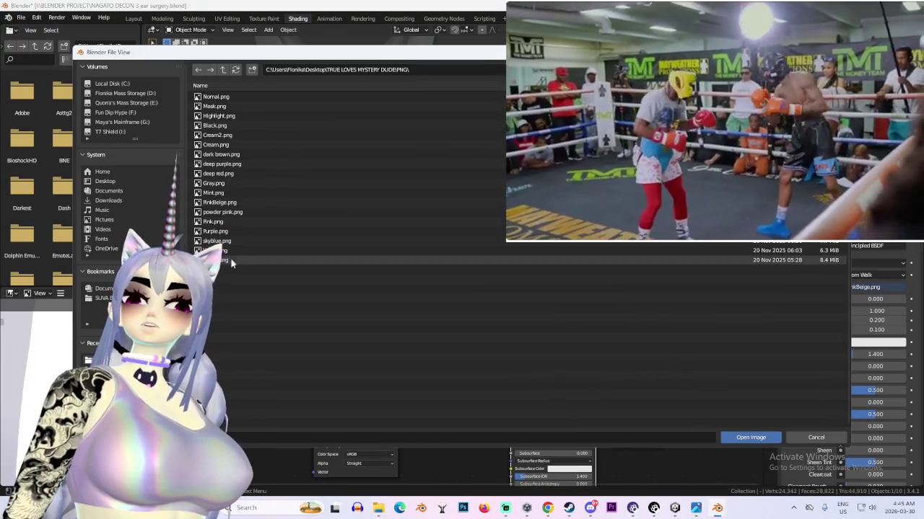
{"action": "double_click", "coordinate": [235, 260]}
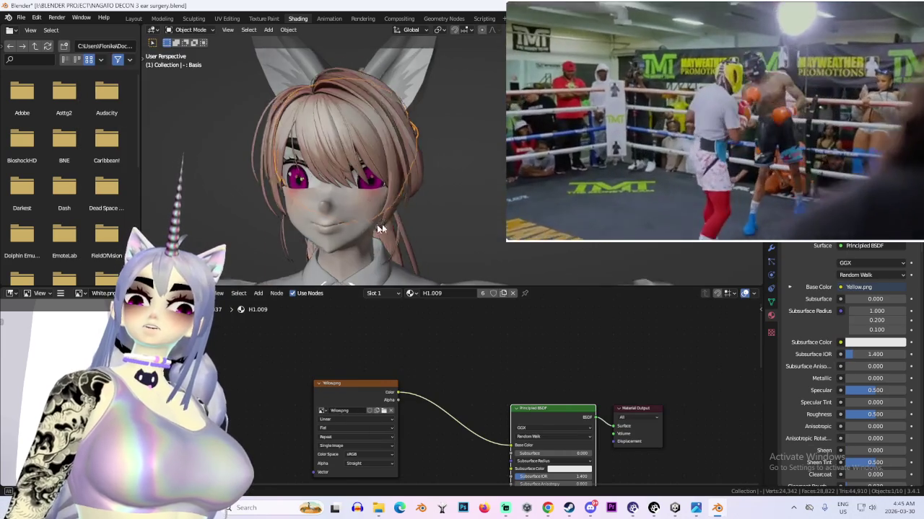
{"action": "left_click", "coordinate": [134, 18]}
{"action": "middle_click_drag", "start_coordinate": [361, 217], "coordinate": [299, 30]}
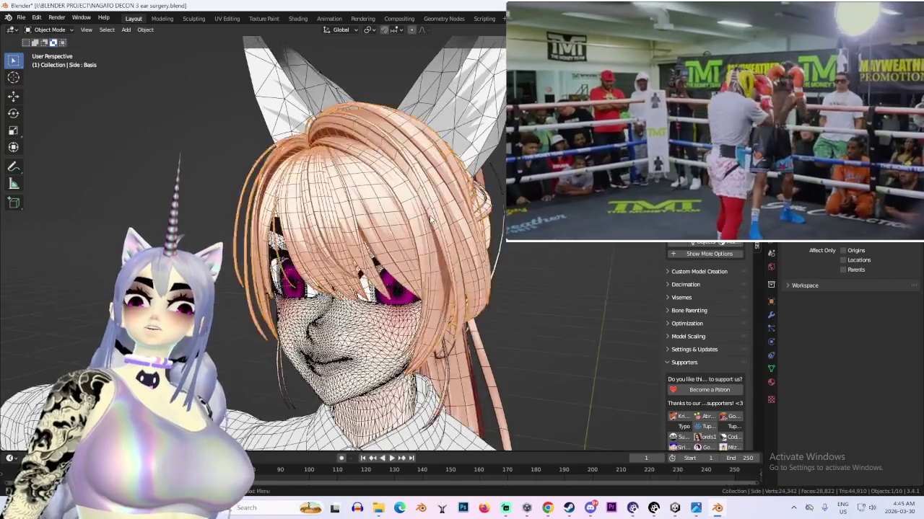
{"action": "scroll", "coordinate": [361, 216], "scroll_direction": "down", "scroll_amount": 3}
Swap the hair texture to powder pink.png and check it in Layout
{"action": "left_click", "coordinate": [297, 18]}
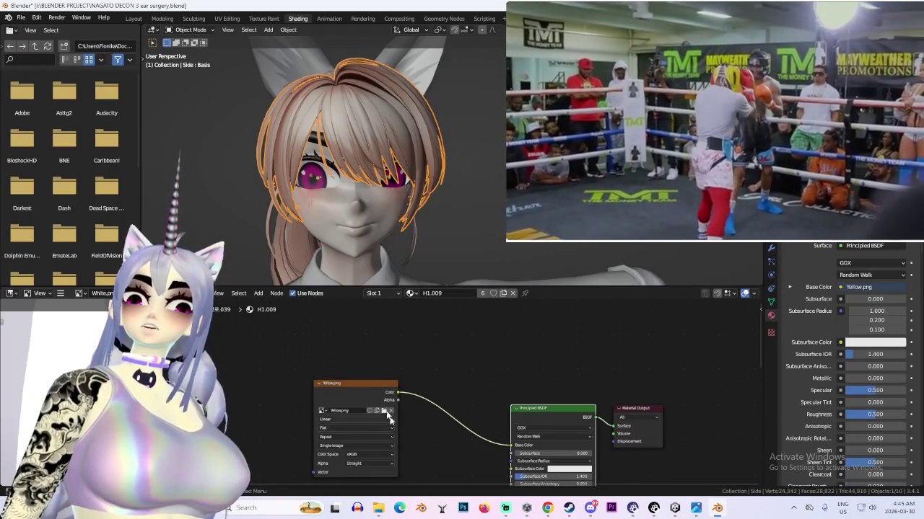
{"action": "left_click", "coordinate": [385, 413]}
{"action": "left_click", "coordinate": [243, 212]}
{"action": "double_click", "coordinate": [243, 212]}
{"action": "left_click", "coordinate": [134, 18]}
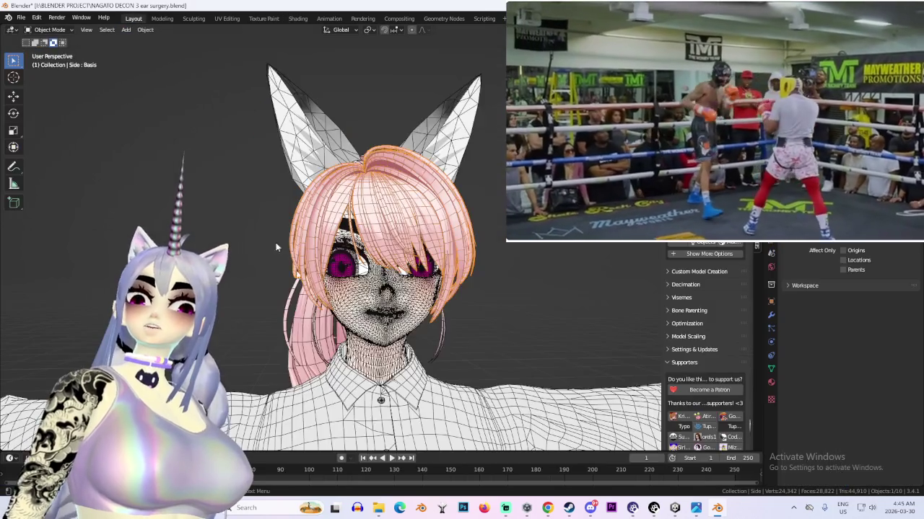
Swap the hair texture to dark brown.png and return to Layout
{"action": "left_click", "coordinate": [298, 18]}
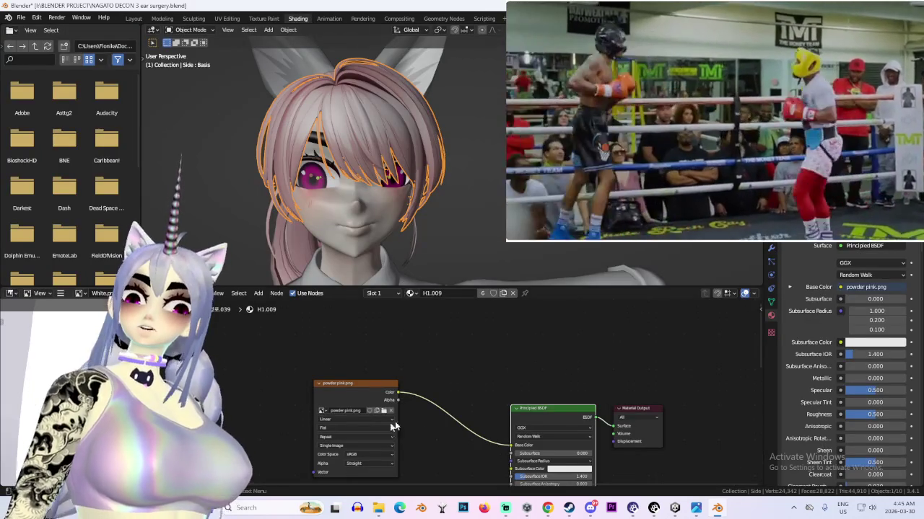
{"action": "left_click", "coordinate": [384, 412]}
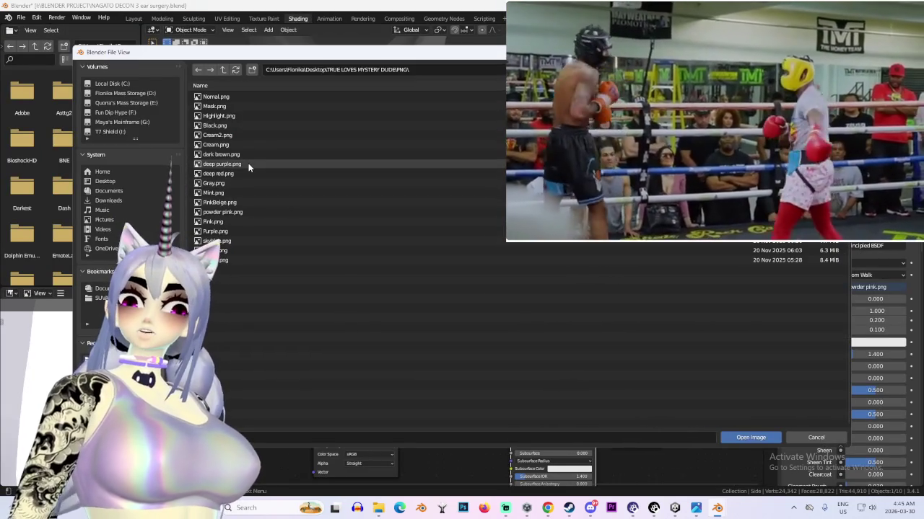
{"action": "double_click", "coordinate": [250, 154]}
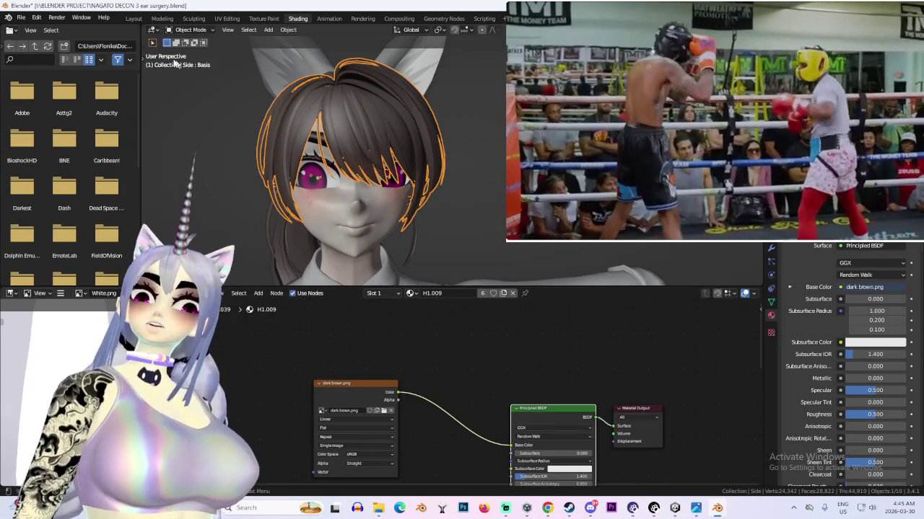
{"action": "left_click", "coordinate": [133, 18]}
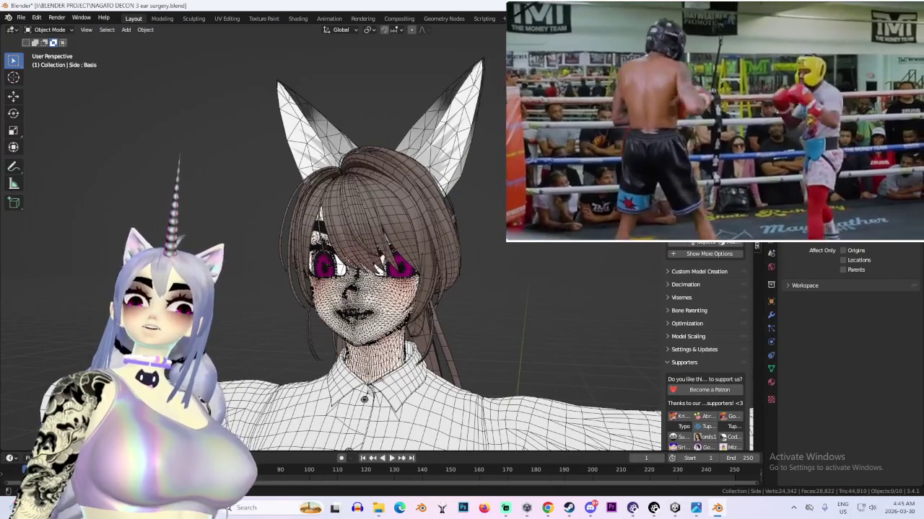
Orbit around the dark brown hair, glance at the PNG texture folder, and turn overlays back on
{"action": "middle_click_drag", "start_coordinate": [437, 220], "coordinate": [533, 250]}
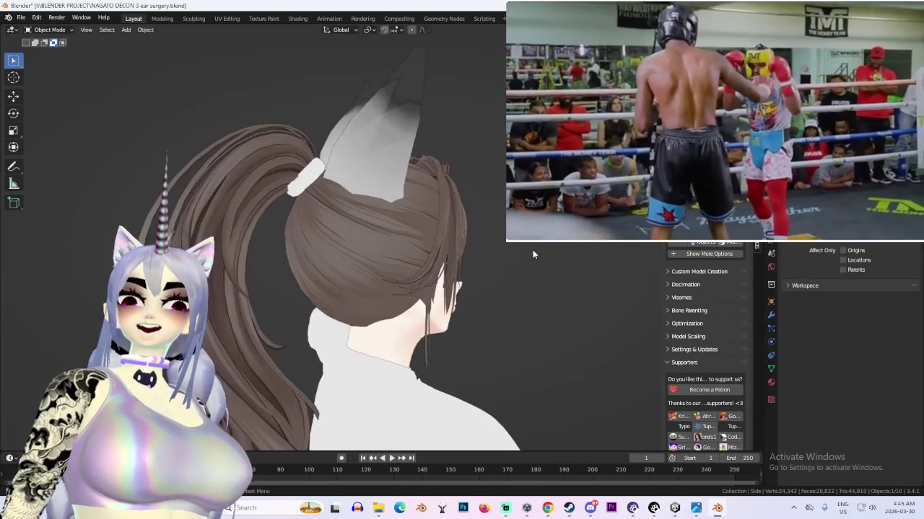
{"action": "mouse_move", "coordinate": [378, 508]}
{"action": "left_click", "coordinate": [332, 448]}
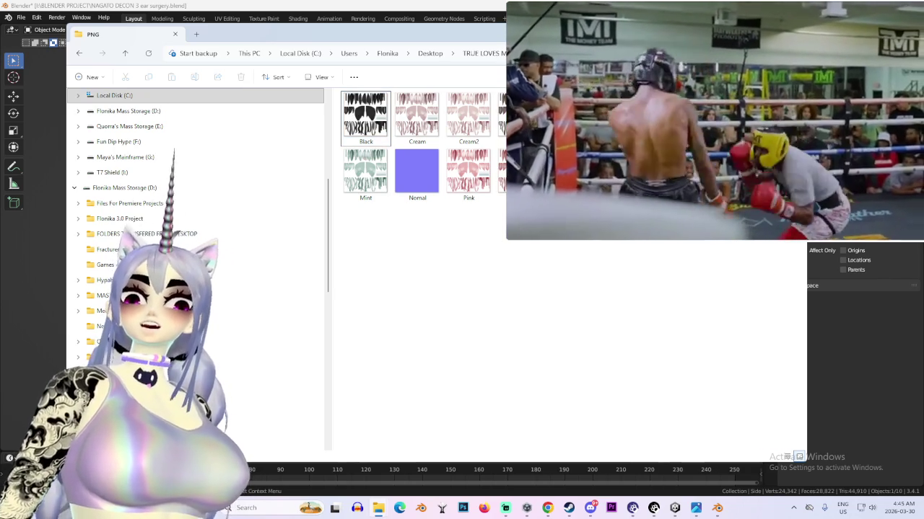
{"action": "key", "text": "alt+Tab"}
{"action": "middle_click_drag", "start_coordinate": [460, 219], "coordinate": [548, 223]}
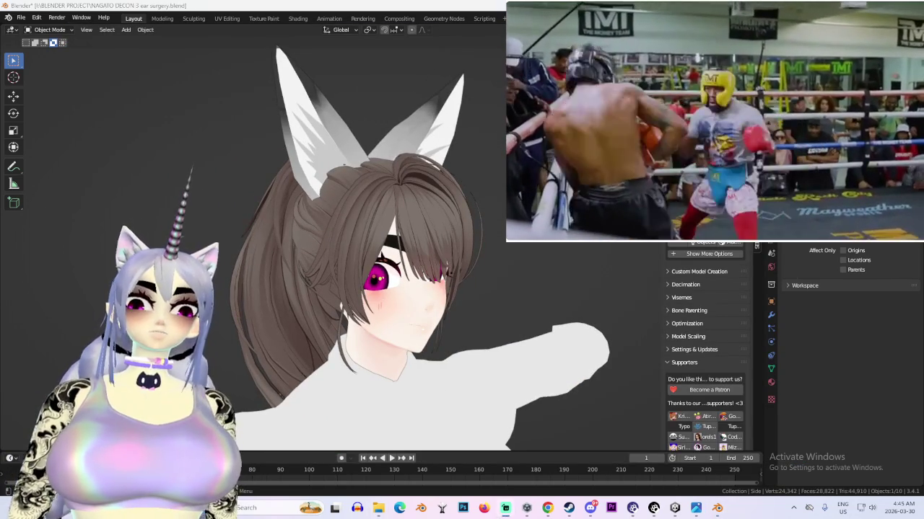
{"action": "middle_click_drag", "start_coordinate": [510, 308], "coordinate": [389, 203]}
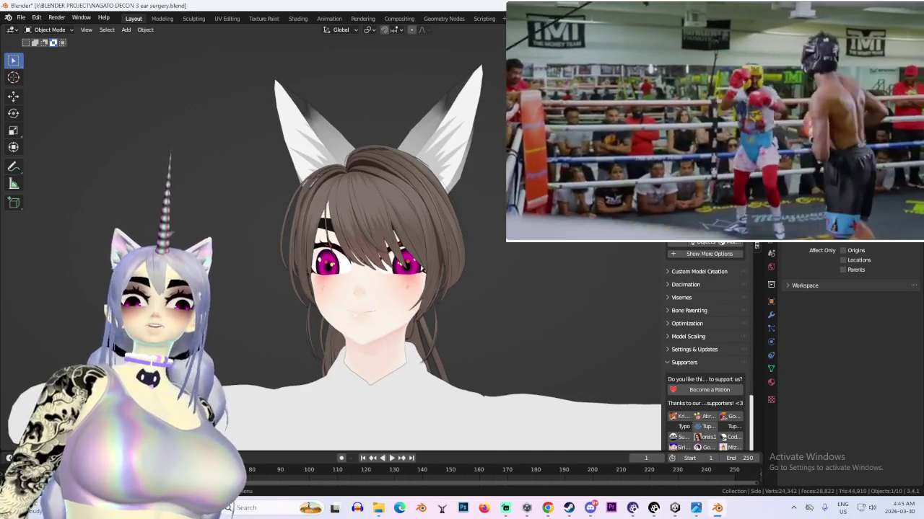
{"action": "key", "text": "shift+alt+z"}
Hide the brown side hair and bun, then import an FBX model from I:\BLENDER PROJECT\
{"action": "key", "text": "h"}
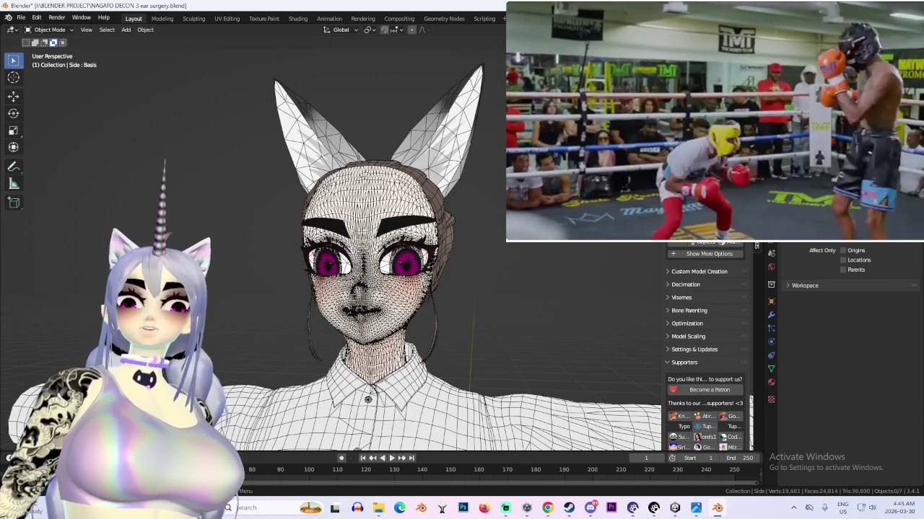
{"action": "key", "text": "h"}
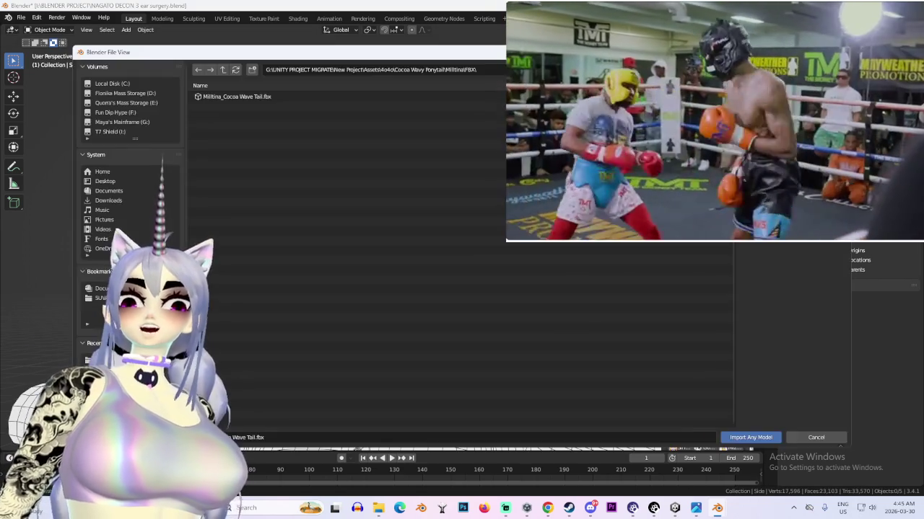
{"action": "left_click", "coordinate": [697, 206]}
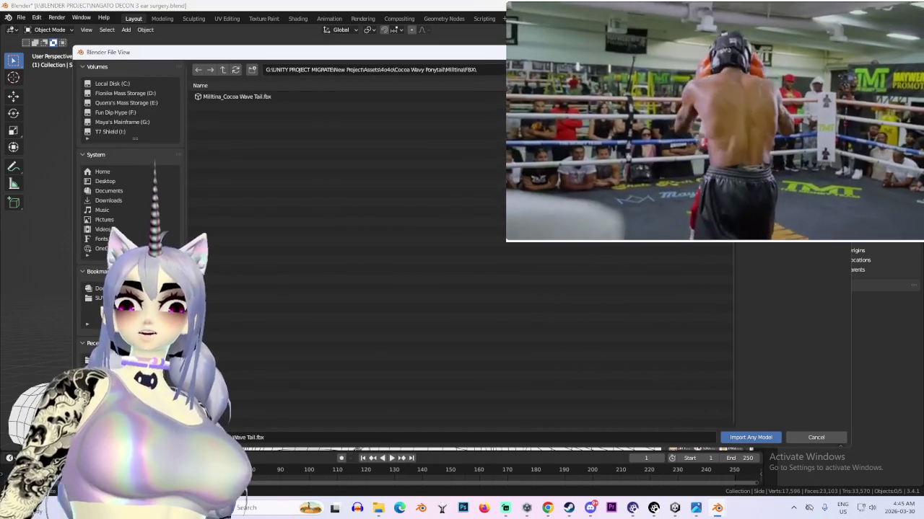
{"action": "key", "text": "BackSpace"}
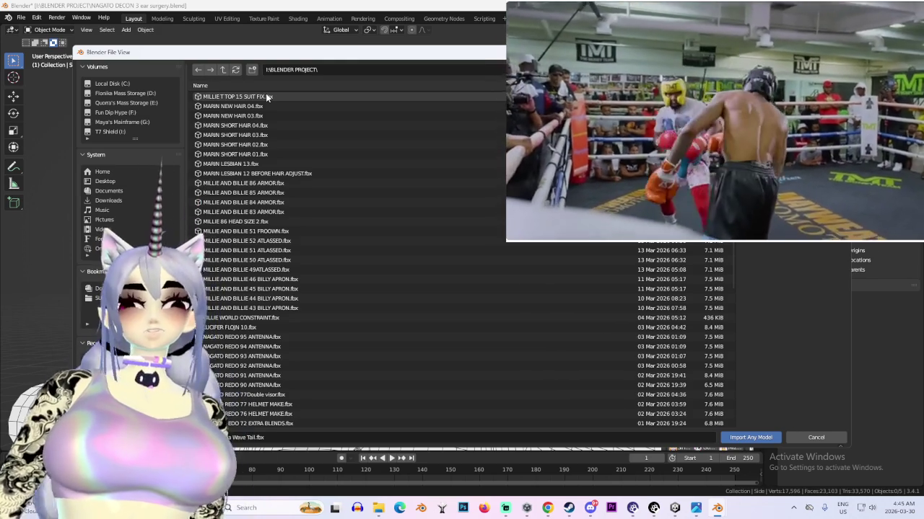
{"action": "key", "text": "Escape"}
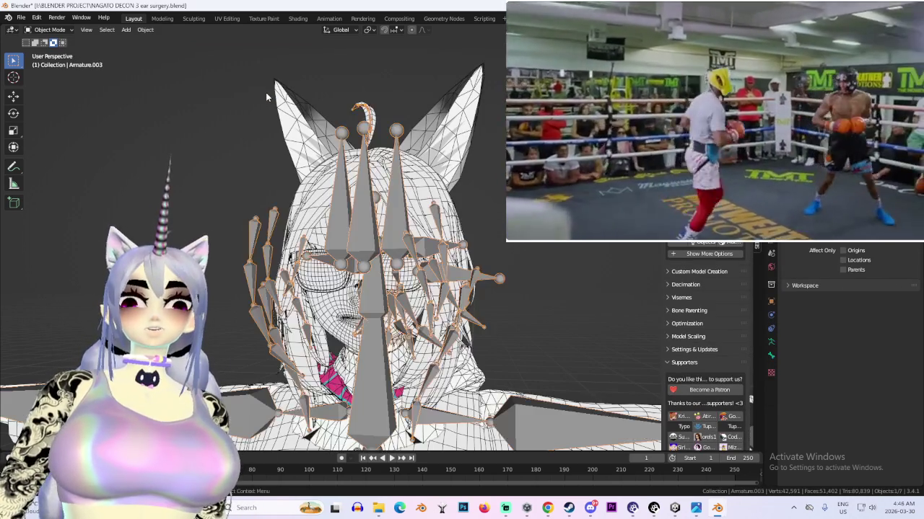
Undo away the imported armature and hair, then reopen the model import browser
{"action": "left_click", "coordinate": [361, 194]}
{"action": "mouse_move", "coordinate": [463, 164]}
{"action": "middle_mouse_down"}
{"action": "mouse_move", "coordinate": [345, 201]}
{"action": "mouse_move", "coordinate": [493, 193]}
{"action": "middle_mouse_up"}
{"action": "key", "text": "ctrl+z"}
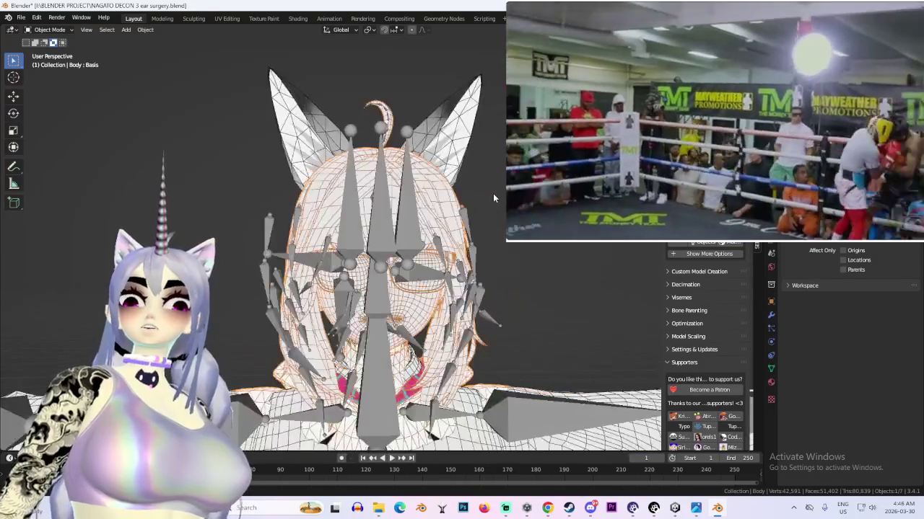
{"action": "key", "text": "ctrl+z"}
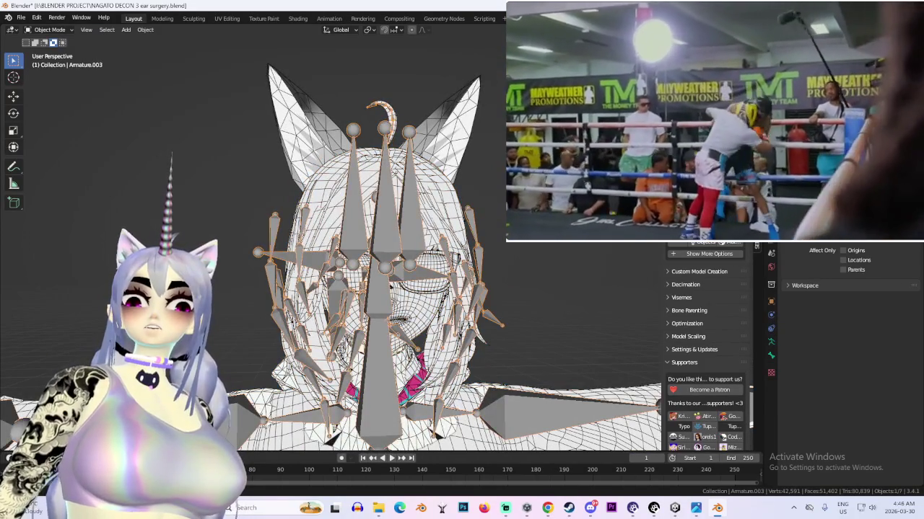
{"action": "key", "text": "ctrl+z"}
{"action": "left_click", "coordinate": [704, 216]}
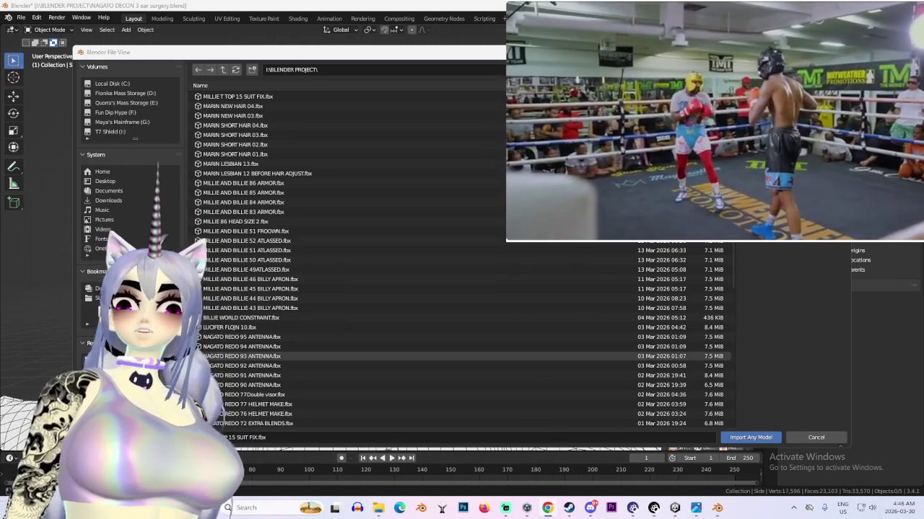
Browse the G: drive's UNITY PROJECT MIGRATE assets, checking the ROSI atelier and Mirène Line folders
{"action": "double_click", "coordinate": [223, 70]}
{"action": "type", "text": "C:\\Users\\Flonika\\Desktop\\"}
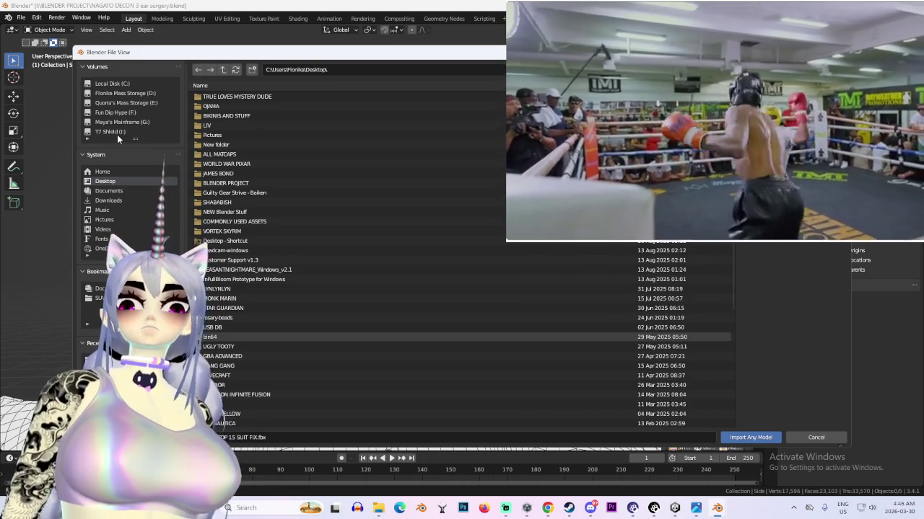
{"action": "left_click", "coordinate": [122, 122]}
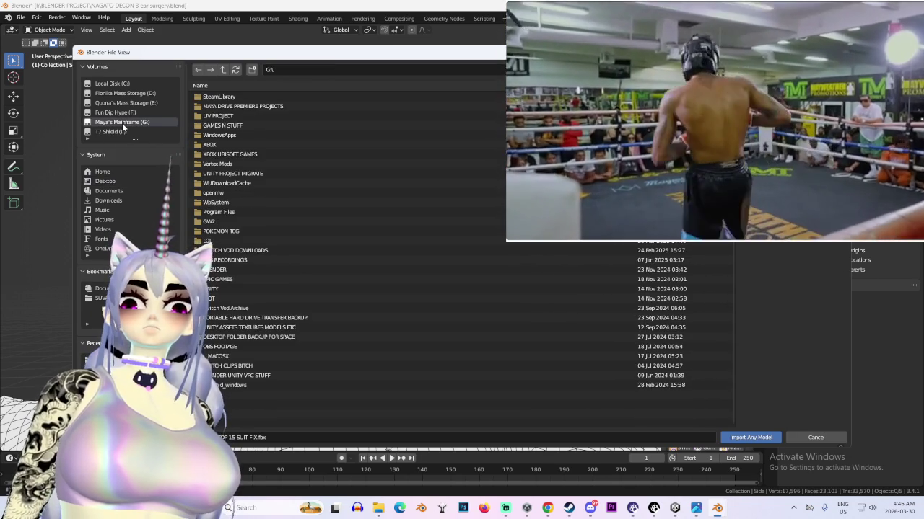
{"action": "double_click", "coordinate": [249, 172]}
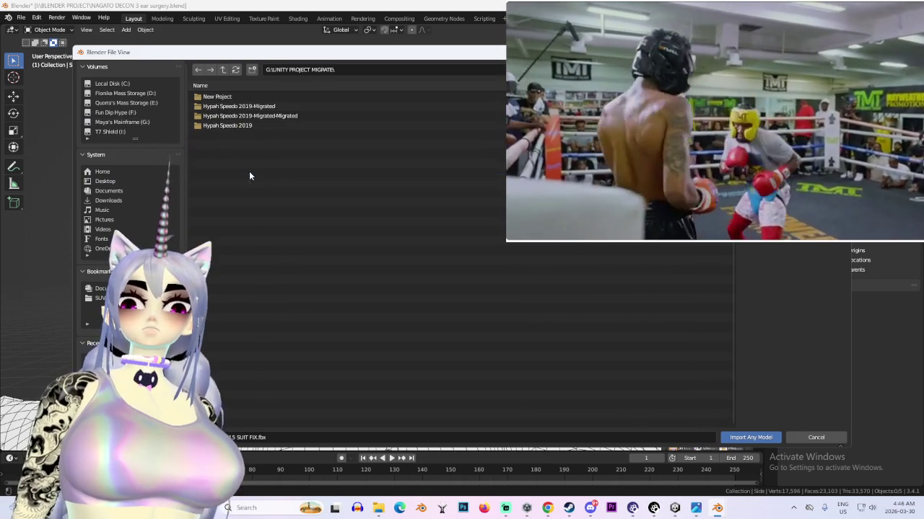
{"action": "double_click", "coordinate": [252, 96]}
{"action": "double_click", "coordinate": [252, 96]}
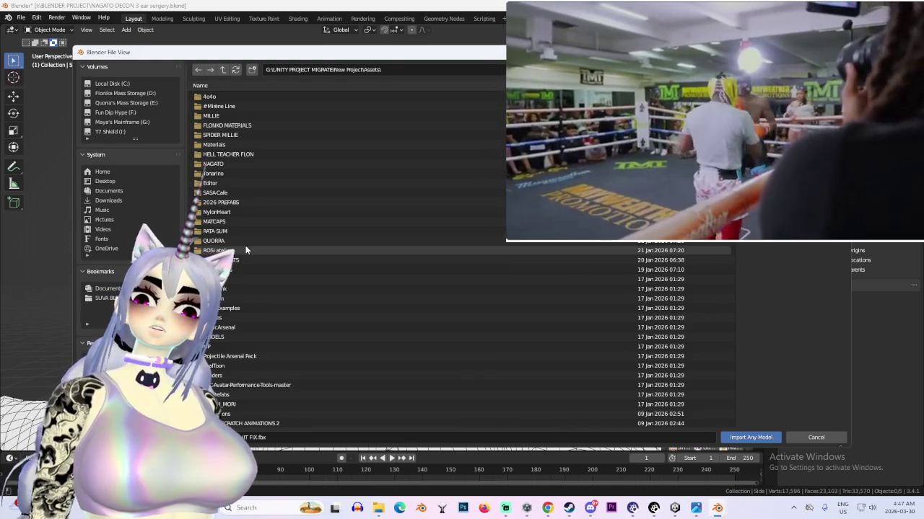
{"action": "double_click", "coordinate": [248, 251]}
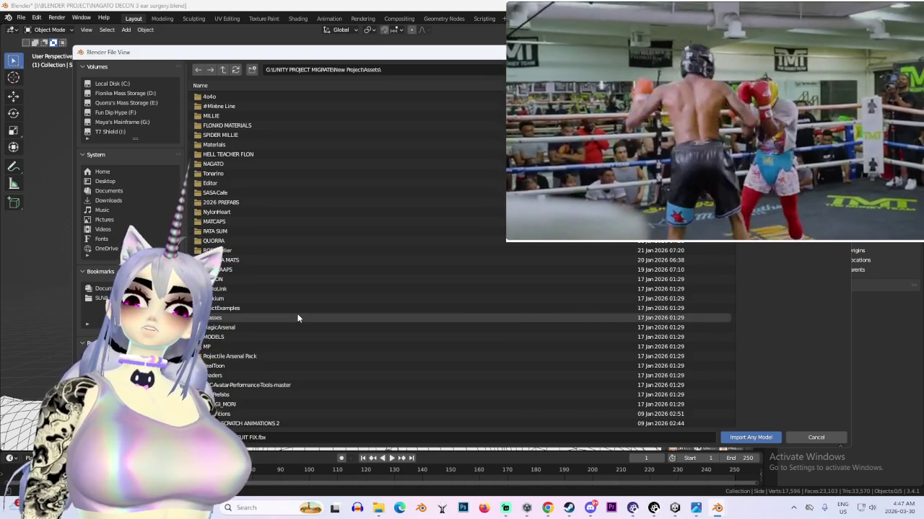
{"action": "double_click", "coordinate": [230, 106]}
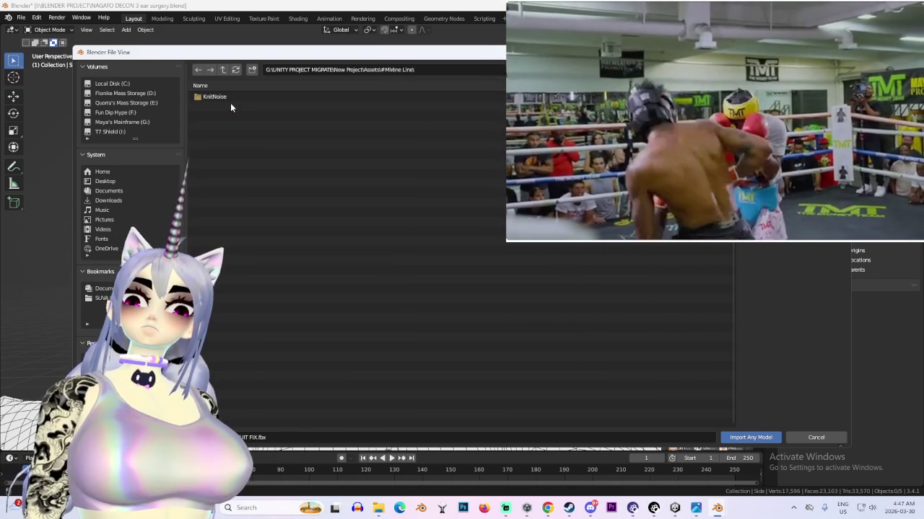
{"action": "double_click", "coordinate": [230, 98]}
{"action": "double_click", "coordinate": [230, 105]}
{"action": "left_click", "coordinate": [223, 69]}
{"action": "left_click", "coordinate": [223, 69]}
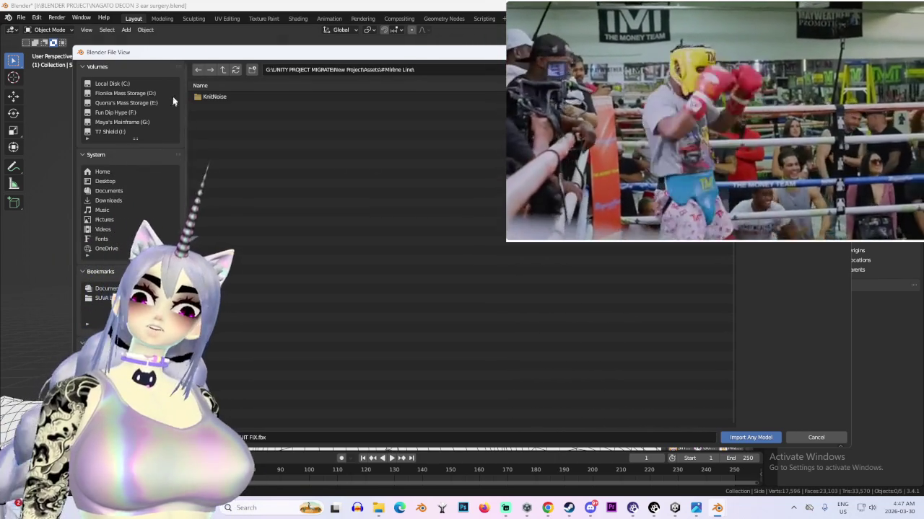
Open Assets > Tonarino > Cozy Bun Hair > FBX and import the Chocolat cozy bun hair
{"action": "left_click", "coordinate": [222, 69]}
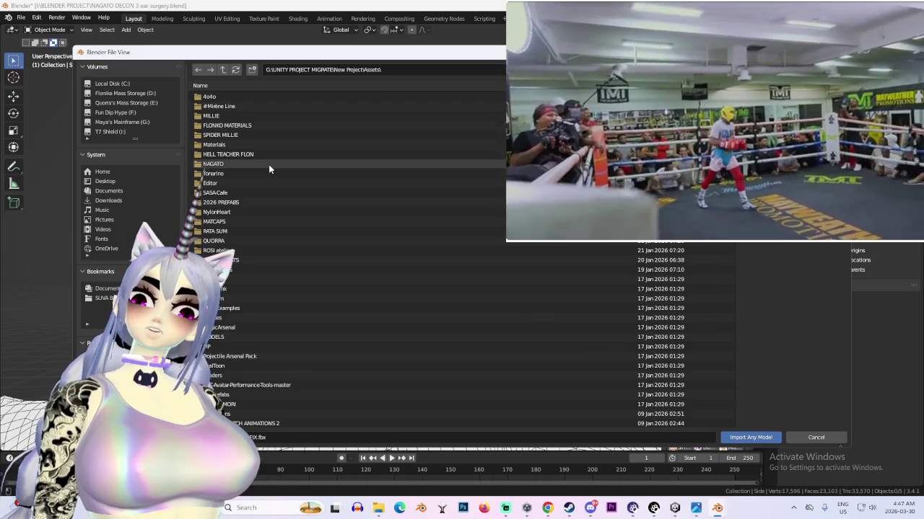
{"action": "double_click", "coordinate": [268, 174]}
{"action": "double_click", "coordinate": [249, 96]}
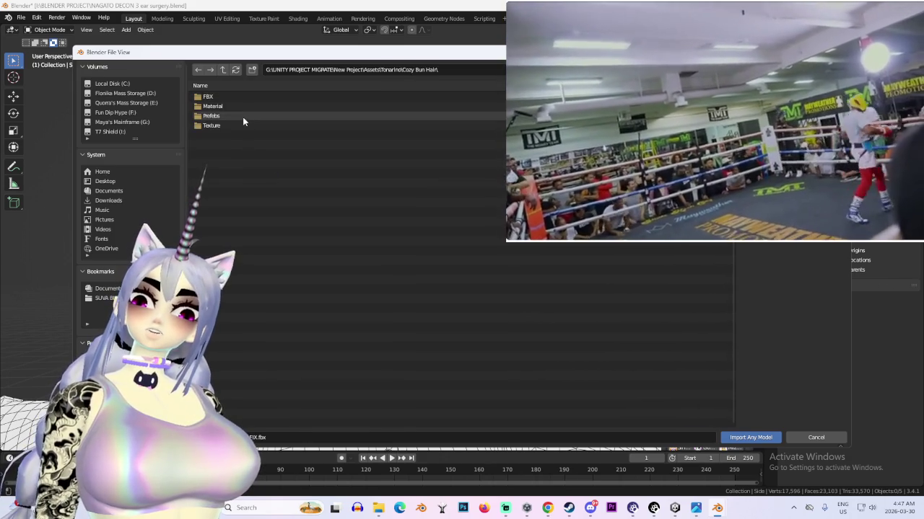
{"action": "double_click", "coordinate": [250, 96]}
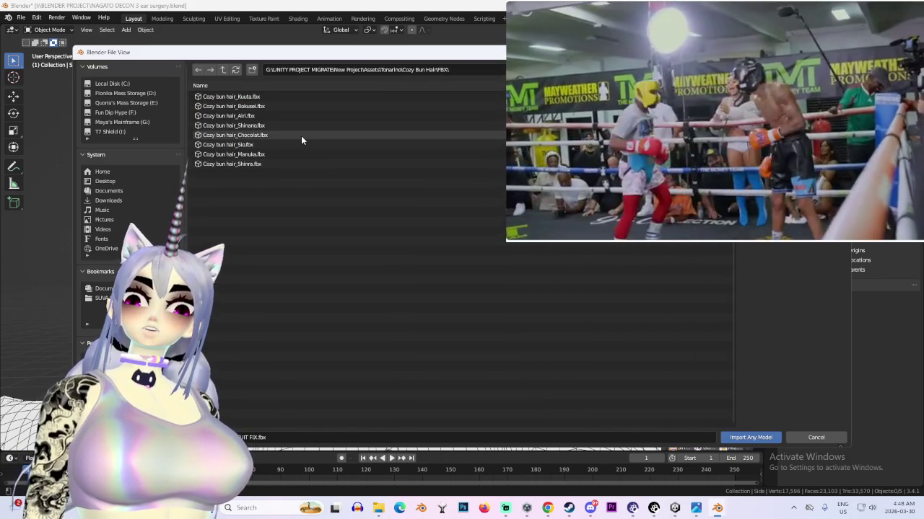
{"action": "double_click", "coordinate": [301, 135]}
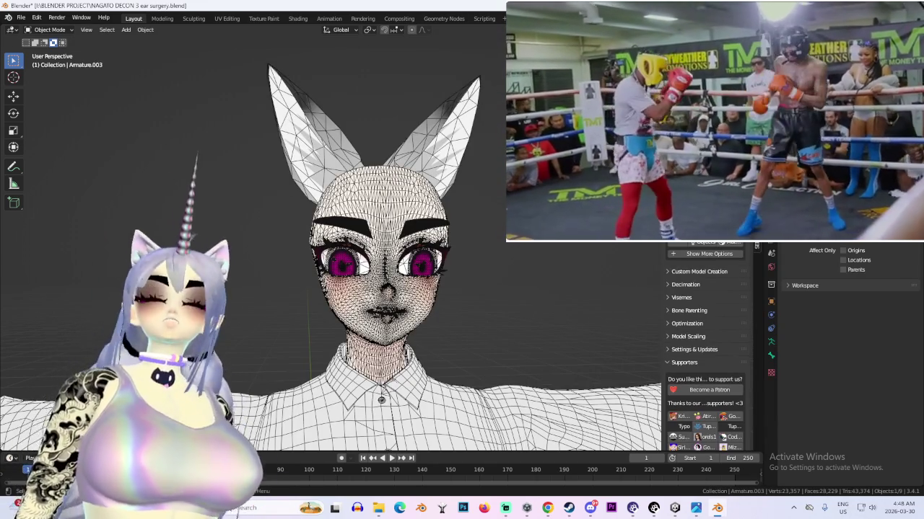
Raise the imported Chocolat bun hair along Z and orbit to view it from the side
{"action": "scroll", "coordinate": [456, 359], "scroll_direction": "down", "scroll_amount": 6}
{"action": "scroll", "coordinate": [456, 359], "scroll_direction": "up", "scroll_amount": 4}
{"action": "key", "text": "g"}
{"action": "key", "text": "z"}
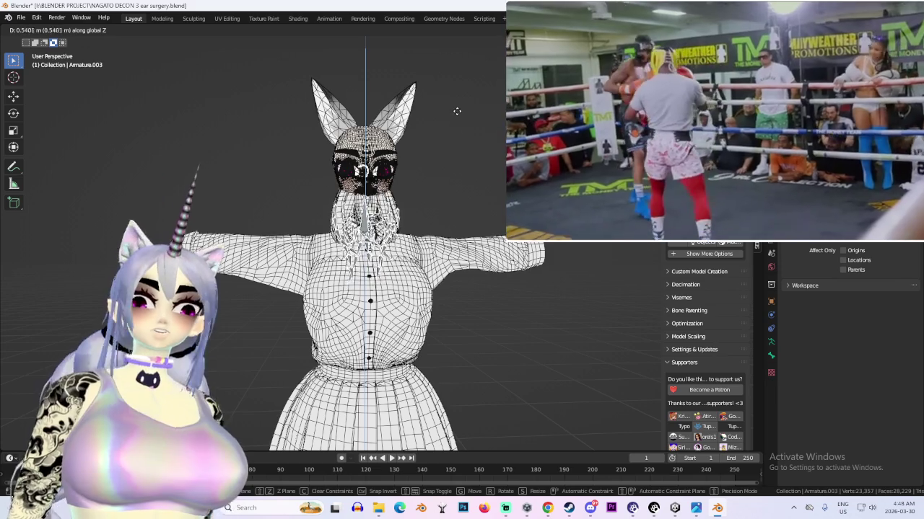
{"action": "right_click", "coordinate": [481, 45]}
{"action": "scroll", "coordinate": [442, 260], "scroll_direction": "up", "scroll_amount": 3}
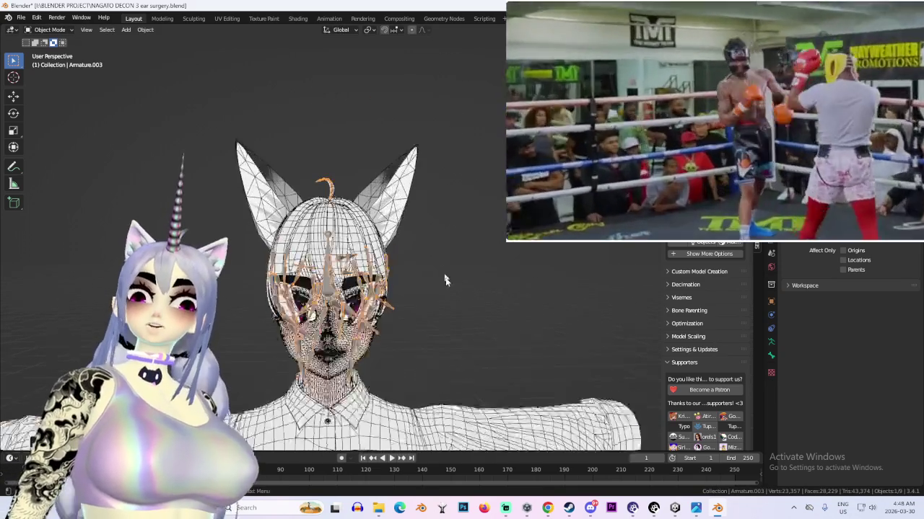
{"action": "middle_click_drag", "start_coordinate": [442, 260], "coordinate": [577, 261]}
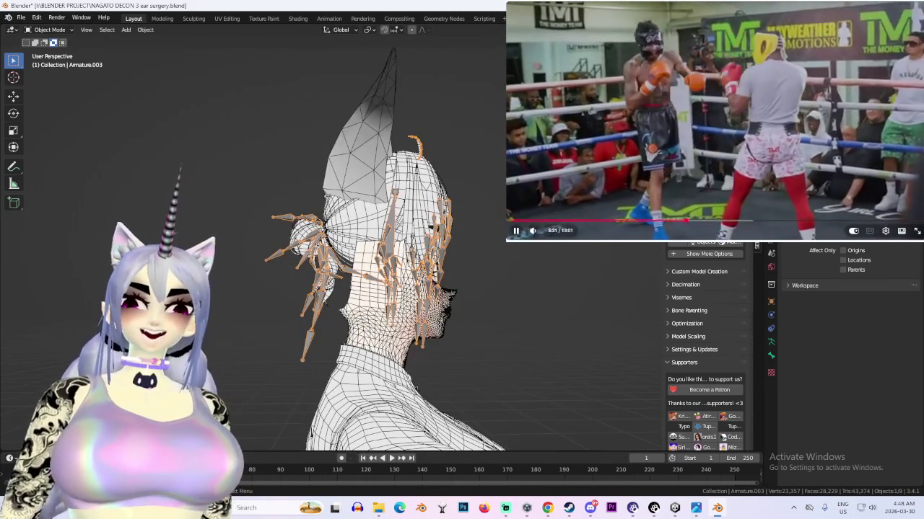
{"action": "left_click_drag", "start_coordinate": [684, 220], "coordinate": [683, 220]}
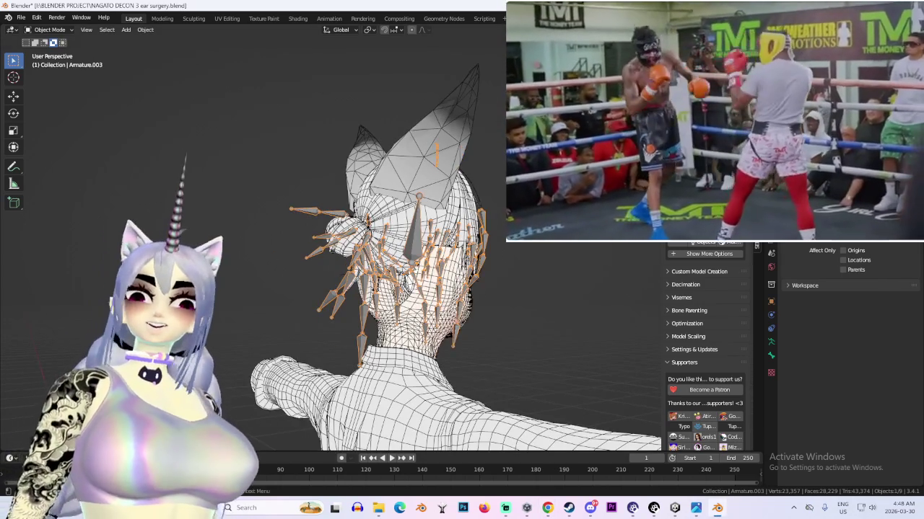
Lift the hair further along Z in side view and confirm its height from the front
{"action": "key", "text": "ctrl+KP_3"}
{"action": "scroll", "coordinate": [361, 260], "scroll_direction": "up", "scroll_amount": 2}
{"action": "key", "text": "g"}
{"action": "key", "text": "z"}
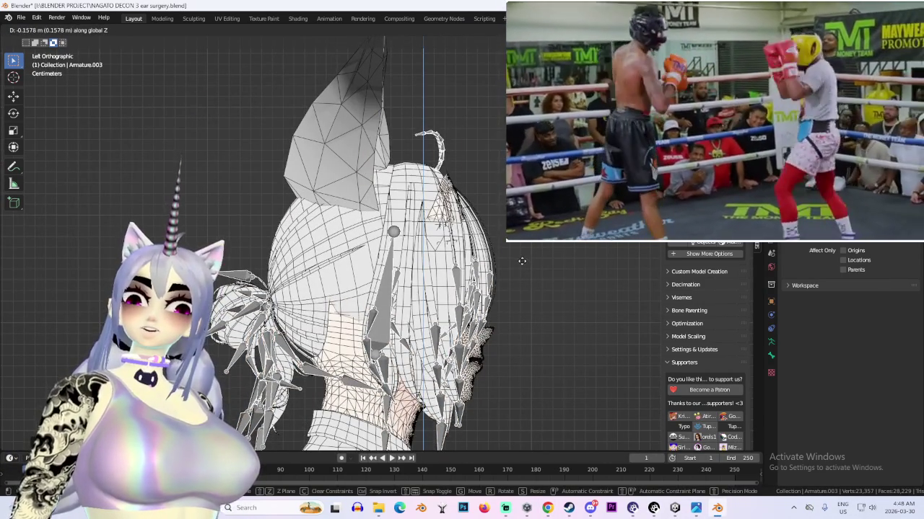
{"action": "middle_click_drag", "start_coordinate": [522, 254], "coordinate": [491, 244]}
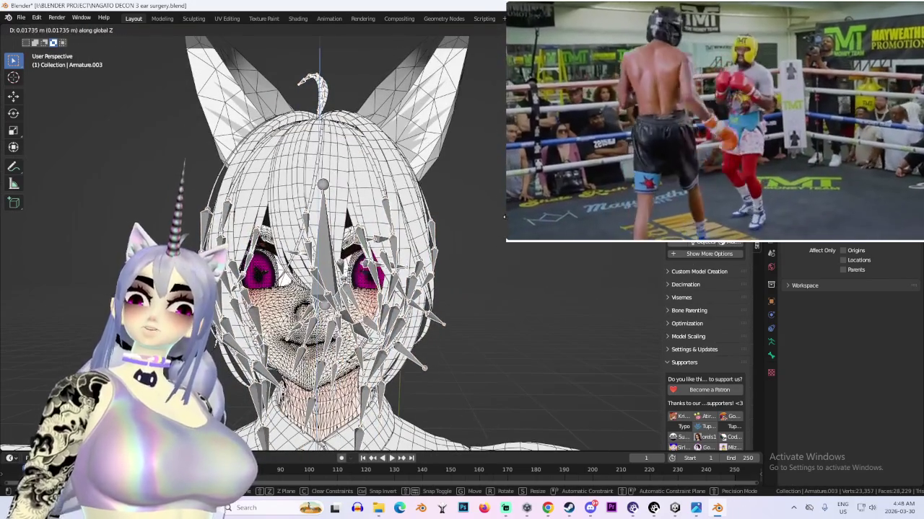
{"action": "left_click", "coordinate": [522, 246]}
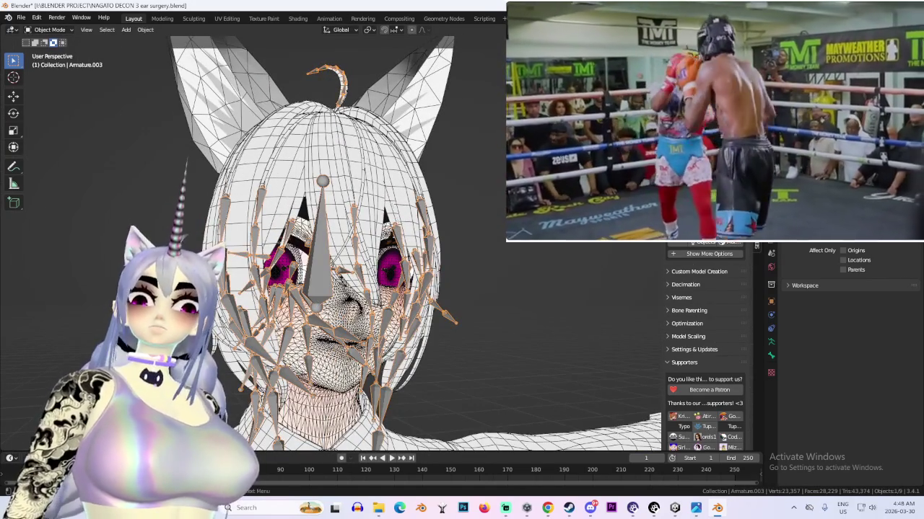
{"action": "key", "text": "KP_1"}
Fine-tune the hair height with overlays off, restore overlays, open Shading, then switch to Unity
{"action": "key", "text": "shift+alt+z"}
{"action": "mouse_move", "coordinate": [492, 244]}
{"action": "middle_mouse_down"}
{"action": "mouse_move", "coordinate": [486, 234]}
{"action": "mouse_move", "coordinate": [468, 259]}
{"action": "mouse_move", "coordinate": [479, 221]}
{"action": "mouse_move", "coordinate": [476, 231]}
{"action": "middle_mouse_up"}
{"action": "key", "text": "g"}
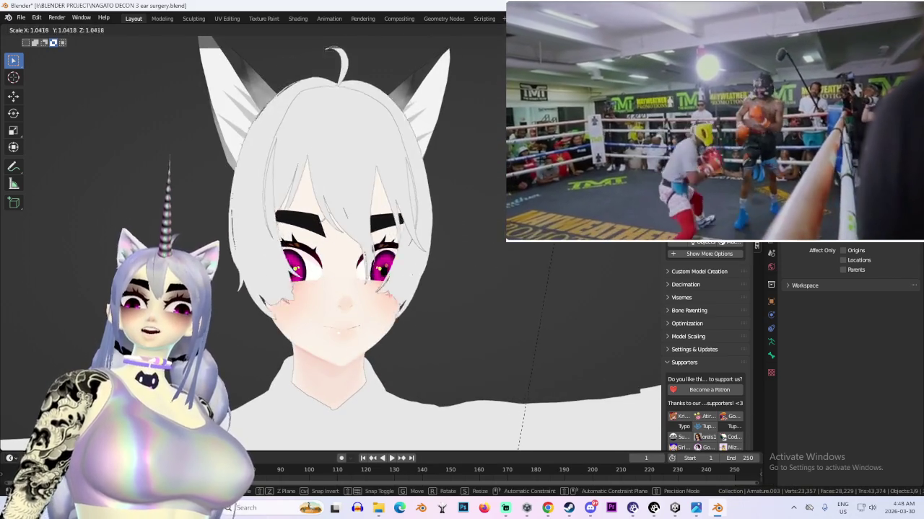
{"action": "key", "text": "z"}
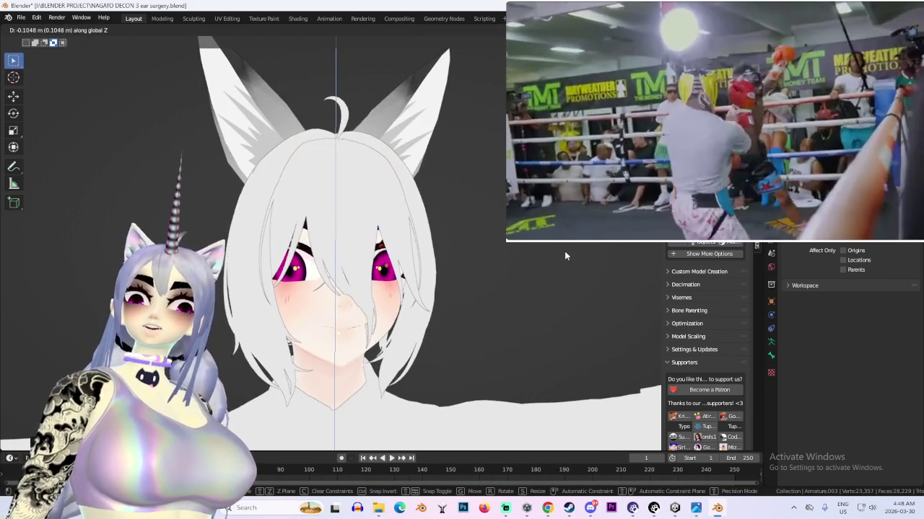
{"action": "left_click", "coordinate": [544, 254]}
{"action": "mouse_move", "coordinate": [544, 253]}
{"action": "middle_mouse_down"}
{"action": "mouse_move", "coordinate": [527, 253]}
{"action": "mouse_move", "coordinate": [535, 249]}
{"action": "middle_mouse_up"}
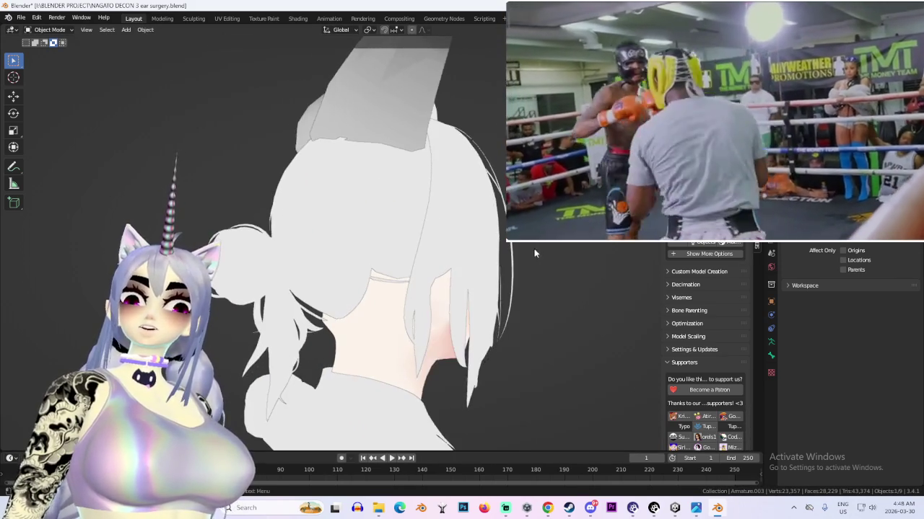
{"action": "key", "text": "shift+alt+z"}
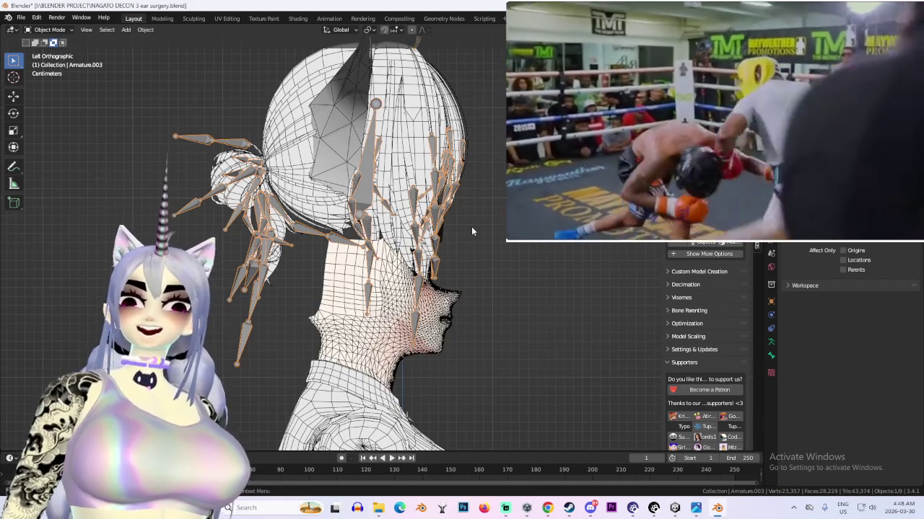
{"action": "middle_click_drag", "start_coordinate": [535, 248], "coordinate": [581, 266]}
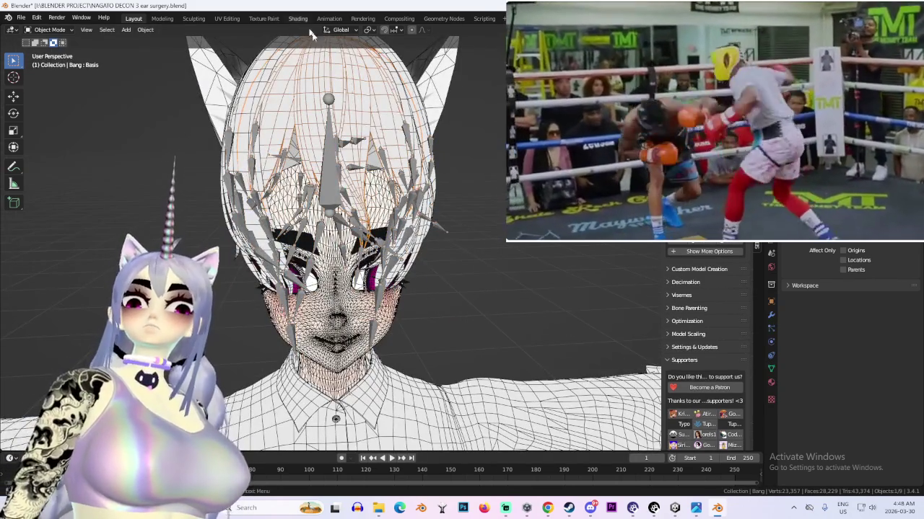
{"action": "left_click", "coordinate": [298, 18]}
{"action": "left_click", "coordinate": [674, 509]}
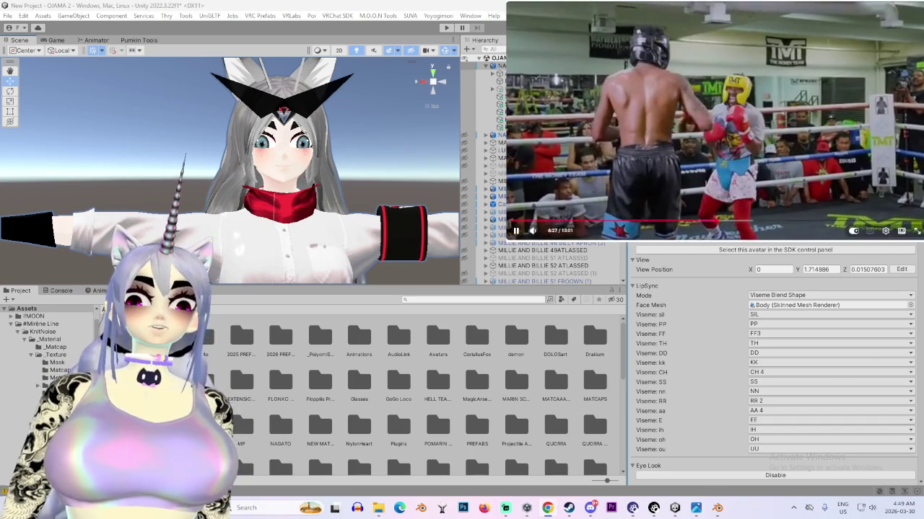
Return to the Mayweather vs. Canelo search results, play the fight video, then pause it
{"action": "key", "text": "alt+Left"}
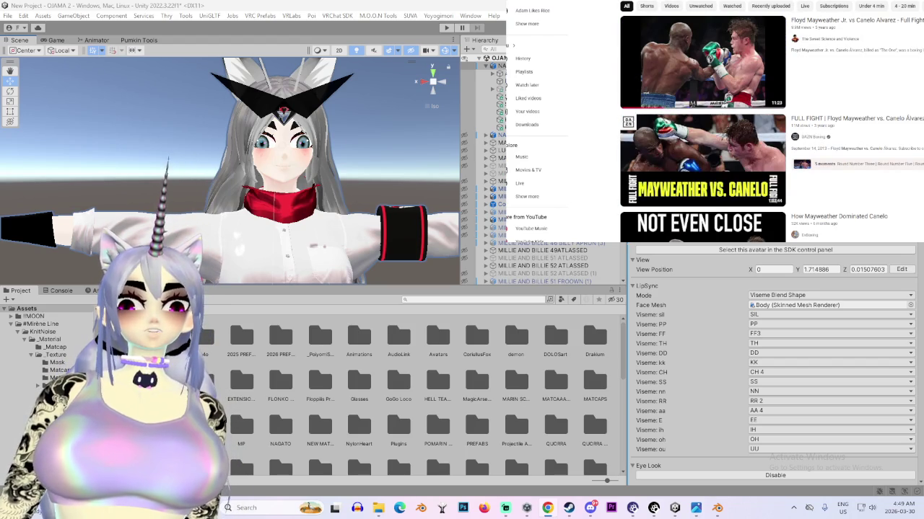
{"action": "key", "text": "alt+Right"}
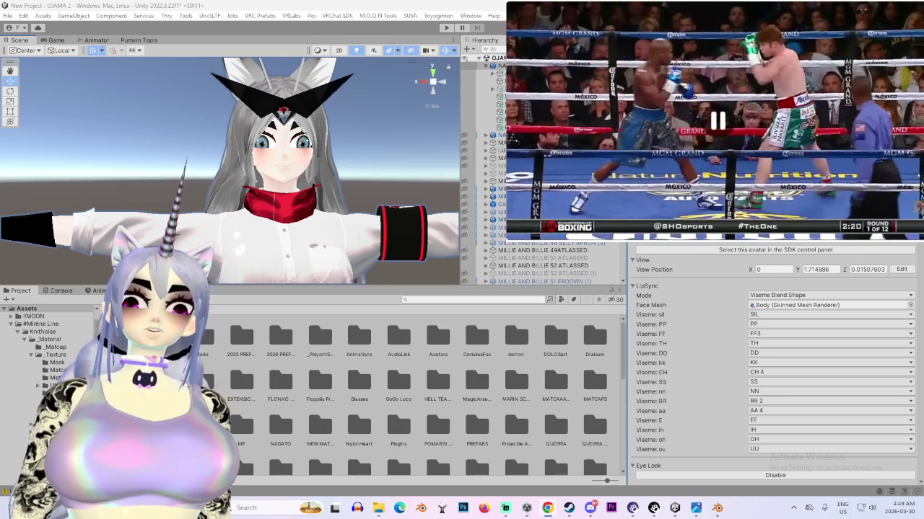
{"action": "key", "text": "space"}
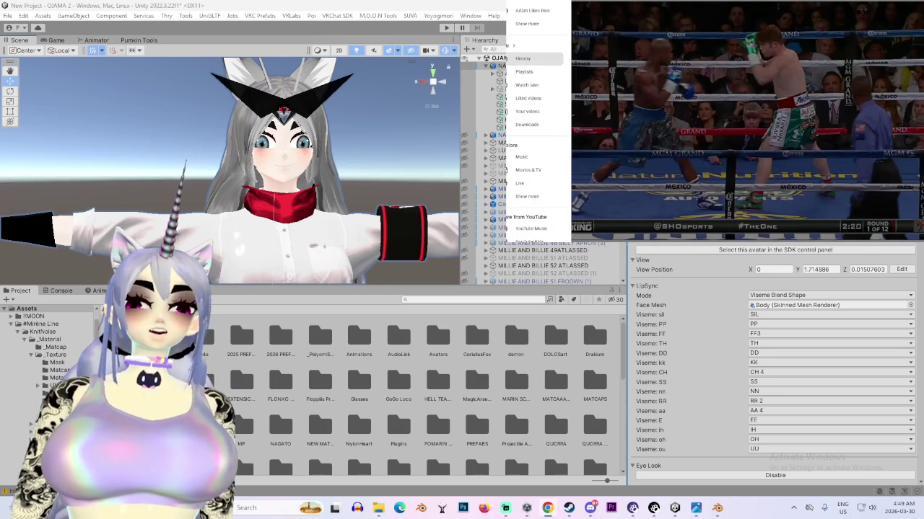
Play the Yu-Gi-Oh! Duel Monsters compilation found deep in the YouTube watch history
{"action": "left_click", "coordinate": [522, 58]}
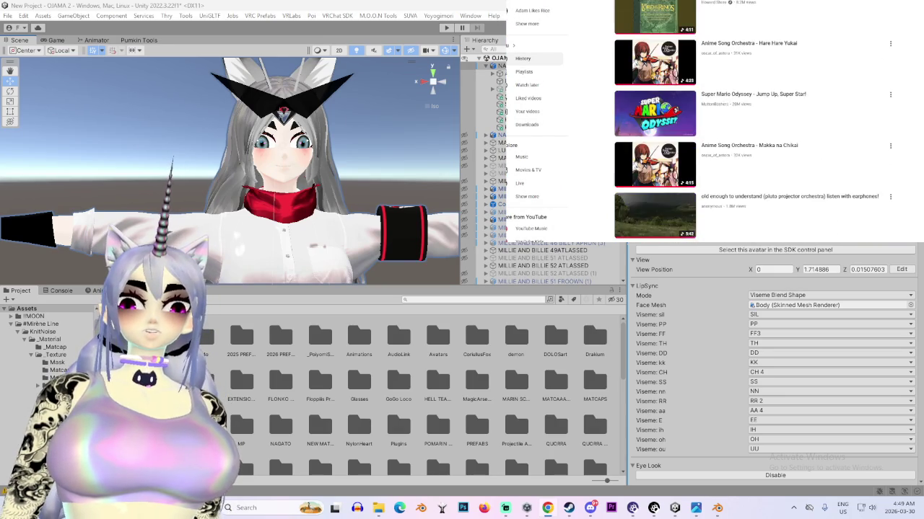
{"action": "scroll", "coordinate": [750, 123], "scroll_direction": "down", "scroll_amount": 2}
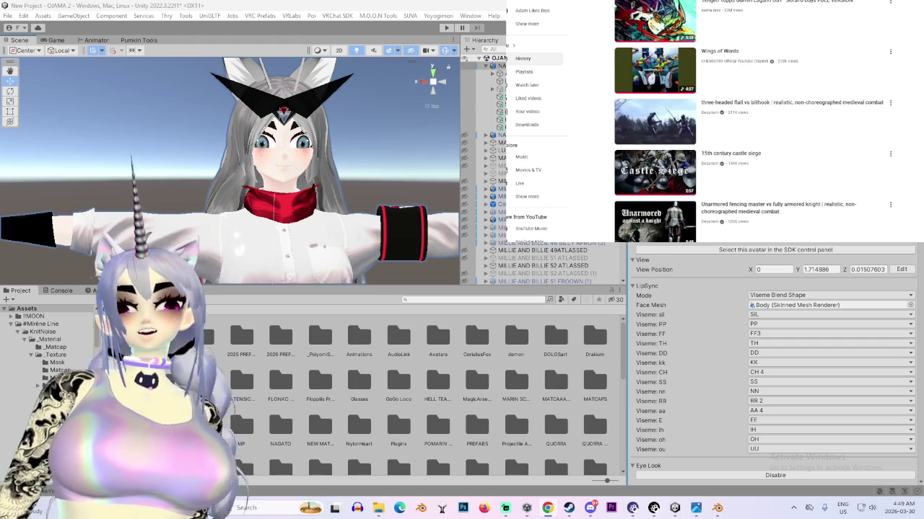
{"action": "scroll", "coordinate": [751, 123], "scroll_direction": "down", "scroll_amount": 2}
{"action": "scroll", "coordinate": [751, 123], "scroll_direction": "down", "scroll_amount": 2}
{"action": "scroll", "coordinate": [750, 122], "scroll_direction": "down", "scroll_amount": 3}
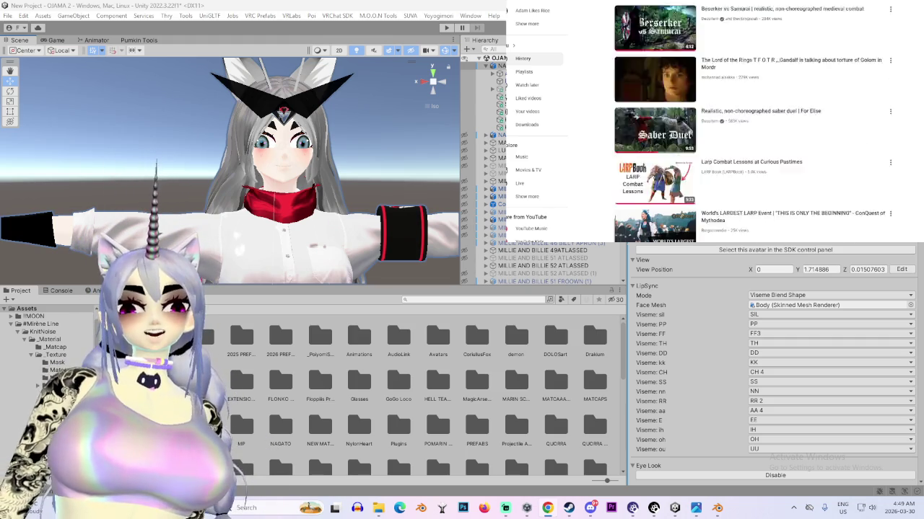
{"action": "scroll", "coordinate": [750, 122], "scroll_direction": "down", "scroll_amount": 1}
{"action": "scroll", "coordinate": [750, 123], "scroll_direction": "down", "scroll_amount": 1}
{"action": "scroll", "coordinate": [751, 123], "scroll_direction": "down", "scroll_amount": 2}
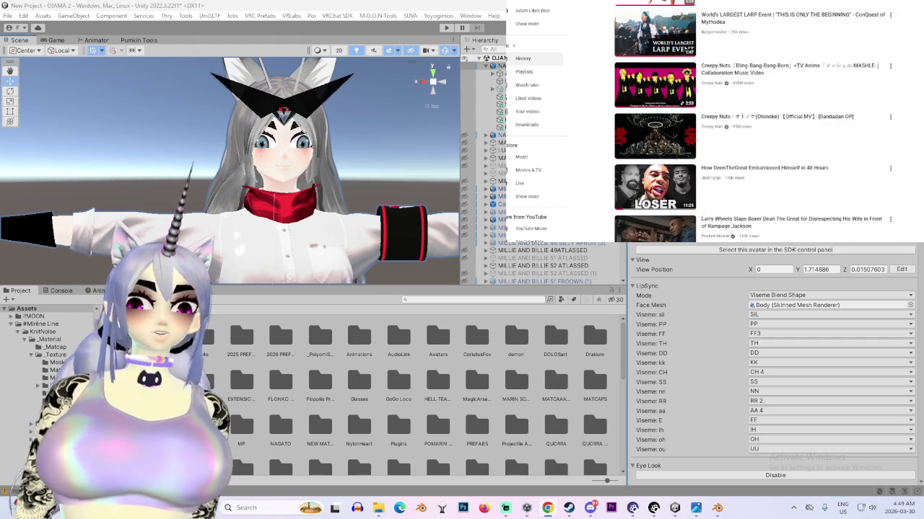
{"action": "scroll", "coordinate": [750, 123], "scroll_direction": "down", "scroll_amount": 1}
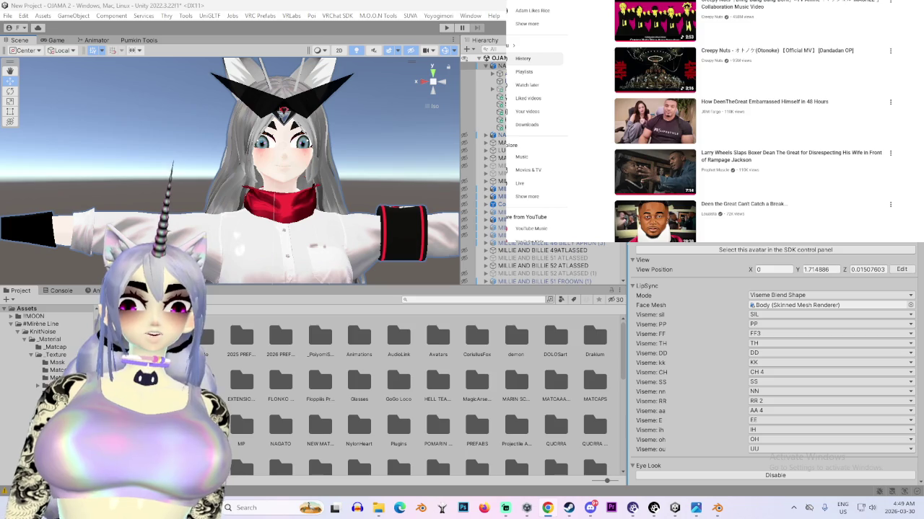
{"action": "scroll", "coordinate": [750, 122], "scroll_direction": "down", "scroll_amount": 1}
{"action": "scroll", "coordinate": [750, 123], "scroll_direction": "down", "scroll_amount": 1}
{"action": "scroll", "coordinate": [750, 123], "scroll_direction": "down", "scroll_amount": 1}
{"action": "scroll", "coordinate": [750, 123], "scroll_direction": "down", "scroll_amount": 2}
{"action": "scroll", "coordinate": [750, 122], "scroll_direction": "down", "scroll_amount": 3}
{"action": "scroll", "coordinate": [751, 123], "scroll_direction": "down", "scroll_amount": 2}
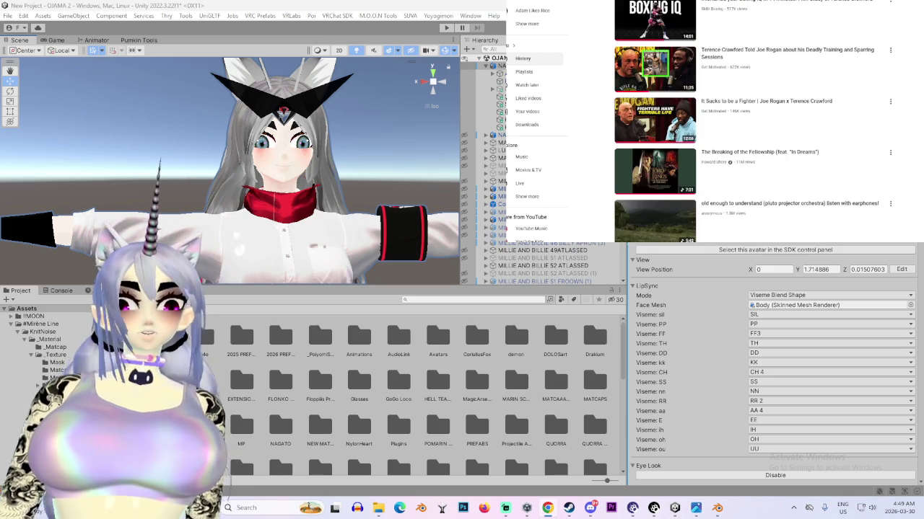
{"action": "scroll", "coordinate": [750, 123], "scroll_direction": "down", "scroll_amount": 2}
{"action": "scroll", "coordinate": [750, 123], "scroll_direction": "down", "scroll_amount": 3}
{"action": "scroll", "coordinate": [751, 122], "scroll_direction": "down", "scroll_amount": 2}
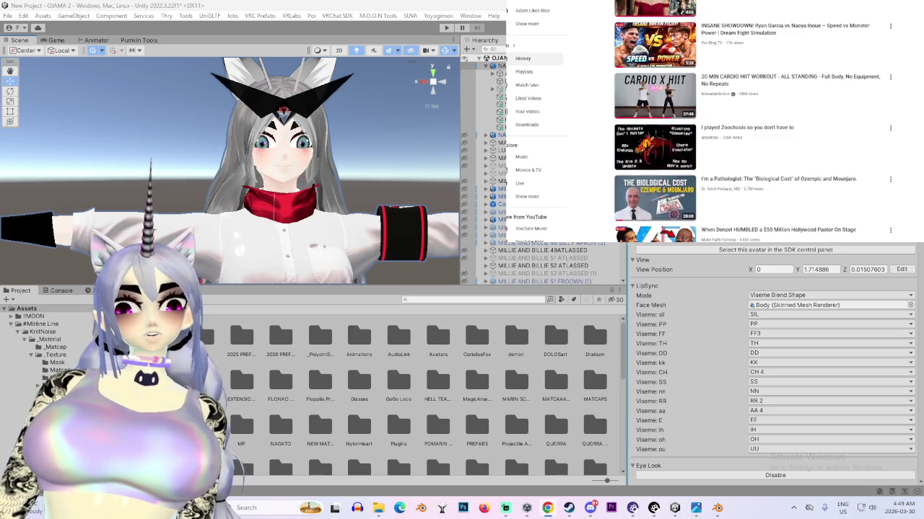
{"action": "scroll", "coordinate": [750, 123], "scroll_direction": "down", "scroll_amount": 1}
{"action": "scroll", "coordinate": [750, 122], "scroll_direction": "down", "scroll_amount": 2}
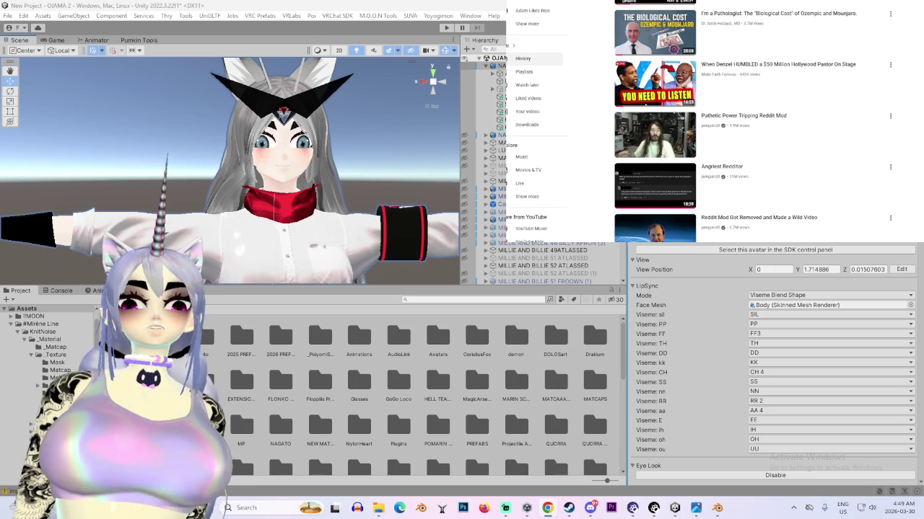
{"action": "scroll", "coordinate": [751, 123], "scroll_direction": "down", "scroll_amount": 2}
{"action": "scroll", "coordinate": [751, 123], "scroll_direction": "down", "scroll_amount": 2}
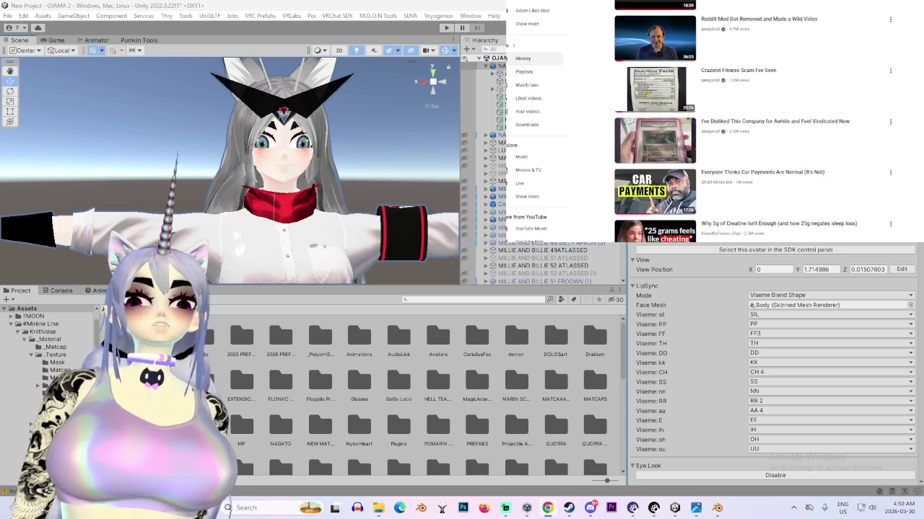
{"action": "scroll", "coordinate": [751, 123], "scroll_direction": "down", "scroll_amount": 2}
{"action": "scroll", "coordinate": [750, 123], "scroll_direction": "down", "scroll_amount": 2}
{"action": "scroll", "coordinate": [750, 122], "scroll_direction": "down", "scroll_amount": 1}
{"action": "scroll", "coordinate": [750, 123], "scroll_direction": "down", "scroll_amount": 3}
{"action": "scroll", "coordinate": [750, 122], "scroll_direction": "down", "scroll_amount": 1}
{"action": "scroll", "coordinate": [751, 123], "scroll_direction": "down", "scroll_amount": 1}
{"action": "scroll", "coordinate": [750, 123], "scroll_direction": "down", "scroll_amount": 1}
{"action": "scroll", "coordinate": [751, 123], "scroll_direction": "down", "scroll_amount": 1}
{"action": "scroll", "coordinate": [751, 123], "scroll_direction": "down", "scroll_amount": 1}
{"action": "scroll", "coordinate": [751, 122], "scroll_direction": "down", "scroll_amount": 1}
{"action": "scroll", "coordinate": [750, 123], "scroll_direction": "down", "scroll_amount": 2}
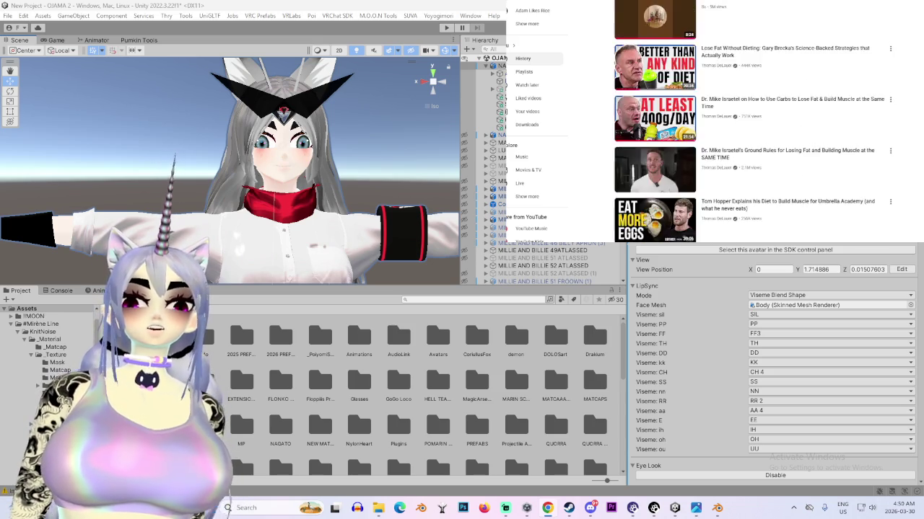
{"action": "scroll", "coordinate": [750, 123], "scroll_direction": "down", "scroll_amount": 1}
{"action": "scroll", "coordinate": [750, 123], "scroll_direction": "down", "scroll_amount": 2}
{"action": "scroll", "coordinate": [750, 123], "scroll_direction": "down", "scroll_amount": 1}
{"action": "scroll", "coordinate": [750, 122], "scroll_direction": "down", "scroll_amount": 2}
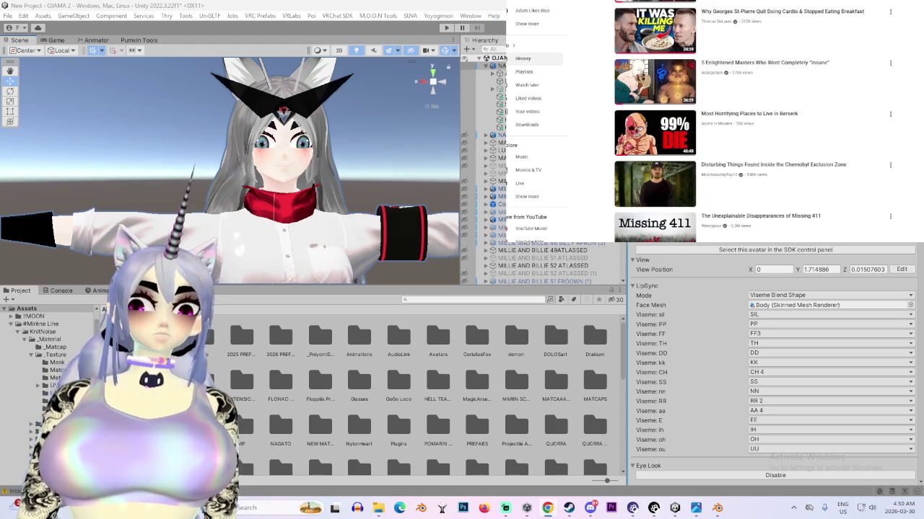
{"action": "scroll", "coordinate": [750, 122], "scroll_direction": "down", "scroll_amount": 2}
{"action": "scroll", "coordinate": [750, 123], "scroll_direction": "down", "scroll_amount": 1}
{"action": "scroll", "coordinate": [750, 123], "scroll_direction": "down", "scroll_amount": 2}
{"action": "scroll", "coordinate": [751, 123], "scroll_direction": "down", "scroll_amount": 1}
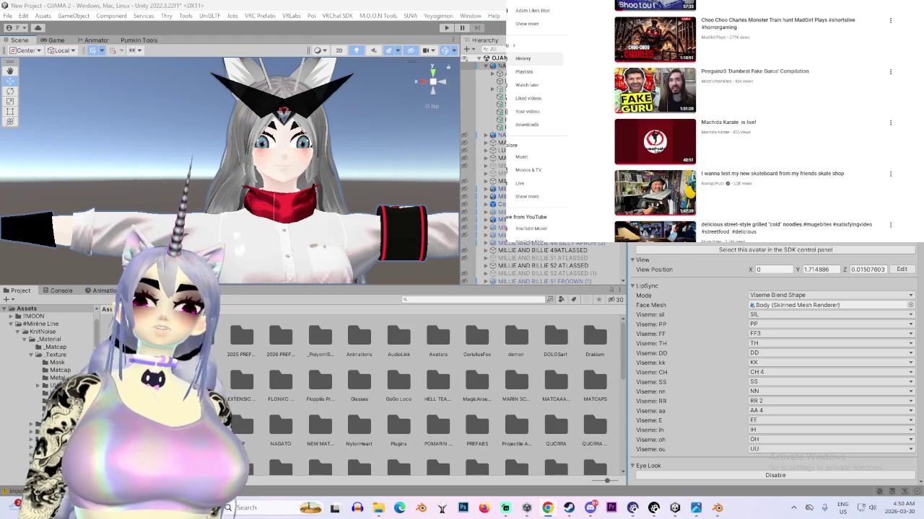
{"action": "scroll", "coordinate": [750, 123], "scroll_direction": "down", "scroll_amount": 2}
{"action": "scroll", "coordinate": [750, 123], "scroll_direction": "down", "scroll_amount": 2}
{"action": "scroll", "coordinate": [751, 122], "scroll_direction": "down", "scroll_amount": 1}
{"action": "scroll", "coordinate": [750, 123], "scroll_direction": "down", "scroll_amount": 2}
{"action": "scroll", "coordinate": [750, 123], "scroll_direction": "down", "scroll_amount": 1}
{"action": "scroll", "coordinate": [750, 123], "scroll_direction": "down", "scroll_amount": 2}
{"action": "scroll", "coordinate": [750, 122], "scroll_direction": "down", "scroll_amount": 2}
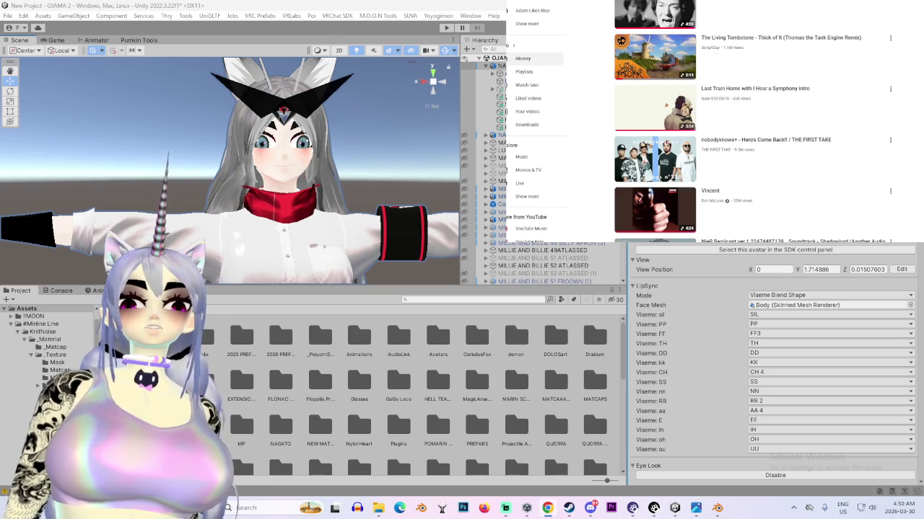
{"action": "scroll", "coordinate": [750, 122], "scroll_direction": "down", "scroll_amount": 2}
{"action": "scroll", "coordinate": [750, 122], "scroll_direction": "down", "scroll_amount": 2}
{"action": "scroll", "coordinate": [750, 123], "scroll_direction": "down", "scroll_amount": 2}
{"action": "scroll", "coordinate": [750, 123], "scroll_direction": "down", "scroll_amount": 2}
{"action": "scroll", "coordinate": [751, 122], "scroll_direction": "down", "scroll_amount": 2}
{"action": "scroll", "coordinate": [751, 123], "scroll_direction": "down", "scroll_amount": 2}
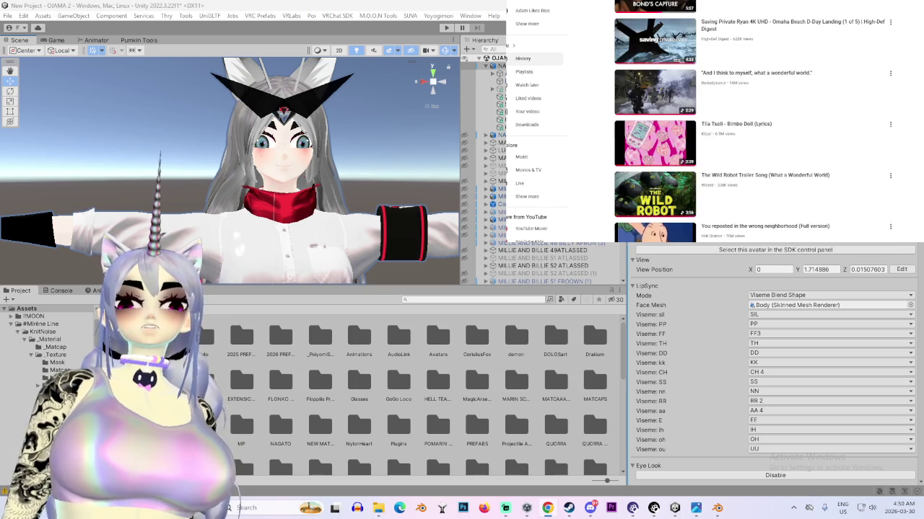
{"action": "scroll", "coordinate": [751, 123], "scroll_direction": "down", "scroll_amount": 2}
{"action": "scroll", "coordinate": [751, 123], "scroll_direction": "down", "scroll_amount": 2}
{"action": "scroll", "coordinate": [751, 123], "scroll_direction": "down", "scroll_amount": 2}
{"action": "scroll", "coordinate": [751, 122], "scroll_direction": "down", "scroll_amount": 2}
{"action": "scroll", "coordinate": [751, 123], "scroll_direction": "down", "scroll_amount": 2}
{"action": "scroll", "coordinate": [750, 122], "scroll_direction": "down", "scroll_amount": 2}
{"action": "scroll", "coordinate": [751, 123], "scroll_direction": "down", "scroll_amount": 2}
{"action": "scroll", "coordinate": [751, 123], "scroll_direction": "down", "scroll_amount": 2}
{"action": "scroll", "coordinate": [750, 123], "scroll_direction": "down", "scroll_amount": 2}
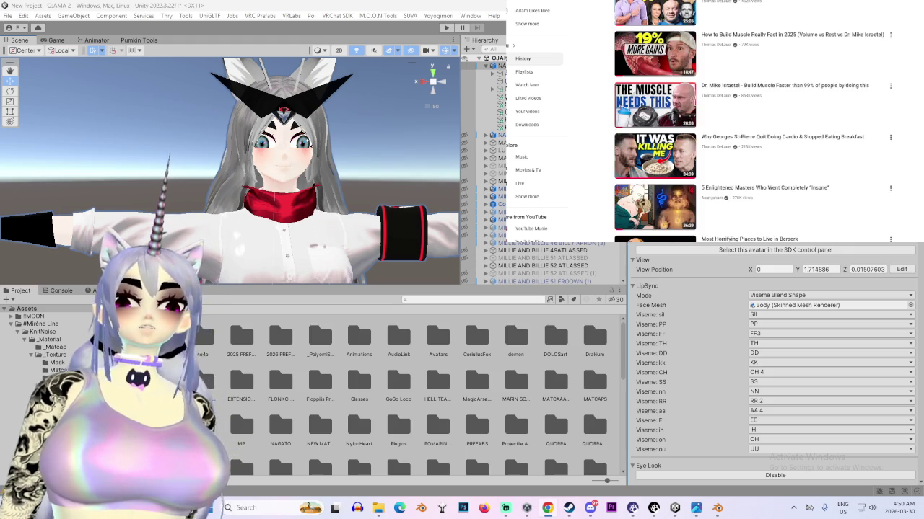
{"action": "scroll", "coordinate": [750, 123], "scroll_direction": "down", "scroll_amount": 1}
{"action": "scroll", "coordinate": [750, 122], "scroll_direction": "down", "scroll_amount": 2}
{"action": "scroll", "coordinate": [750, 122], "scroll_direction": "down", "scroll_amount": 1}
{"action": "scroll", "coordinate": [751, 123], "scroll_direction": "down", "scroll_amount": 1}
{"action": "scroll", "coordinate": [750, 123], "scroll_direction": "down", "scroll_amount": 3}
{"action": "scroll", "coordinate": [750, 123], "scroll_direction": "down", "scroll_amount": 2}
{"action": "scroll", "coordinate": [751, 122], "scroll_direction": "down", "scroll_amount": 2}
{"action": "scroll", "coordinate": [751, 123], "scroll_direction": "down", "scroll_amount": 2}
{"action": "scroll", "coordinate": [750, 122], "scroll_direction": "down", "scroll_amount": 2}
{"action": "scroll", "coordinate": [751, 123], "scroll_direction": "down", "scroll_amount": 2}
{"action": "scroll", "coordinate": [751, 123], "scroll_direction": "down", "scroll_amount": 2}
{"action": "scroll", "coordinate": [750, 123], "scroll_direction": "down", "scroll_amount": 2}
{"action": "scroll", "coordinate": [751, 123], "scroll_direction": "down", "scroll_amount": 2}
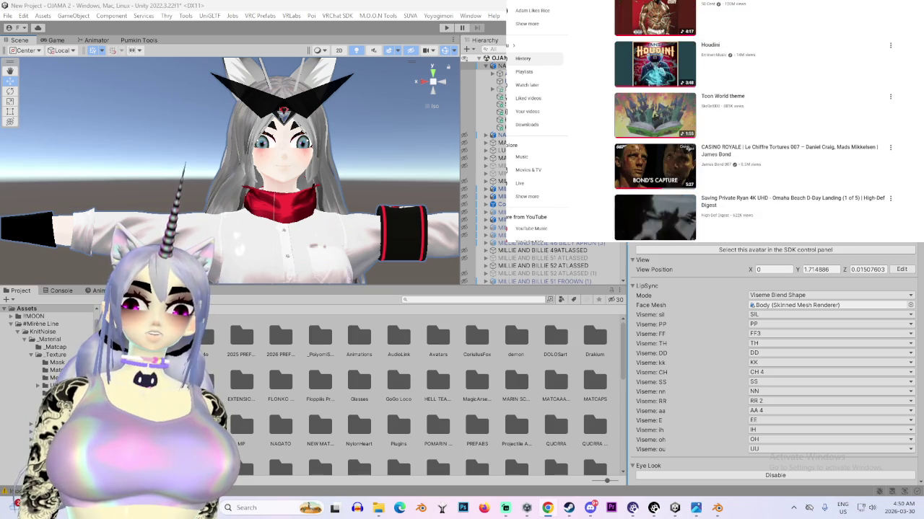
{"action": "scroll", "coordinate": [750, 122], "scroll_direction": "down", "scroll_amount": 2}
{"action": "scroll", "coordinate": [751, 122], "scroll_direction": "down", "scroll_amount": 2}
{"action": "scroll", "coordinate": [750, 123], "scroll_direction": "down", "scroll_amount": 2}
{"action": "scroll", "coordinate": [751, 123], "scroll_direction": "down", "scroll_amount": 2}
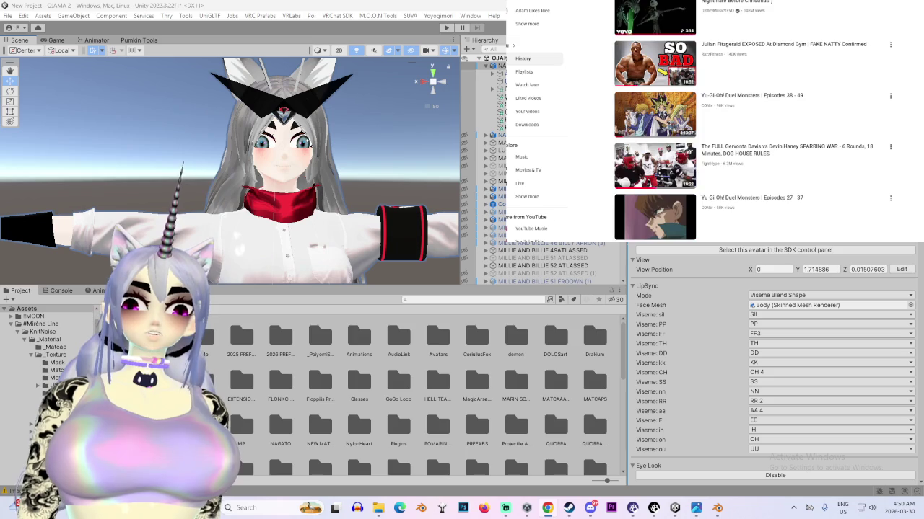
{"action": "left_click", "coordinate": [751, 95]}
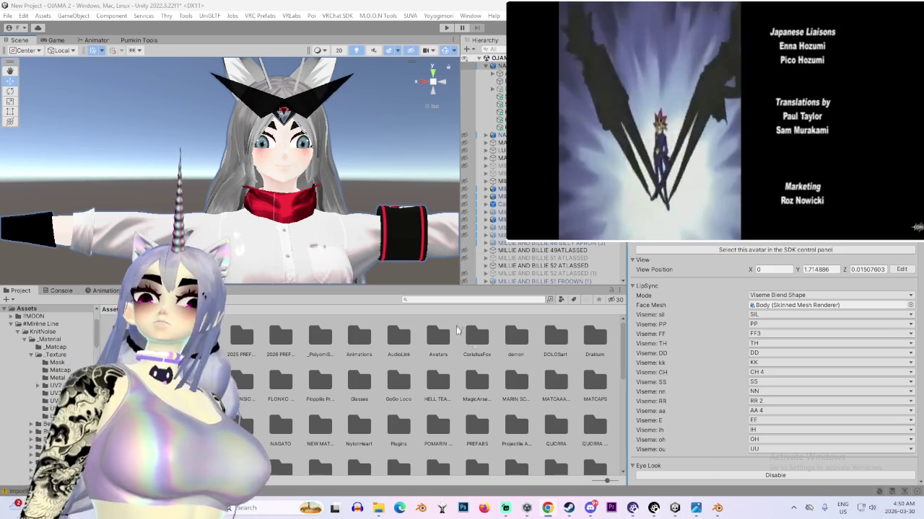
{"action": "left_click", "coordinate": [718, 508]}
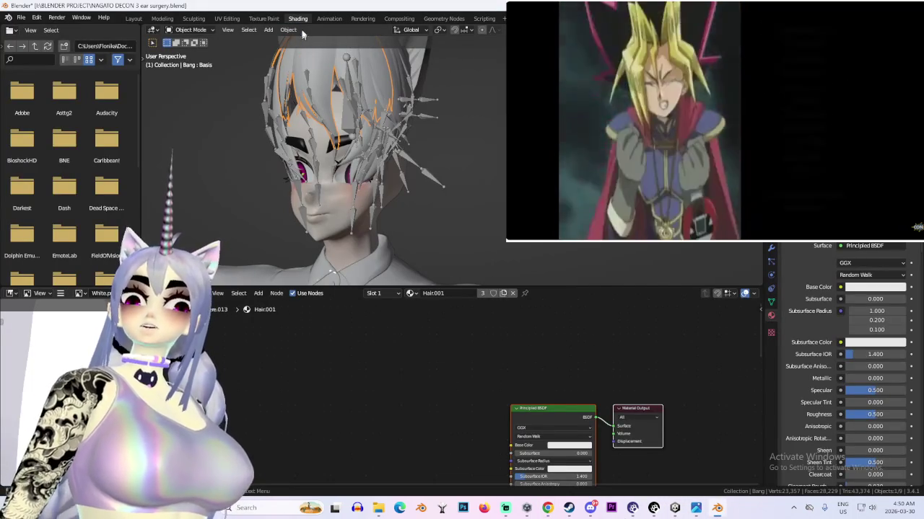
Orbit around the hair, selecting the Back piece and then the Side.002 piece
{"action": "scroll", "coordinate": [563, 433], "scroll_direction": "down", "scroll_amount": 2}
{"action": "middle_click_drag", "start_coordinate": [563, 433], "coordinate": [577, 476]}
{"action": "mouse_move", "coordinate": [361, 180]}
{"action": "middle_mouse_down"}
{"action": "mouse_move", "coordinate": [459, 186]}
{"action": "mouse_move", "coordinate": [435, 86]}
{"action": "mouse_move", "coordinate": [418, 109]}
{"action": "middle_mouse_up"}
{"action": "left_click", "coordinate": [435, 86]}
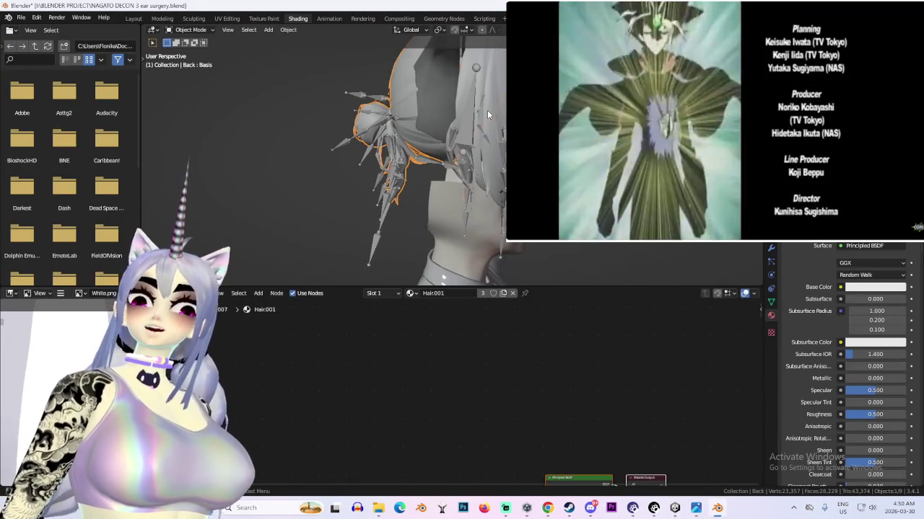
{"action": "left_click", "coordinate": [487, 112]}
{"action": "middle_click_drag", "start_coordinate": [487, 112], "coordinate": [493, 124]}
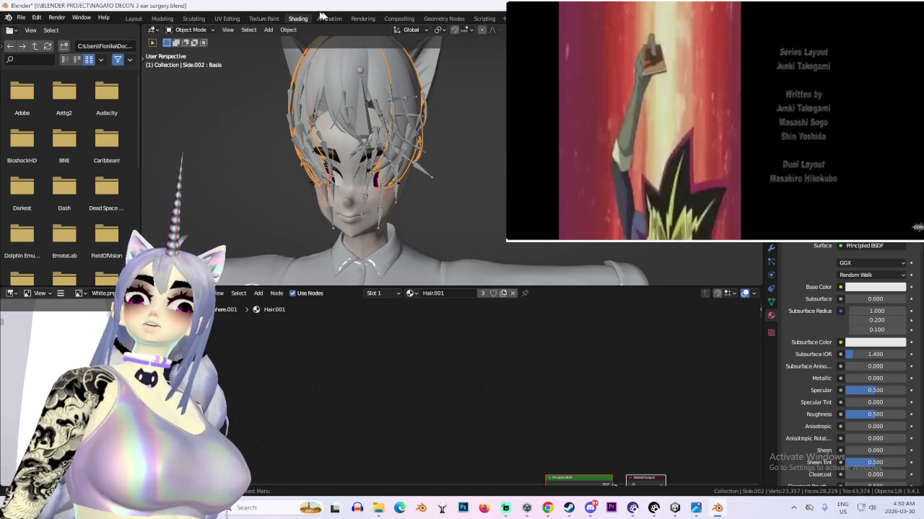
{"action": "scroll", "coordinate": [432, 336], "scroll_direction": "down", "scroll_amount": 2}
{"action": "middle_click_drag", "start_coordinate": [431, 336], "coordinate": [454, 307]}
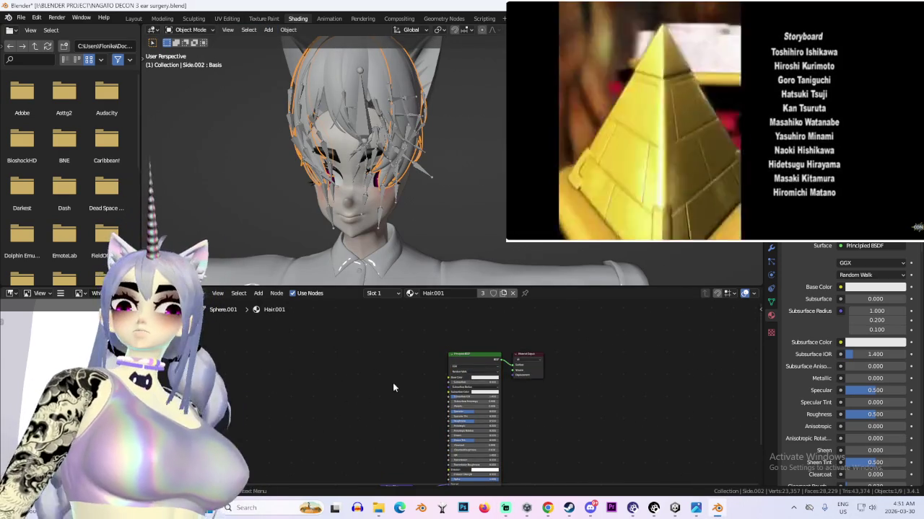
Cycle through the Modeling, Texture Paint and Shading workspaces, then return to Unity
{"action": "left_click", "coordinate": [227, 18]}
{"action": "left_click", "coordinate": [162, 18]}
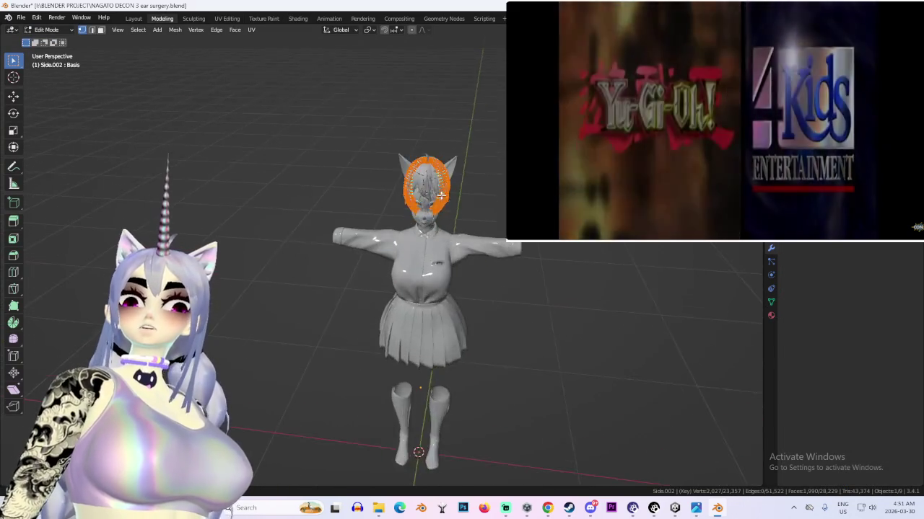
{"action": "scroll", "coordinate": [427, 196], "scroll_direction": "up", "scroll_amount": 8}
{"action": "scroll", "coordinate": [427, 196], "scroll_direction": "up", "scroll_amount": 4, "text": "shift"}
{"action": "scroll", "coordinate": [427, 196], "scroll_direction": "up", "scroll_amount": 3, "text": "shift"}
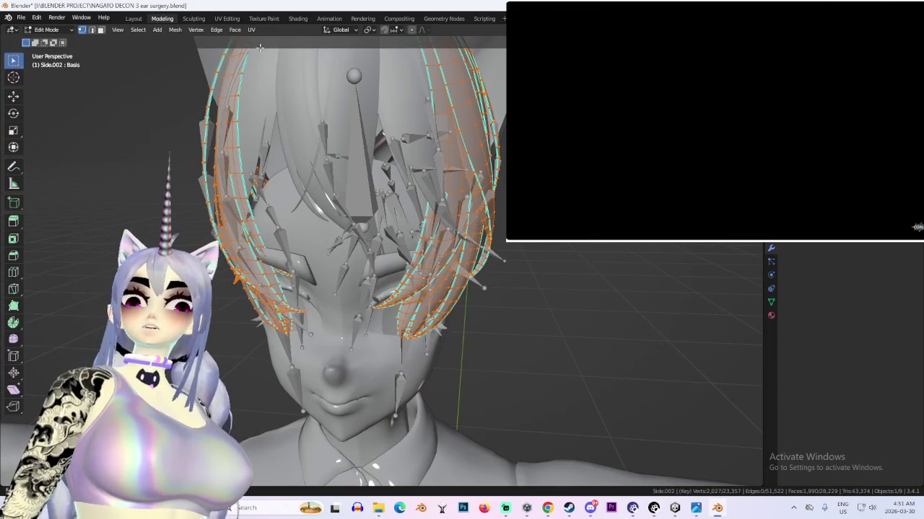
{"action": "left_click", "coordinate": [264, 18]}
{"action": "left_click", "coordinate": [299, 18]}
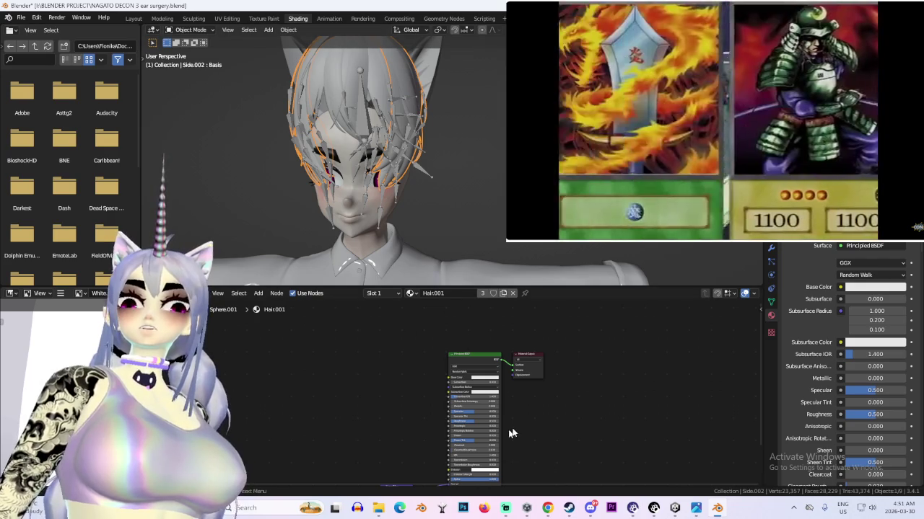
{"action": "left_click", "coordinate": [676, 508]}
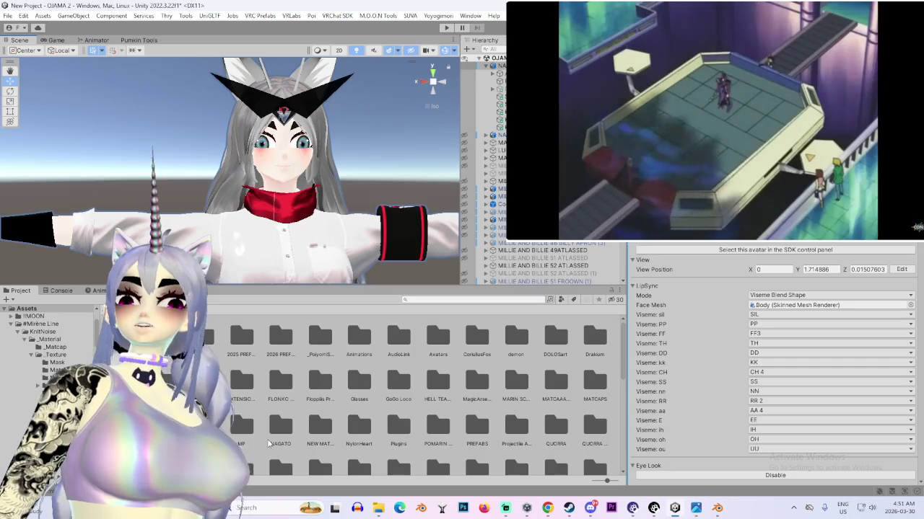
Reveal the DarkBrown texture from the Assets/Texture folder in File Explorer
{"action": "scroll", "coordinate": [82, 309], "scroll_direction": "down", "scroll_amount": 2}
{"action": "left_click", "coordinate": [83, 309]}
{"action": "left_click", "coordinate": [108, 309]}
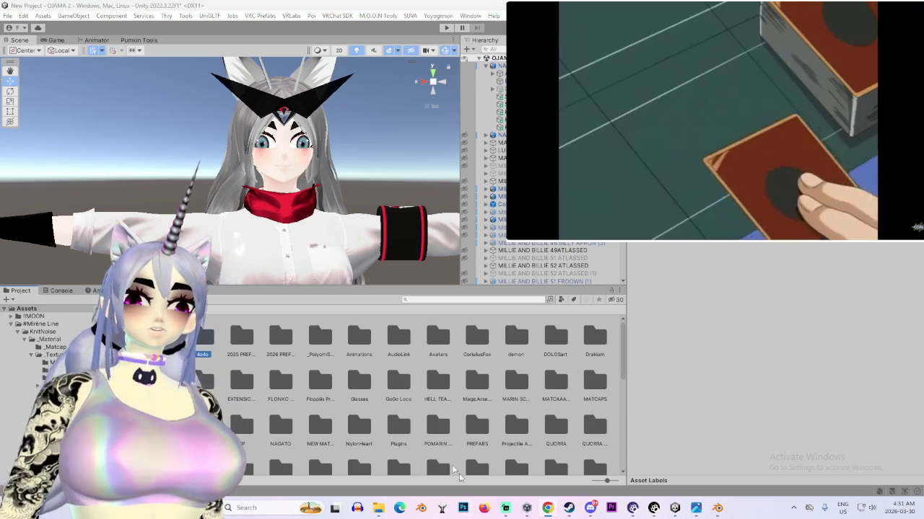
{"action": "scroll", "coordinate": [356, 331], "scroll_direction": "down", "scroll_amount": 2}
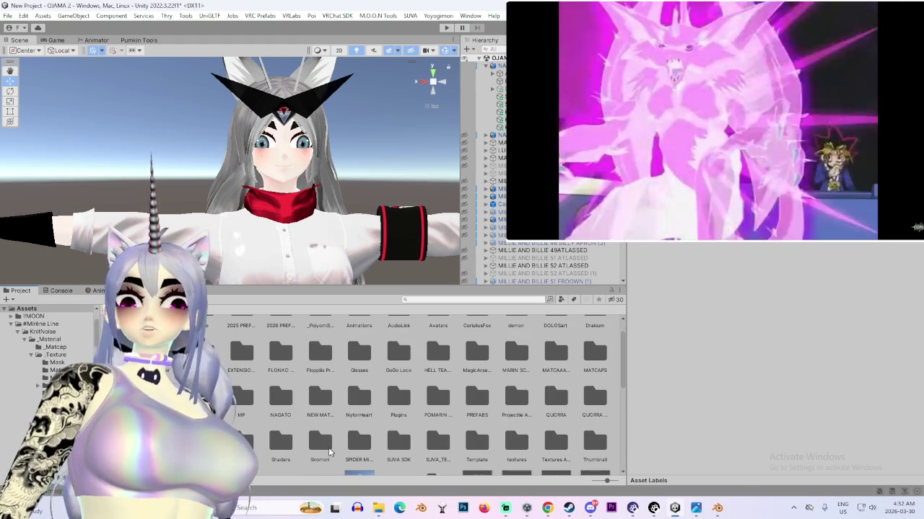
{"action": "scroll", "coordinate": [470, 449], "scroll_direction": "down", "scroll_amount": 2}
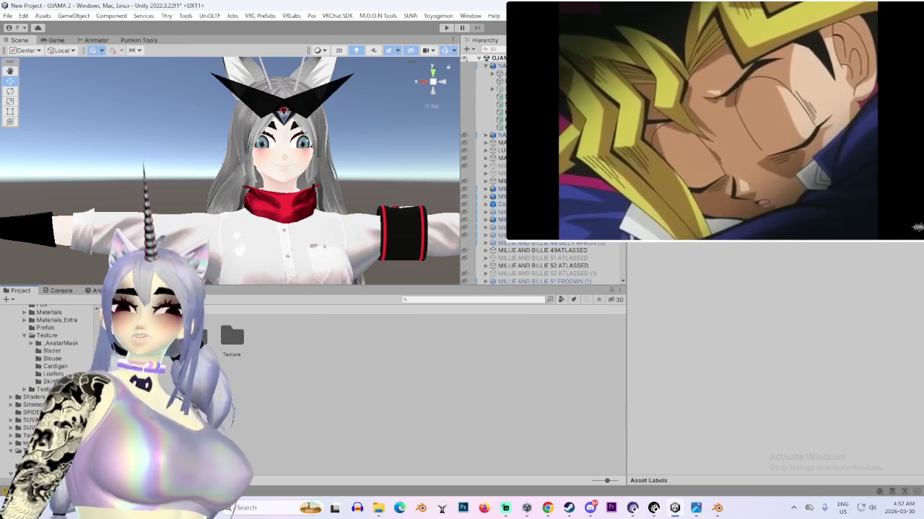
{"action": "double_click", "coordinate": [239, 341]}
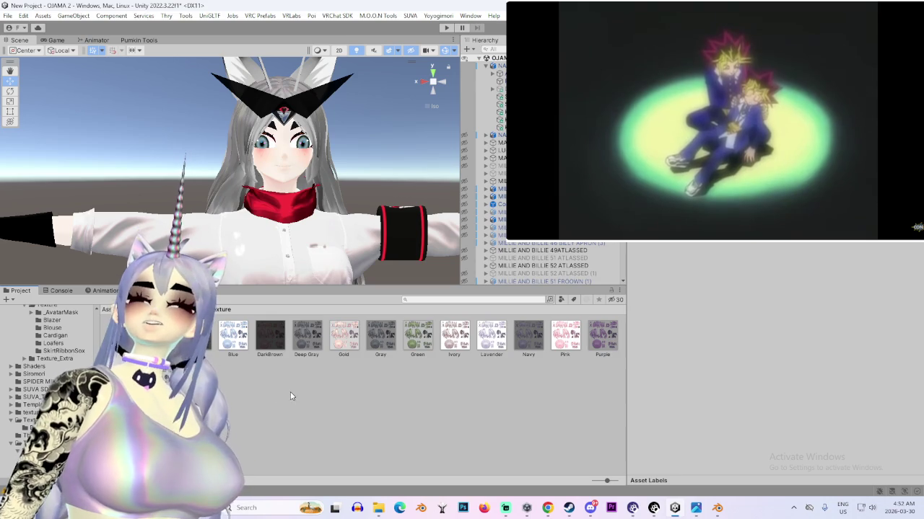
{"action": "right_click", "coordinate": [280, 340]}
{"action": "left_click", "coordinate": [325, 167]}
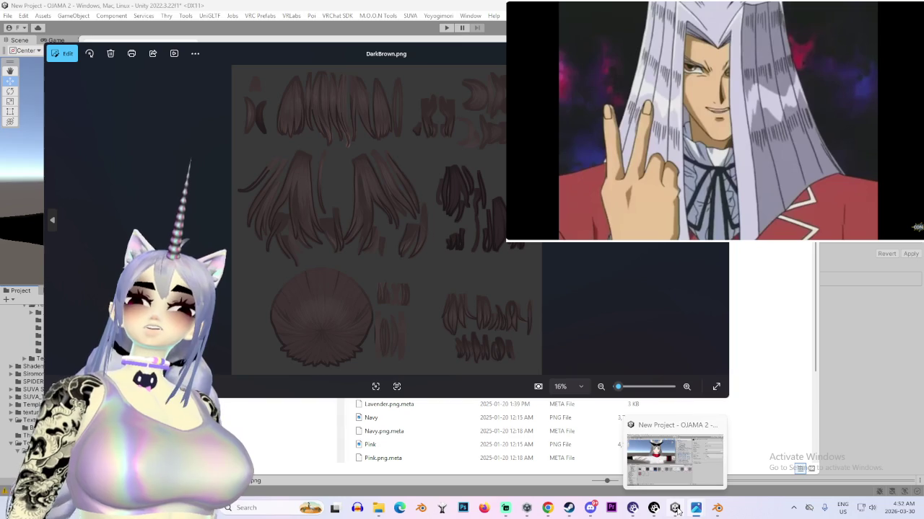
Preview the deep red, deep purple and Black hair textures in Photos, then return to Blender
{"action": "left_click", "coordinate": [717, 508]}
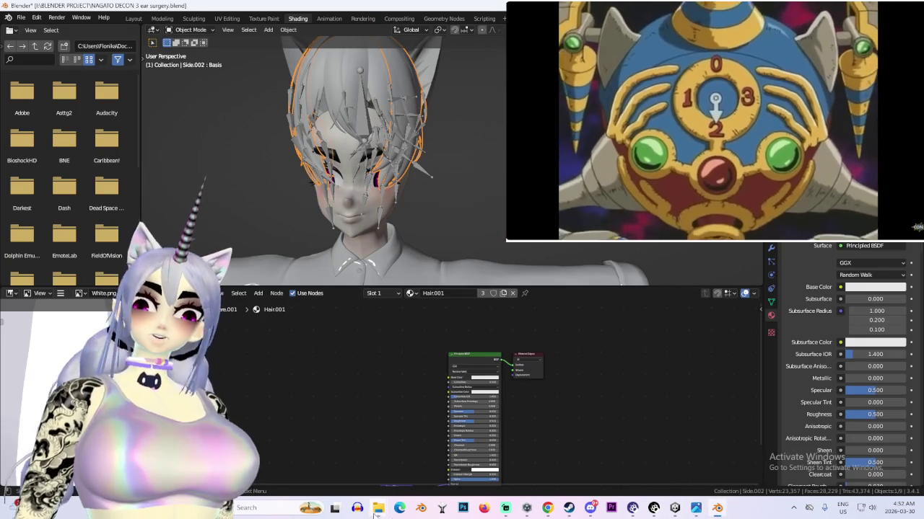
{"action": "mouse_move", "coordinate": [378, 508]}
{"action": "left_click", "coordinate": [387, 457]}
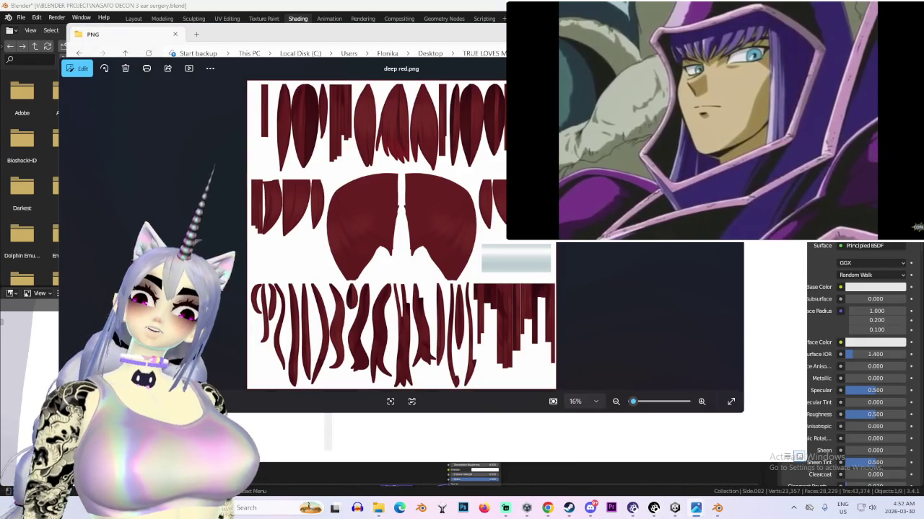
{"action": "key", "text": "Escape"}
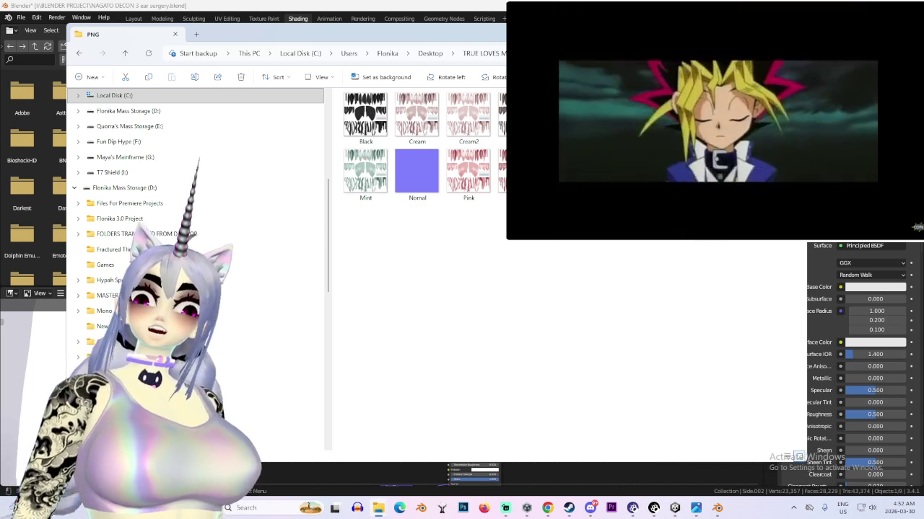
{"action": "key", "text": "Return"}
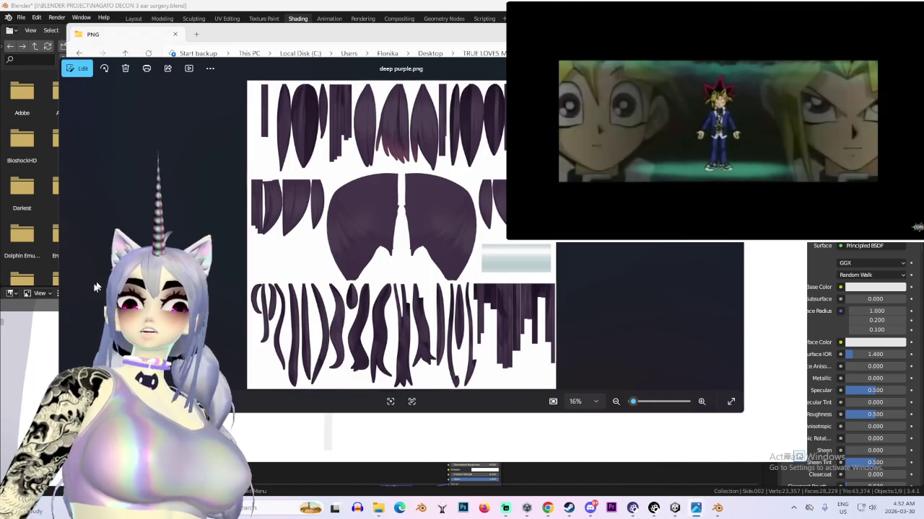
{"action": "left_click", "coordinate": [70, 234]}
{"action": "left_click", "coordinate": [70, 234]}
{"action": "scroll", "coordinate": [70, 234], "scroll_direction": "up", "scroll_amount": 5}
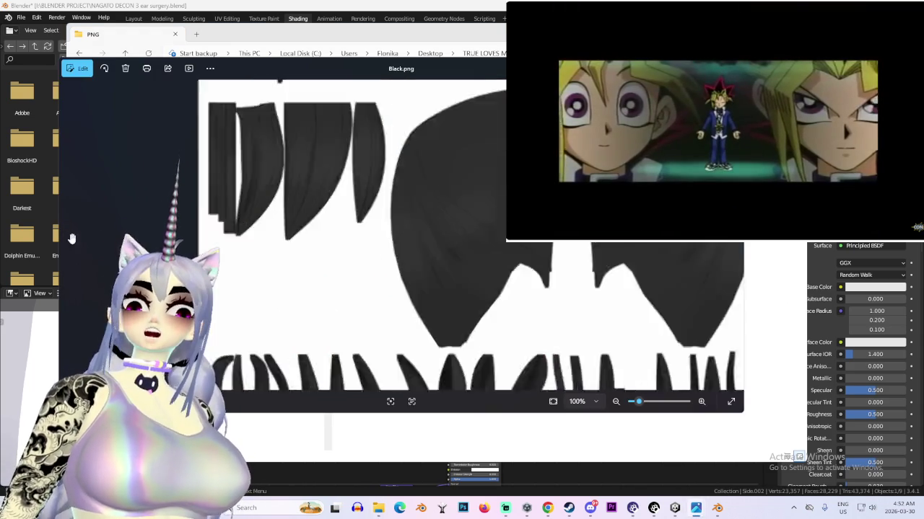
{"action": "left_click", "coordinate": [369, 4]}
{"action": "middle_click_drag", "start_coordinate": [282, 155], "coordinate": [416, 235]}
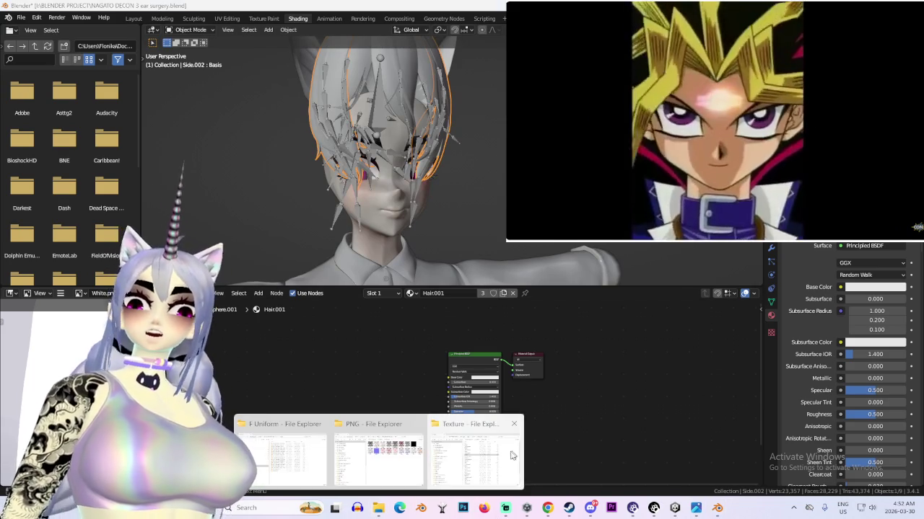
Add DarkBrown.png as an Image Texture feeding the Principled BSDF Base Color
{"action": "mouse_move", "coordinate": [378, 508]}
{"action": "left_click", "coordinate": [476, 444]}
{"action": "mouse_move", "coordinate": [489, 49]}
{"action": "left_mouse_down"}
{"action": "mouse_move", "coordinate": [490, 62]}
{"action": "mouse_move", "coordinate": [826, 70]}
{"action": "left_mouse_up"}
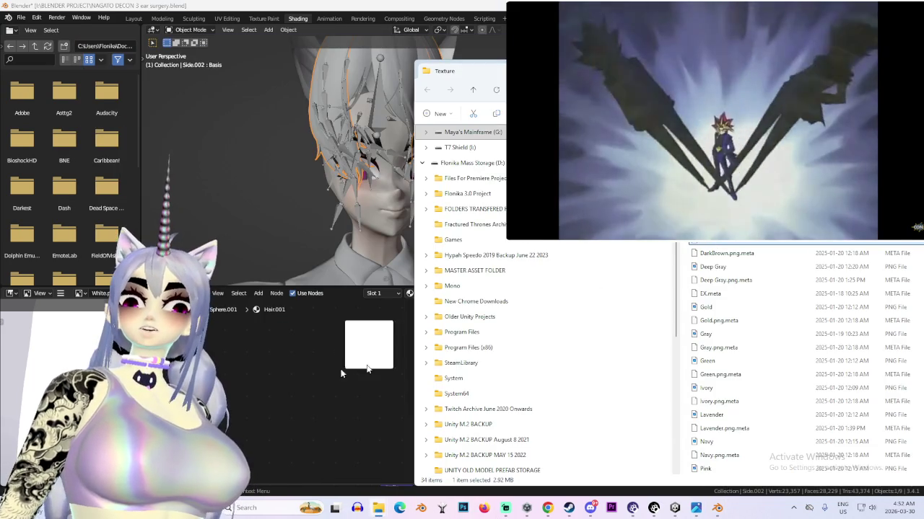
{"action": "left_click_drag", "start_coordinate": [495, 321], "coordinate": [325, 377]}
{"action": "key", "text": "alt+Tab"}
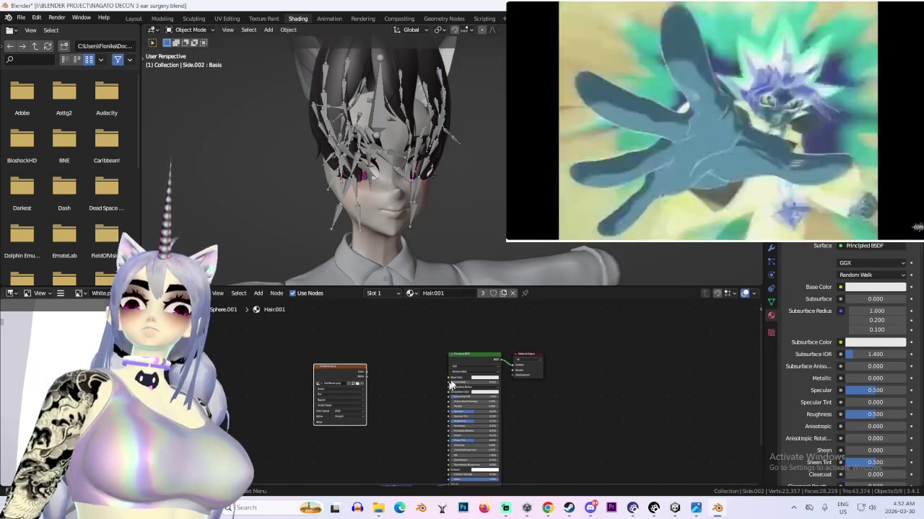
{"action": "left_click_drag", "start_coordinate": [448, 376], "coordinate": [366, 373]}
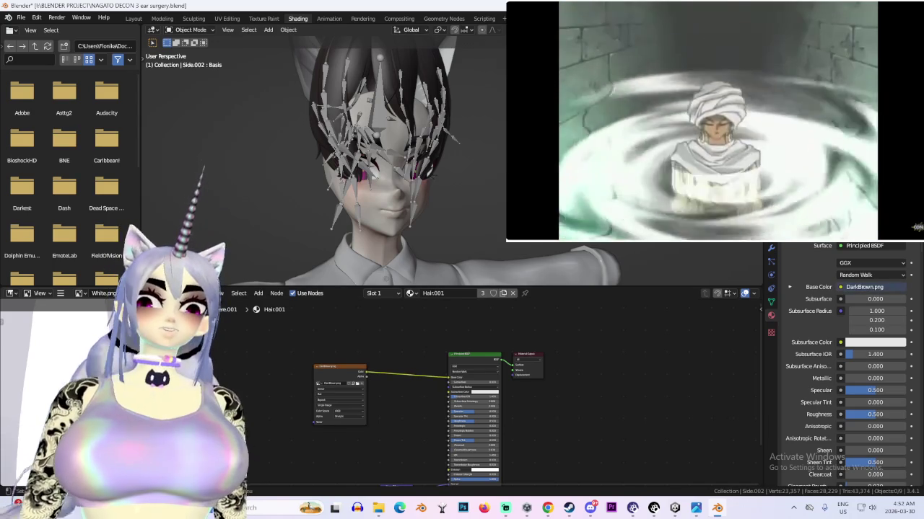
In the Layout workspace, view the dark brown hair on the head with overlays hidden
{"action": "left_click", "coordinate": [133, 18]}
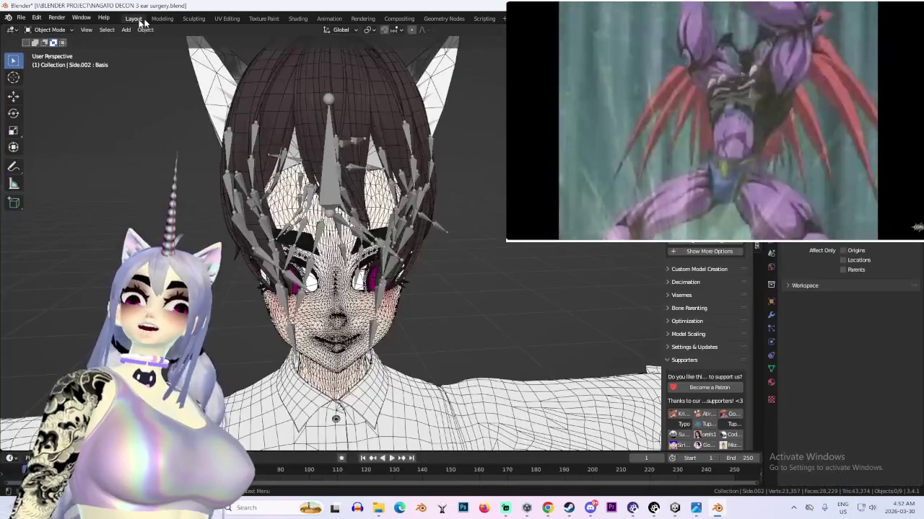
{"action": "mouse_move", "coordinate": [347, 145]}
{"action": "middle_mouse_down"}
{"action": "mouse_move", "coordinate": [315, 164]}
{"action": "mouse_move", "coordinate": [347, 225]}
{"action": "mouse_move", "coordinate": [394, 215]}
{"action": "mouse_move", "coordinate": [417, 245]}
{"action": "mouse_move", "coordinate": [454, 206]}
{"action": "mouse_move", "coordinate": [481, 215]}
{"action": "mouse_move", "coordinate": [400, 218]}
{"action": "mouse_move", "coordinate": [436, 228]}
{"action": "mouse_move", "coordinate": [439, 182]}
{"action": "mouse_move", "coordinate": [383, 192]}
{"action": "mouse_move", "coordinate": [378, 202]}
{"action": "mouse_move", "coordinate": [430, 235]}
{"action": "mouse_move", "coordinate": [393, 239]}
{"action": "mouse_move", "coordinate": [384, 218]}
{"action": "mouse_move", "coordinate": [340, 243]}
{"action": "mouse_move", "coordinate": [475, 244]}
{"action": "mouse_move", "coordinate": [491, 199]}
{"action": "middle_mouse_up"}
{"action": "left_click", "coordinate": [339, 213]}
{"action": "key", "text": "shift+z"}
Hide the armature and viewport overlays for a clean view of the face
{"action": "scroll", "coordinate": [439, 224], "scroll_direction": "up", "scroll_amount": 1}
{"action": "scroll", "coordinate": [436, 231], "scroll_direction": "up", "scroll_amount": 3}
{"action": "scroll", "coordinate": [453, 179], "scroll_direction": "up", "scroll_amount": 1}
{"action": "scroll", "coordinate": [453, 178], "scroll_direction": "up", "scroll_amount": 1}
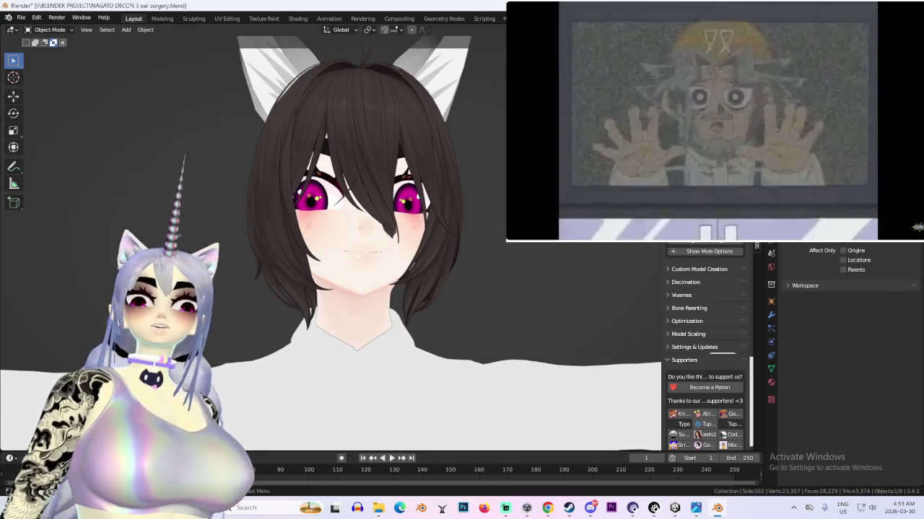
{"action": "key", "text": "shift+alt+z"}
{"action": "middle_click_drag", "start_coordinate": [453, 178], "coordinate": [380, 126]}
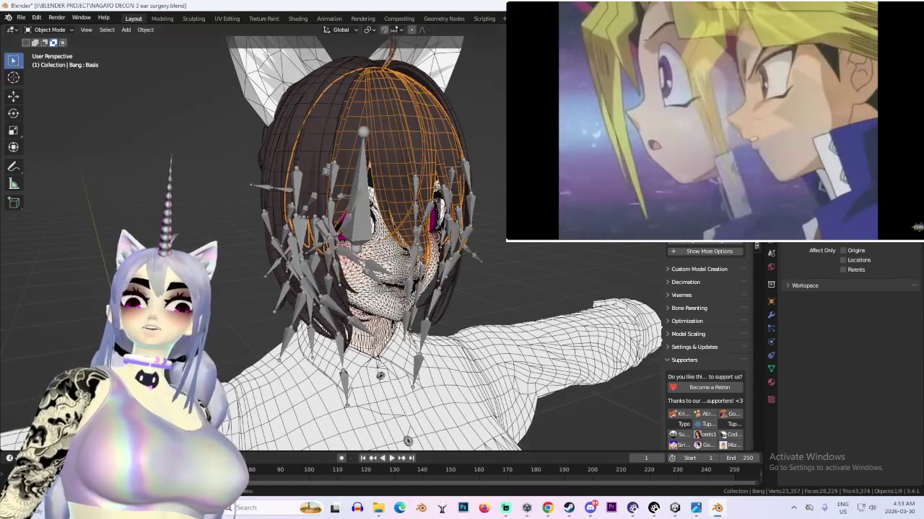
{"action": "mouse_move", "coordinate": [380, 126]}
{"action": "middle_mouse_down"}
{"action": "mouse_move", "coordinate": [472, 158]}
{"action": "mouse_move", "coordinate": [499, 186]}
{"action": "mouse_move", "coordinate": [486, 175]}
{"action": "mouse_move", "coordinate": [455, 202]}
{"action": "mouse_move", "coordinate": [480, 186]}
{"action": "middle_mouse_up"}
{"action": "left_click", "coordinate": [431, 238]}
{"action": "key", "text": "h"}
{"action": "key", "text": "shift+alt+z"}
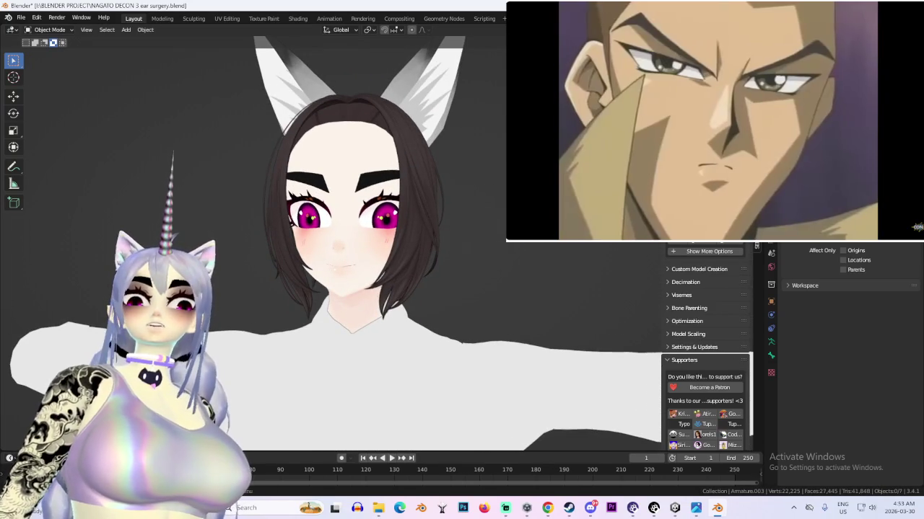
Lower the fox ears along Z in two small moves, checking from the side
{"action": "key", "text": "g"}
{"action": "key", "text": "z"}
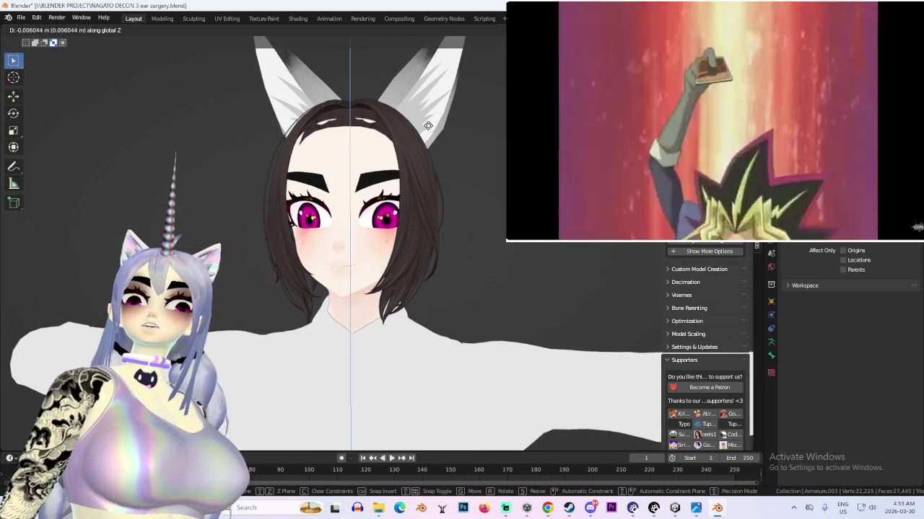
{"action": "left_click", "coordinate": [427, 124]}
{"action": "middle_click_drag", "start_coordinate": [406, 125], "coordinate": [387, 239]}
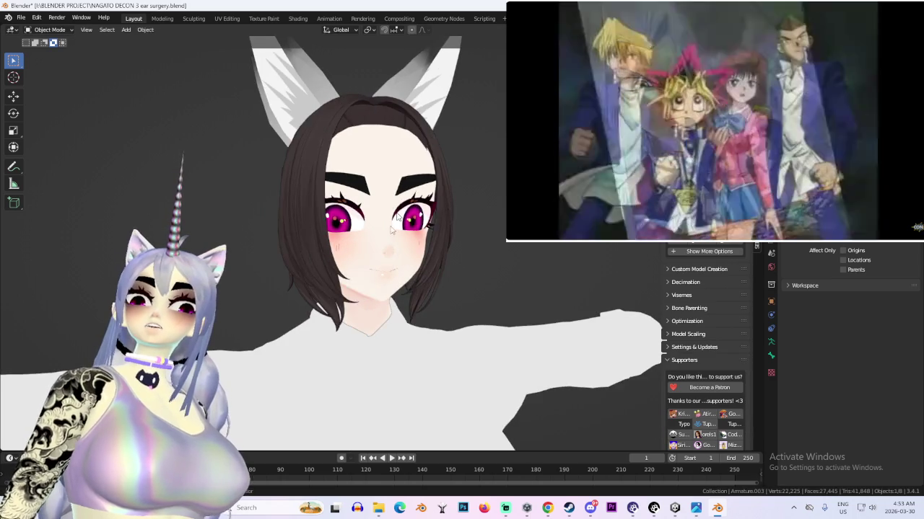
{"action": "key", "text": "g"}
{"action": "key", "text": "z"}
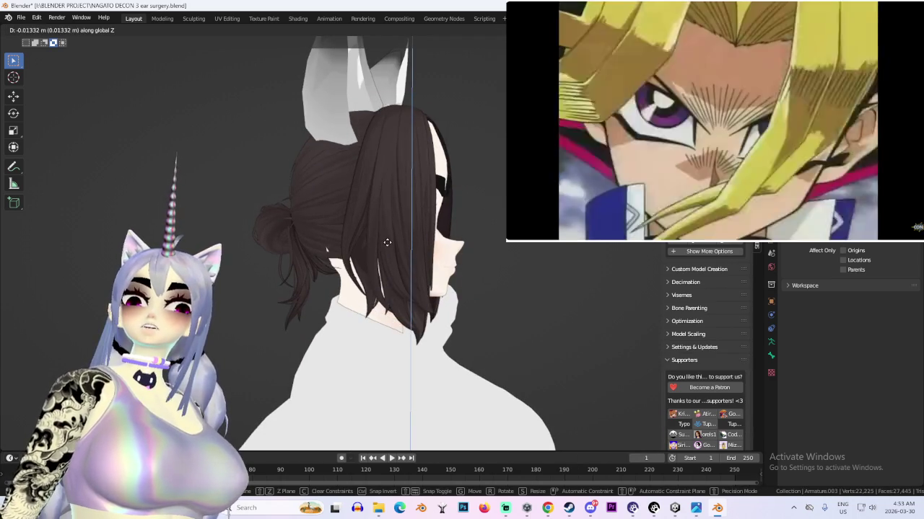
{"action": "left_click", "coordinate": [388, 243]}
{"action": "mouse_move", "coordinate": [387, 243]}
{"action": "middle_mouse_down"}
{"action": "mouse_move", "coordinate": [454, 233]}
{"action": "mouse_move", "coordinate": [448, 225]}
{"action": "mouse_move", "coordinate": [426, 230]}
{"action": "mouse_move", "coordinate": [376, 189]}
{"action": "middle_mouse_up"}
{"action": "scroll", "coordinate": [454, 214], "scroll_direction": "up", "scroll_amount": 4}
Shift the imported hair back along Y in two small moves
{"action": "key", "text": "g"}
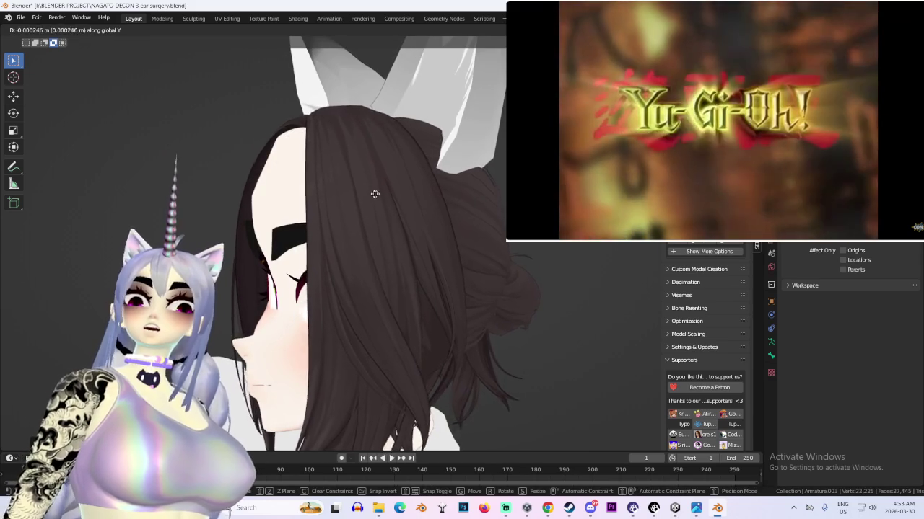
{"action": "key", "text": "y"}
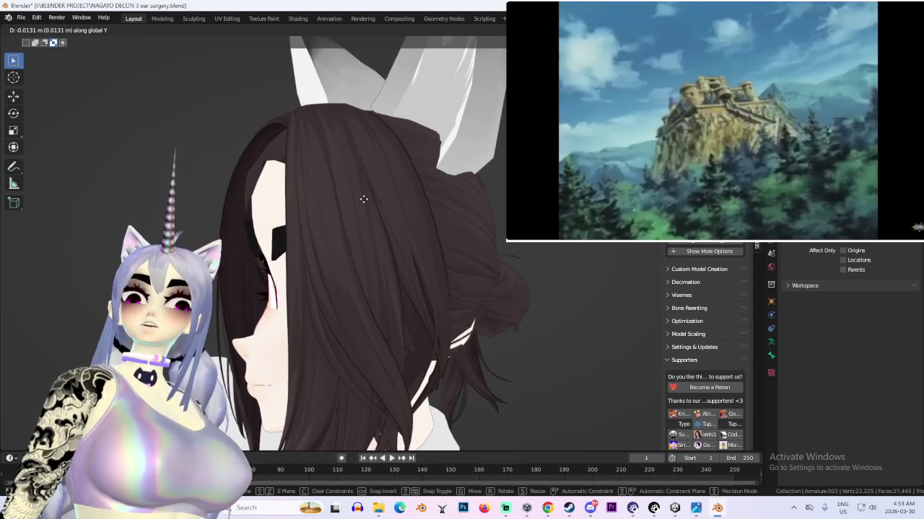
{"action": "left_click", "coordinate": [366, 198]}
{"action": "mouse_move", "coordinate": [366, 198]}
{"action": "middle_mouse_down"}
{"action": "mouse_move", "coordinate": [479, 196]}
{"action": "mouse_move", "coordinate": [445, 264]}
{"action": "mouse_move", "coordinate": [393, 254]}
{"action": "mouse_move", "coordinate": [469, 238]}
{"action": "middle_mouse_up"}
{"action": "scroll", "coordinate": [426, 193], "scroll_direction": "down", "scroll_amount": 4}
{"action": "scroll", "coordinate": [422, 223], "scroll_direction": "up", "scroll_amount": 2}
{"action": "key", "text": "g"}
{"action": "key", "text": "y"}
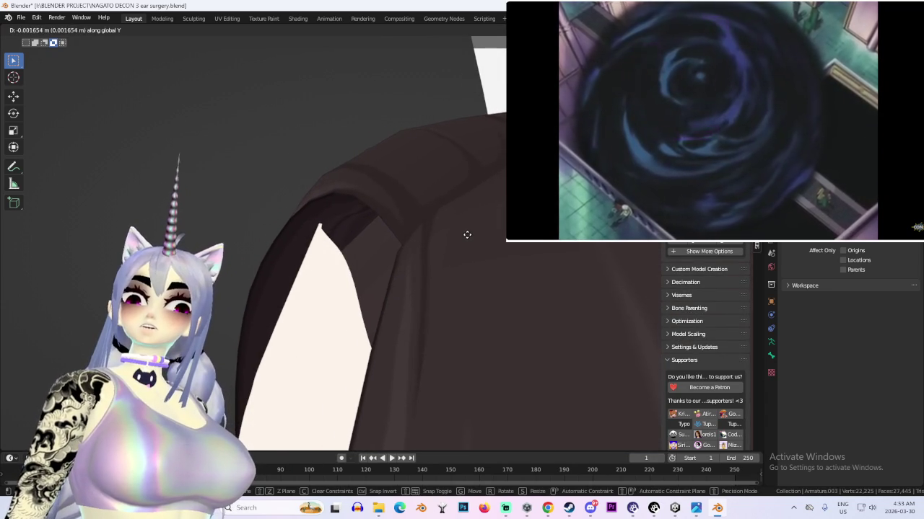
{"action": "left_click", "coordinate": [467, 235]}
{"action": "scroll", "coordinate": [467, 234], "scroll_direction": "down", "scroll_amount": 3}
{"action": "mouse_move", "coordinate": [467, 235]}
{"action": "middle_mouse_down"}
{"action": "mouse_move", "coordinate": [426, 242]}
{"action": "mouse_move", "coordinate": [425, 205]}
{"action": "mouse_move", "coordinate": [448, 192]}
{"action": "mouse_move", "coordinate": [426, 211]}
{"action": "mouse_move", "coordinate": [473, 198]}
{"action": "mouse_move", "coordinate": [460, 181]}
{"action": "middle_mouse_up"}
Fine-tune the hair's height along Z and depth along Y, then restore the overlays
{"action": "key", "text": "g"}
{"action": "key", "text": "z"}
{"action": "left_click", "coordinate": [427, 200]}
{"action": "scroll", "coordinate": [435, 206], "scroll_direction": "up", "scroll_amount": 3}
{"action": "key", "text": "g"}
{"action": "key", "text": "y"}
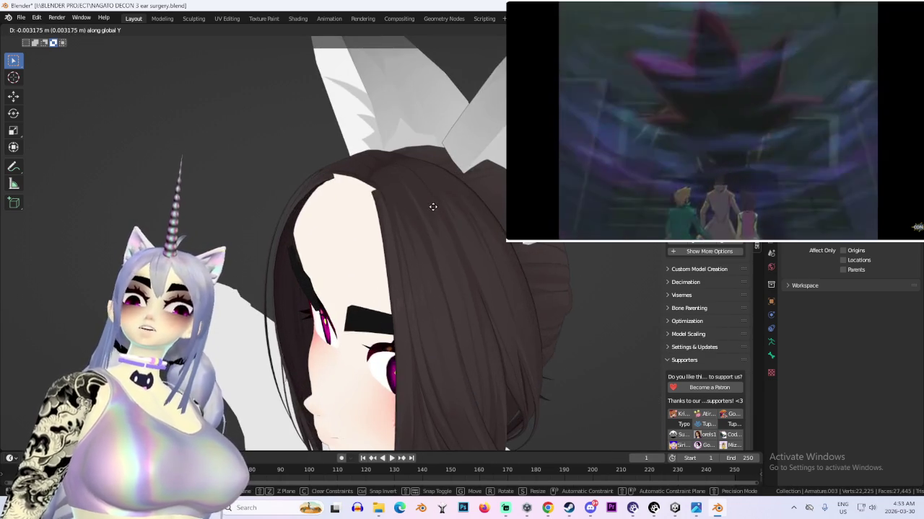
{"action": "left_click", "coordinate": [425, 208]}
{"action": "mouse_move", "coordinate": [425, 208]}
{"action": "middle_mouse_down"}
{"action": "mouse_move", "coordinate": [463, 188]}
{"action": "mouse_move", "coordinate": [498, 185]}
{"action": "mouse_move", "coordinate": [501, 266]}
{"action": "mouse_move", "coordinate": [655, 260]}
{"action": "mouse_move", "coordinate": [481, 264]}
{"action": "mouse_move", "coordinate": [479, 276]}
{"action": "mouse_move", "coordinate": [483, 256]}
{"action": "middle_mouse_up"}
{"action": "key", "text": "g"}
{"action": "key", "text": "z"}
{"action": "left_click", "coordinate": [463, 186]}
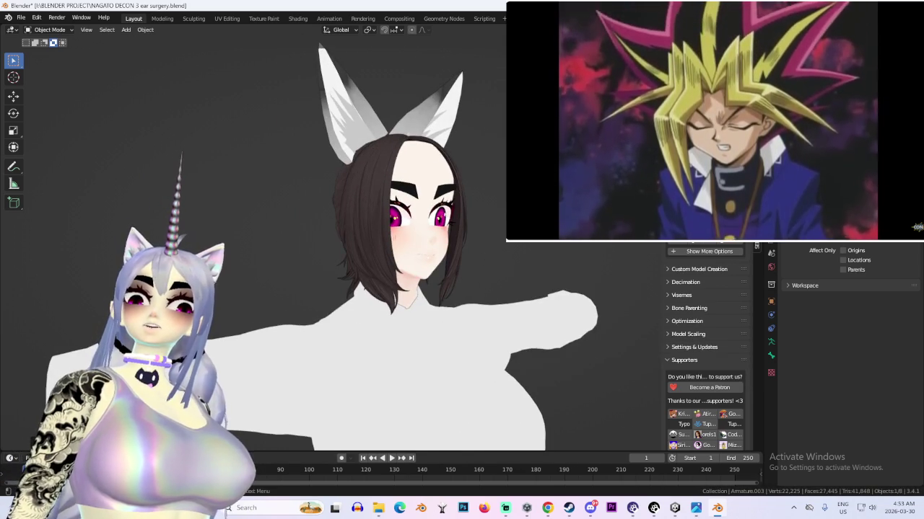
{"action": "key", "text": "shift+alt+z"}
{"action": "scroll", "coordinate": [485, 259], "scroll_direction": "up", "scroll_amount": 2}
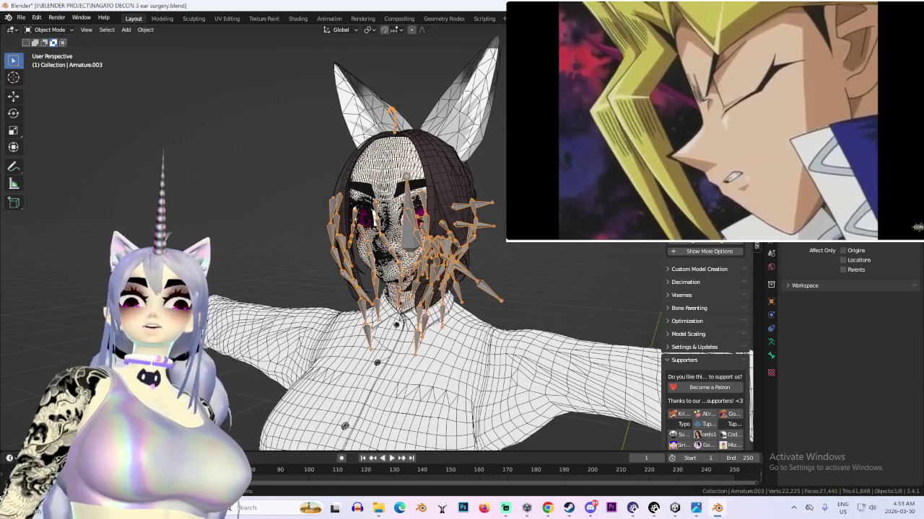
Hide the armature and select the Back hair piece from behind the model
{"action": "key", "text": "h"}
{"action": "key", "text": "shift+alt+z"}
{"action": "middle_click_drag", "start_coordinate": [485, 166], "coordinate": [491, 178]}
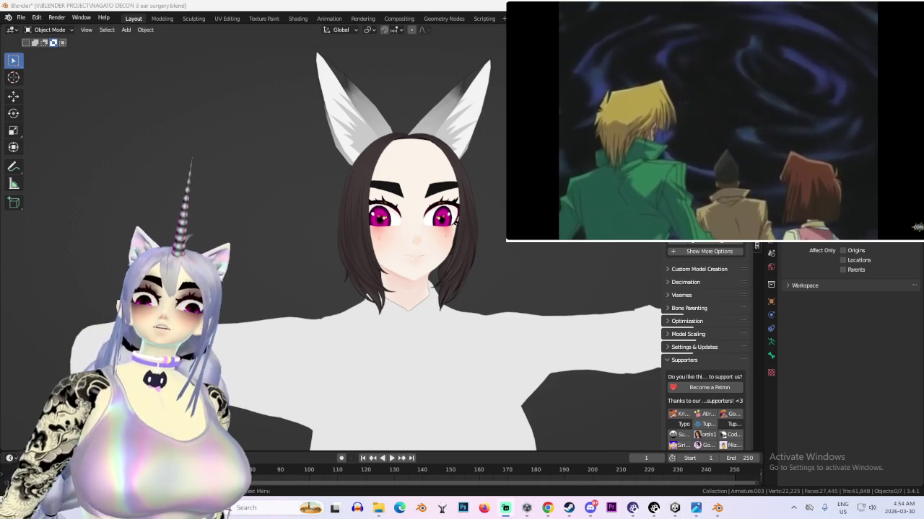
{"action": "key", "text": "shift+alt+z"}
{"action": "mouse_move", "coordinate": [442, 267]}
{"action": "middle_mouse_down"}
{"action": "mouse_move", "coordinate": [494, 246]}
{"action": "mouse_move", "coordinate": [464, 201]}
{"action": "middle_mouse_up"}
{"action": "left_click", "coordinate": [464, 201]}
{"action": "mouse_move", "coordinate": [510, 276]}
{"action": "middle_mouse_down"}
{"action": "mouse_move", "coordinate": [539, 244]}
{"action": "mouse_move", "coordinate": [520, 238]}
{"action": "middle_mouse_up"}
In Edit Mode with see-through side view, select the whole connected upper hair cap
{"action": "left_click", "coordinate": [49, 30]}
{"action": "left_click", "coordinate": [51, 54]}
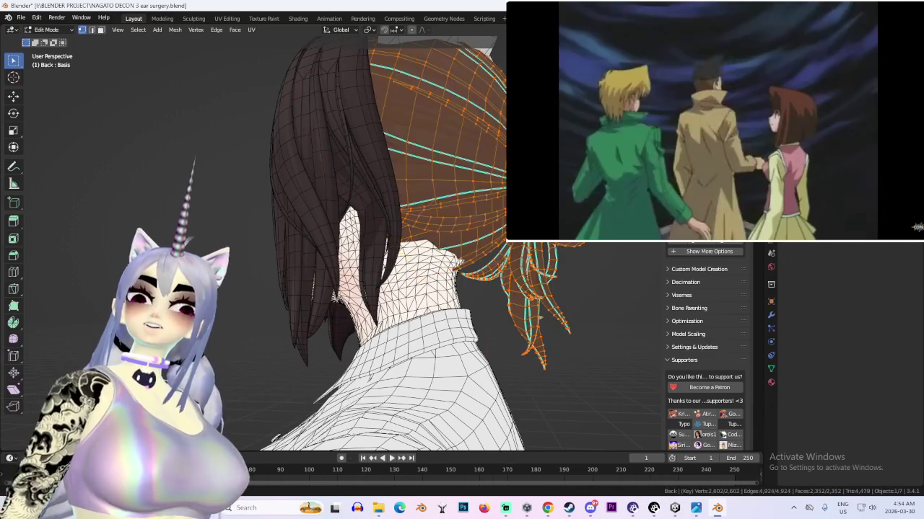
{"action": "key", "text": "ctrl+KP_3"}
{"action": "key", "text": "shift+z"}
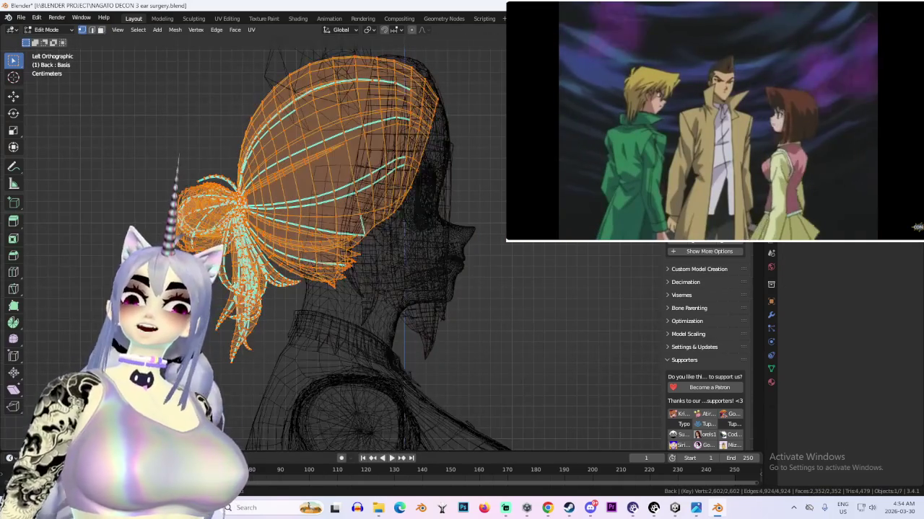
{"action": "left_click_drag", "start_coordinate": [156, 215], "coordinate": [217, 238]}
{"action": "left_click_drag", "start_coordinate": [611, 378], "coordinate": [322, 37]}
{"action": "key", "text": "ctrl+l"}
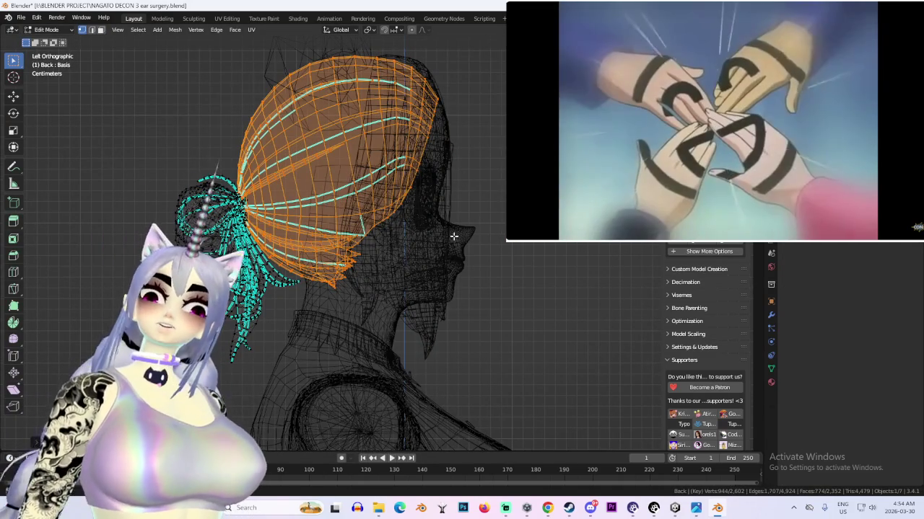
Separate the hair cap into its own object and delete the unwanted hair pieces
{"action": "key", "text": "p"}
{"action": "left_click", "coordinate": [453, 235]}
{"action": "key", "text": "Tab"}
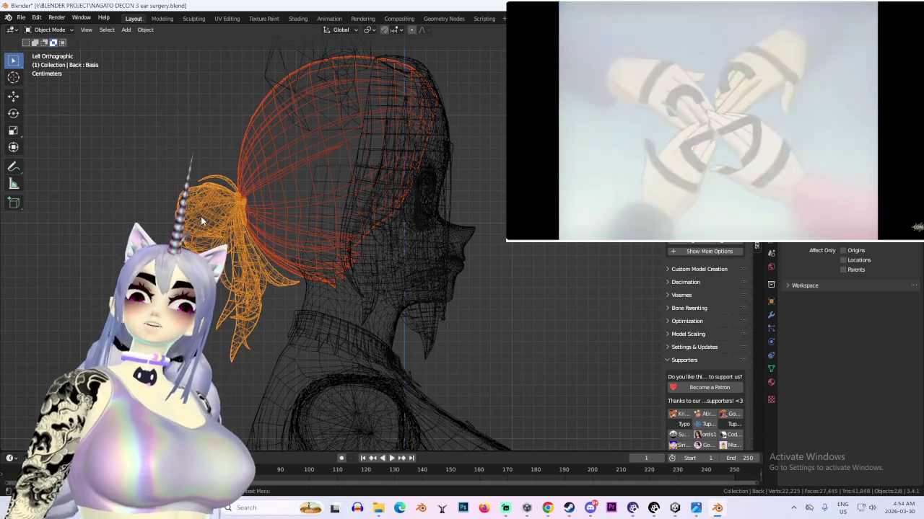
{"action": "key", "text": "x"}
{"action": "left_click", "coordinate": [191, 219]}
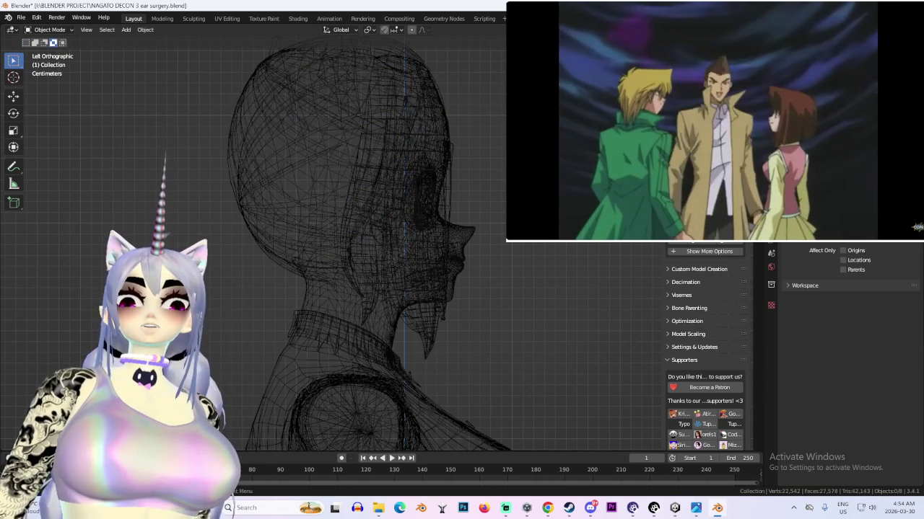
{"action": "key", "text": "shift+z"}
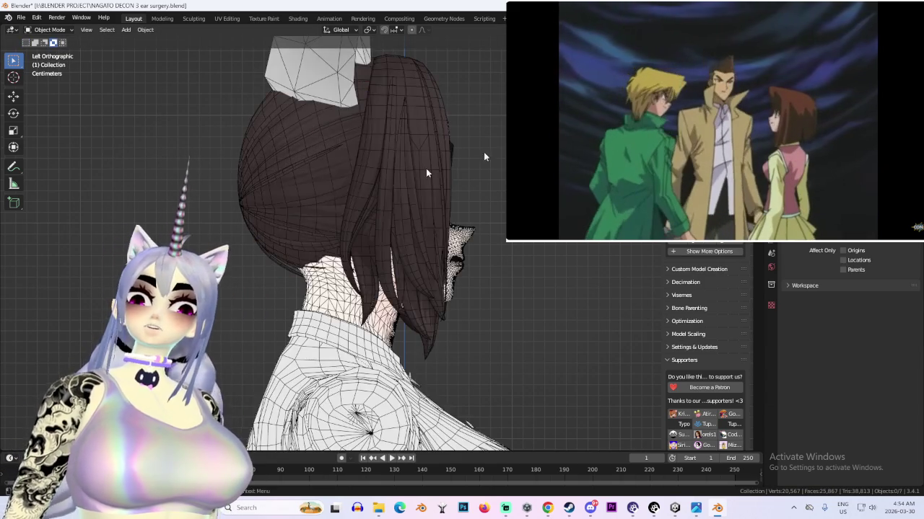
{"action": "middle_click_drag", "start_coordinate": [505, 202], "coordinate": [458, 194]}
{"action": "left_click", "coordinate": [398, 190]}
{"action": "mouse_move", "coordinate": [366, 197]}
{"action": "middle_mouse_down"}
{"action": "mouse_move", "coordinate": [404, 217]}
{"action": "mouse_move", "coordinate": [482, 220]}
{"action": "mouse_move", "coordinate": [365, 225]}
{"action": "mouse_move", "coordinate": [485, 208]}
{"action": "mouse_move", "coordinate": [503, 225]}
{"action": "mouse_move", "coordinate": [482, 233]}
{"action": "mouse_move", "coordinate": [603, 245]}
{"action": "middle_mouse_up"}
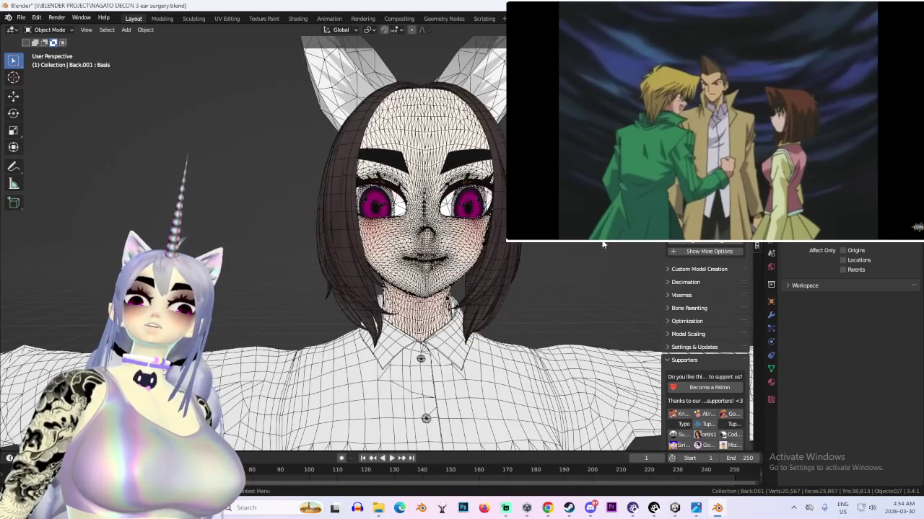
{"action": "middle_click_drag", "start_coordinate": [433, 231], "coordinate": [404, 238]}
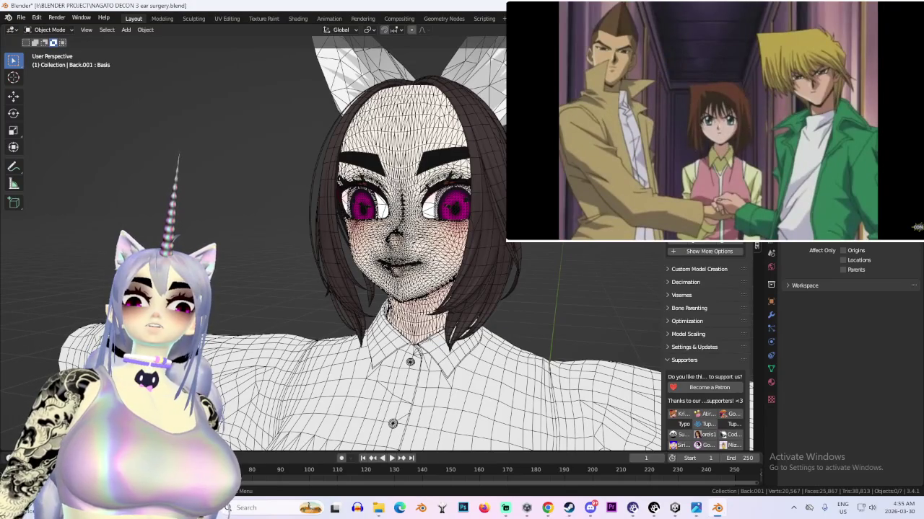
{"action": "key", "text": "alt+h"}
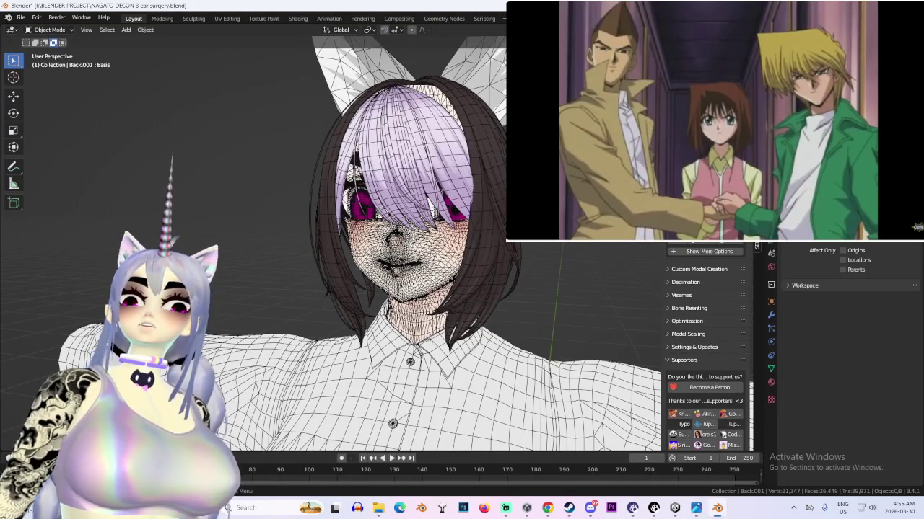
{"action": "middle_click_drag", "start_coordinate": [334, 190], "coordinate": [396, 173]}
{"action": "left_click", "coordinate": [397, 173]}
{"action": "key", "text": "KP_1"}
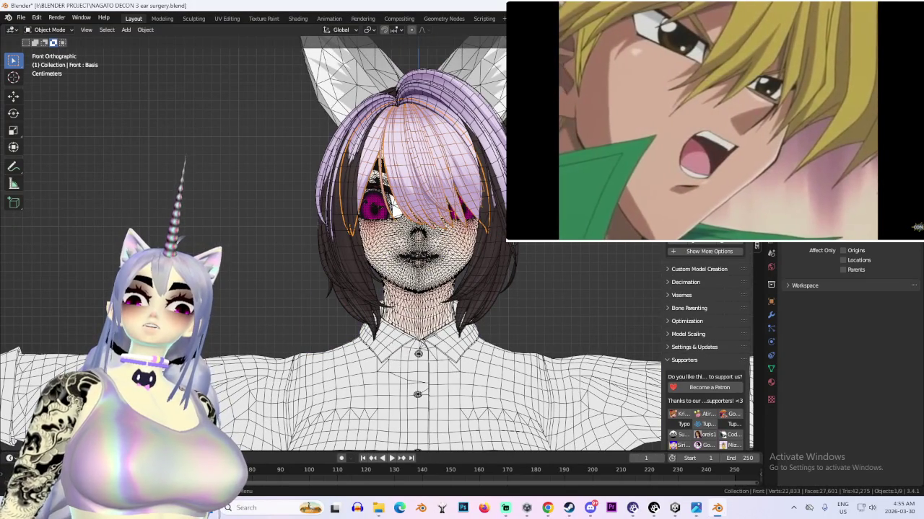
{"action": "middle_click_drag", "start_coordinate": [347, 152], "coordinate": [318, 148]}
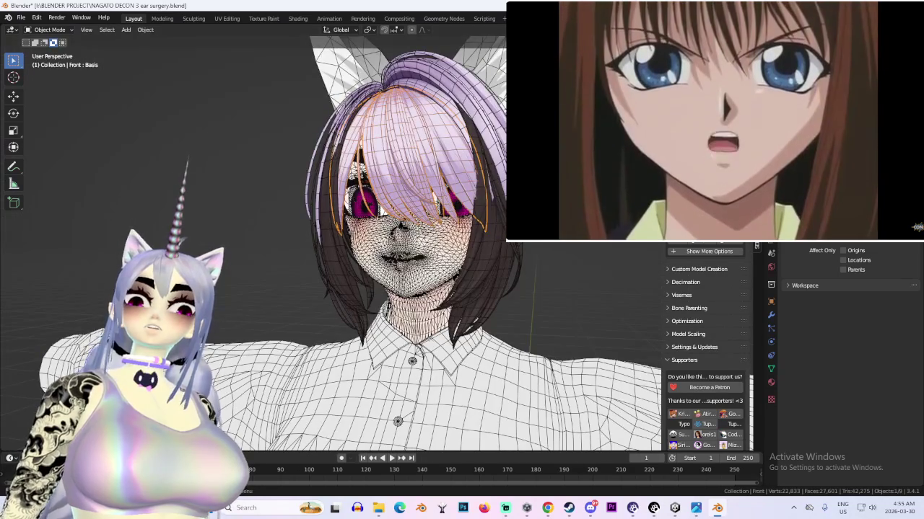
{"action": "key", "text": "Delete"}
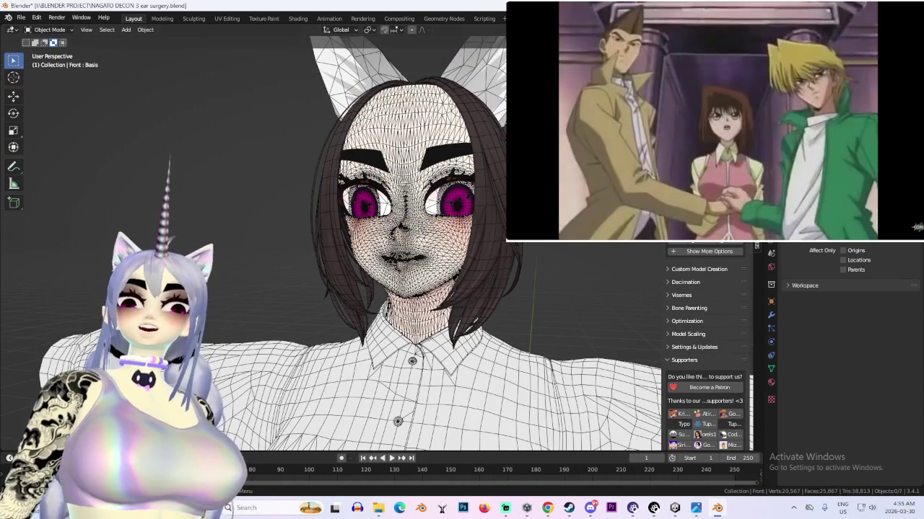
{"action": "middle_click_drag", "start_coordinate": [404, 216], "coordinate": [433, 209]}
{"action": "left_click", "coordinate": [332, 216]}
{"action": "scroll", "coordinate": [433, 216], "scroll_direction": "up", "scroll_amount": 2}
{"action": "key", "text": "alt+a"}
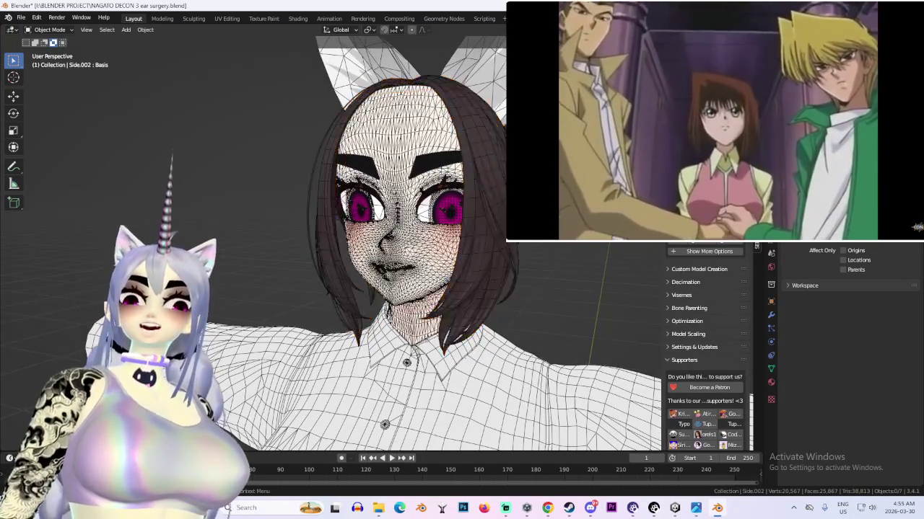
{"action": "scroll", "coordinate": [433, 216], "scroll_direction": "up", "scroll_amount": 2}
{"action": "key", "text": "KP_1"}
{"action": "key", "text": "ctrl+z"}
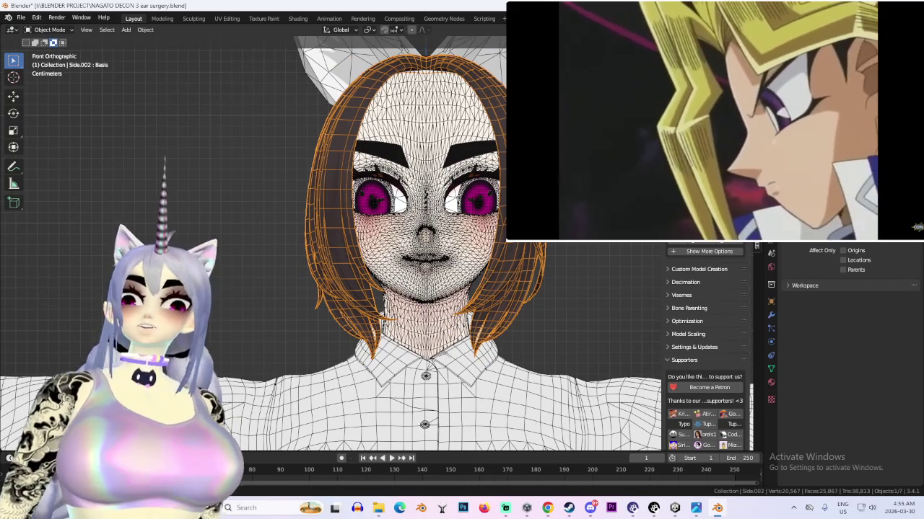
{"action": "key", "text": "shift+alt+z"}
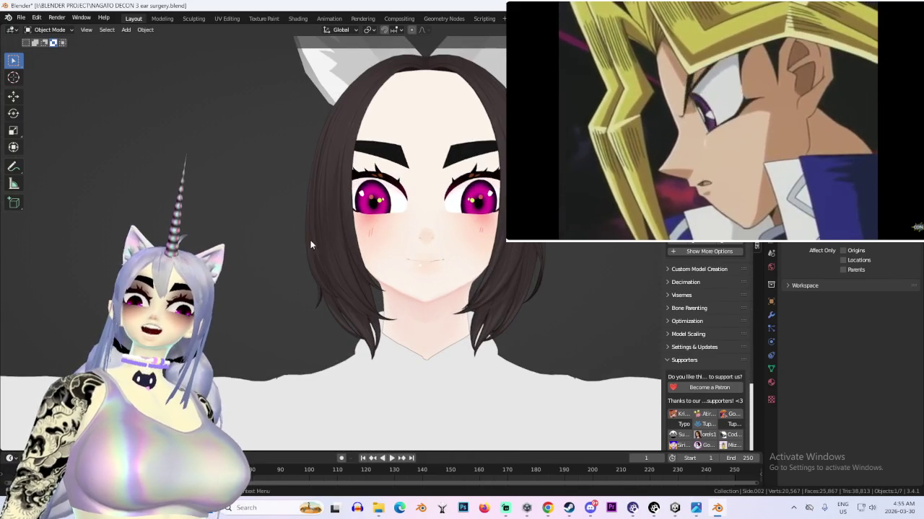
{"action": "key", "text": "shift+alt+z"}
{"action": "mouse_move", "coordinate": [420, 266]}
{"action": "middle_mouse_down"}
{"action": "mouse_move", "coordinate": [422, 274]}
{"action": "mouse_move", "coordinate": [73, 74]}
{"action": "middle_mouse_up"}
{"action": "scroll", "coordinate": [417, 271], "scroll_direction": "down", "scroll_amount": 2}
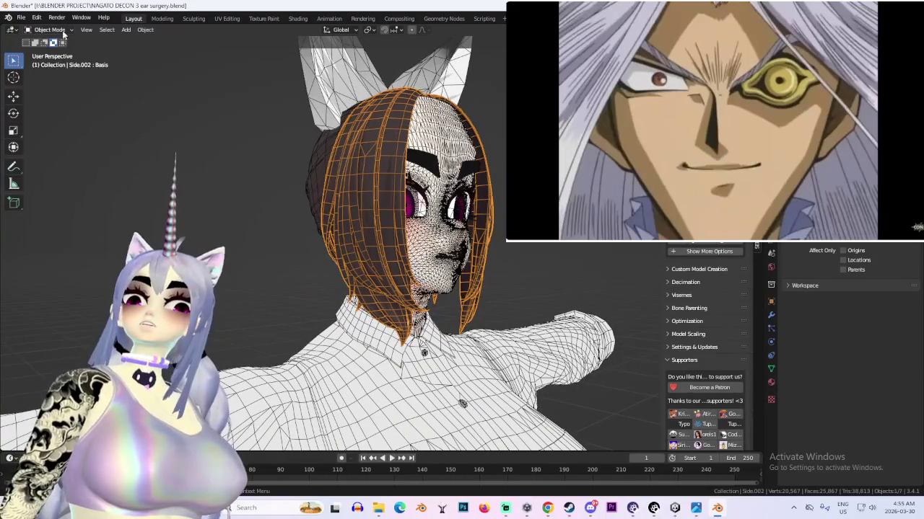
{"action": "left_click", "coordinate": [56, 53]}
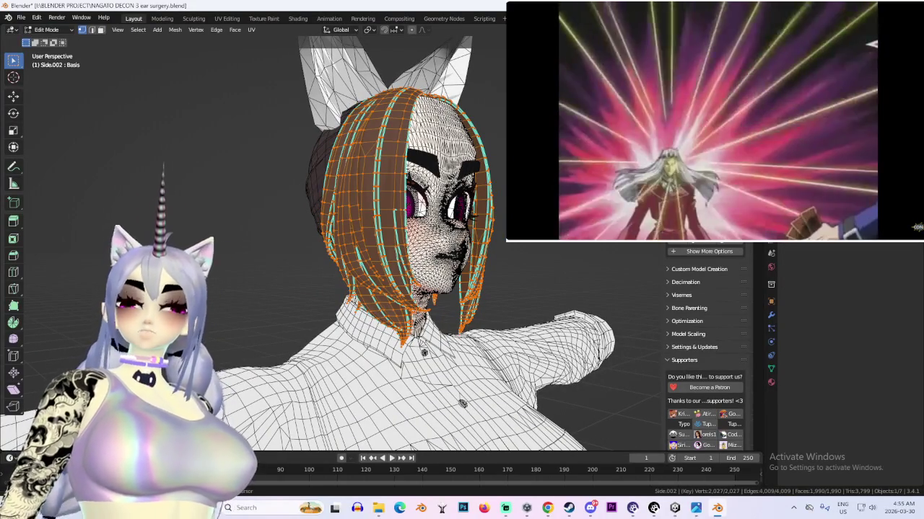
Duplicate the side hair object and enter Edit Mode on the copy in side view
{"action": "key", "text": "alt+a"}
{"action": "key", "text": "a"}
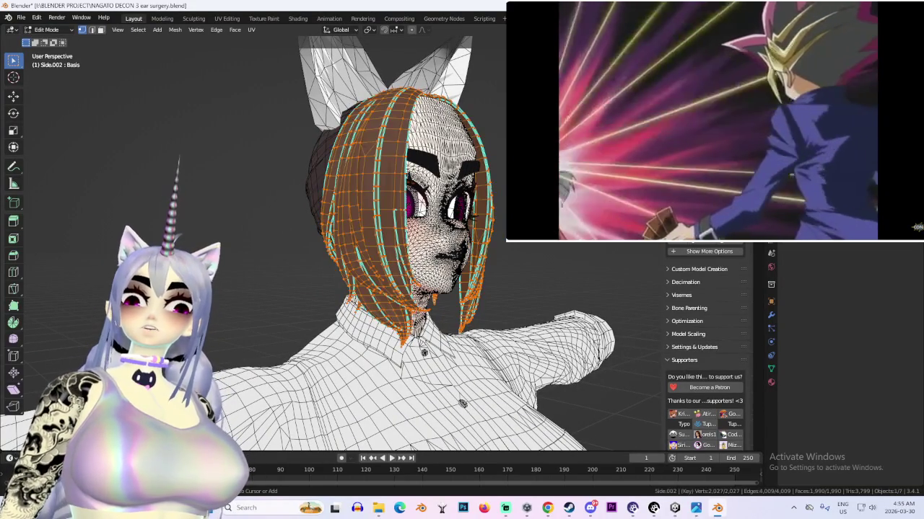
{"action": "key", "text": "Tab"}
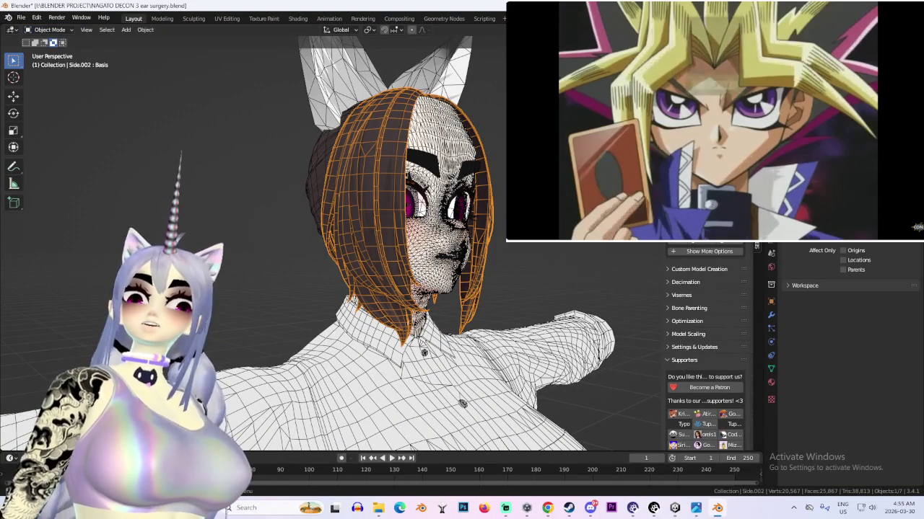
{"action": "key", "text": "shift+d"}
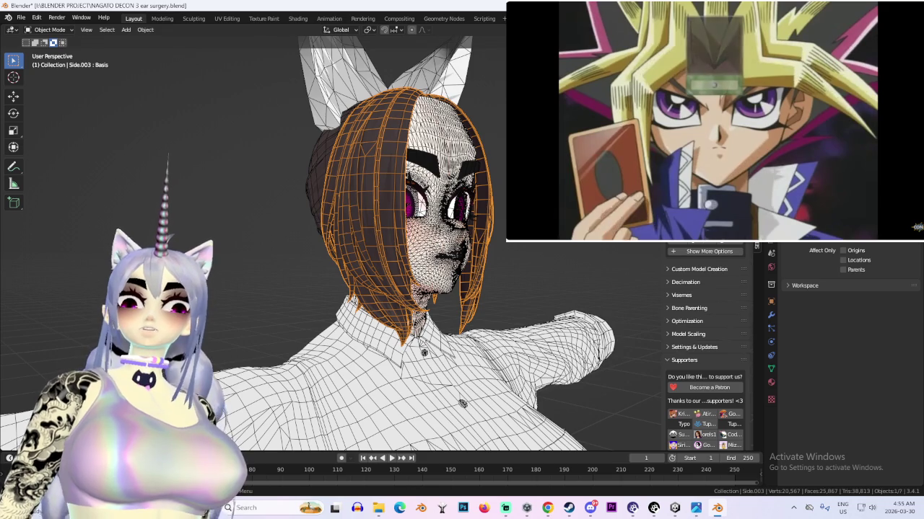
{"action": "middle_click_drag", "start_coordinate": [379, 158], "coordinate": [433, 166]}
{"action": "key", "text": "KP_3"}
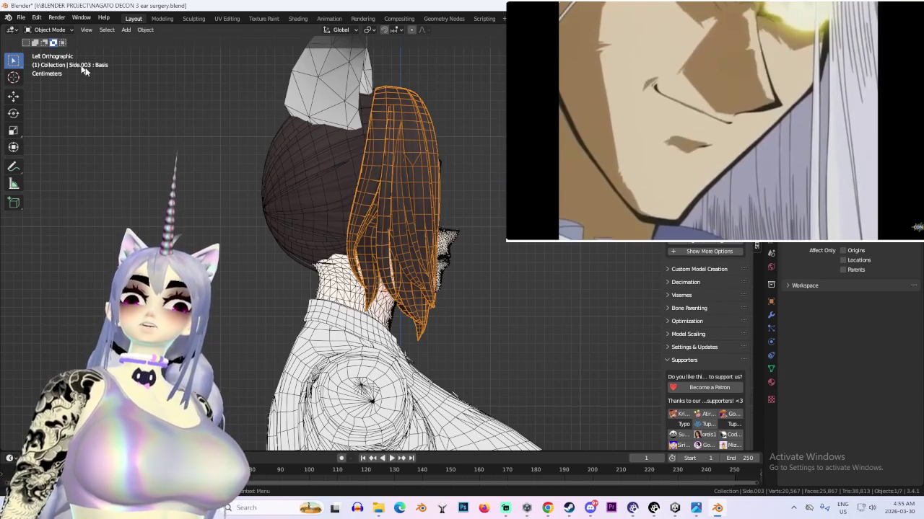
{"action": "left_click", "coordinate": [57, 32]}
{"action": "left_click", "coordinate": [49, 51]}
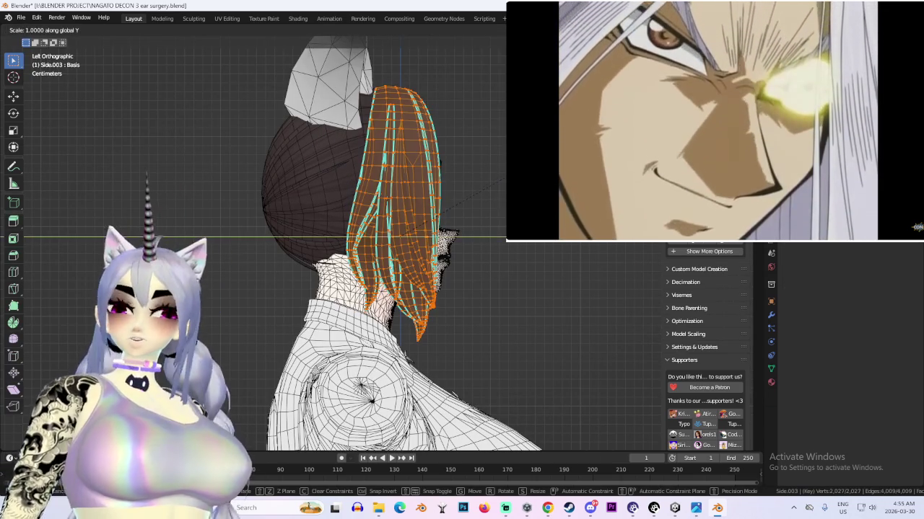
Scale the hair copy front to back and move its strands along Y
{"action": "key", "text": "Return"}
{"action": "mouse_move", "coordinate": [520, 169]}
{"action": "middle_mouse_down"}
{"action": "mouse_move", "coordinate": [447, 180]}
{"action": "mouse_move", "coordinate": [491, 184]}
{"action": "mouse_move", "coordinate": [440, 173]}
{"action": "mouse_move", "coordinate": [444, 162]}
{"action": "mouse_move", "coordinate": [466, 241]}
{"action": "middle_mouse_up"}
{"action": "scroll", "coordinate": [466, 241], "scroll_direction": "up", "scroll_amount": 2}
{"action": "key", "text": "y"}
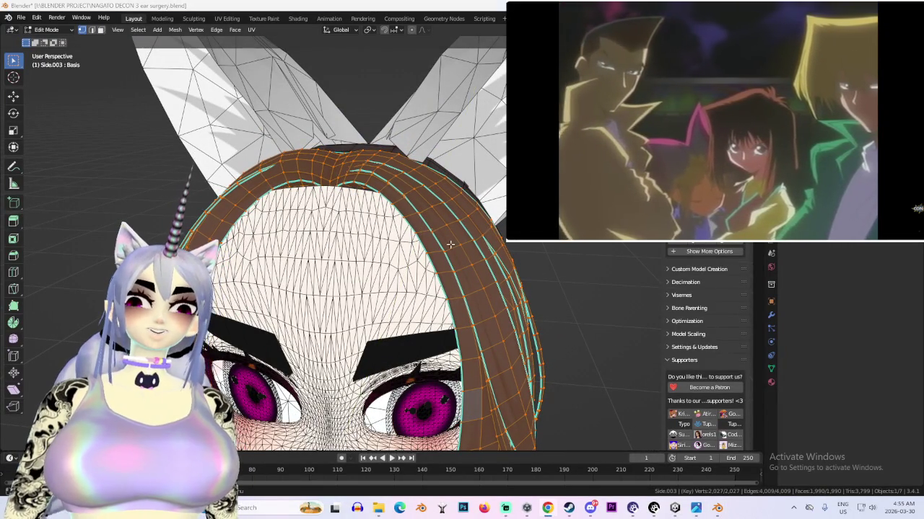
{"action": "scroll", "coordinate": [449, 245], "scroll_direction": "down", "scroll_amount": 3}
{"action": "mouse_move", "coordinate": [449, 245]}
{"action": "middle_mouse_down"}
{"action": "mouse_move", "coordinate": [474, 221]}
{"action": "mouse_move", "coordinate": [461, 220]}
{"action": "middle_mouse_up"}
{"action": "scroll", "coordinate": [474, 220], "scroll_direction": "down", "scroll_amount": 2}
{"action": "left_click", "coordinate": [486, 219]}
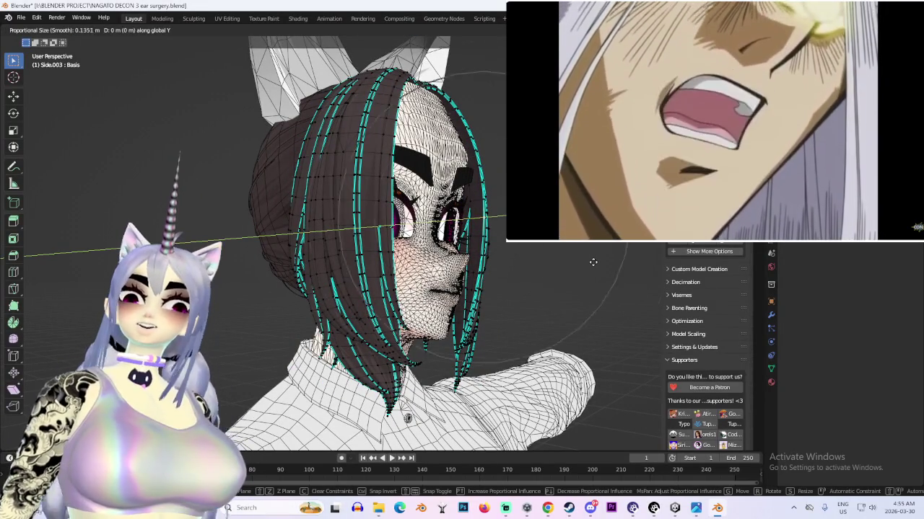
{"action": "scroll", "coordinate": [587, 262], "scroll_direction": "up", "scroll_amount": 3}
{"action": "scroll", "coordinate": [582, 262], "scroll_direction": "up", "scroll_amount": 2}
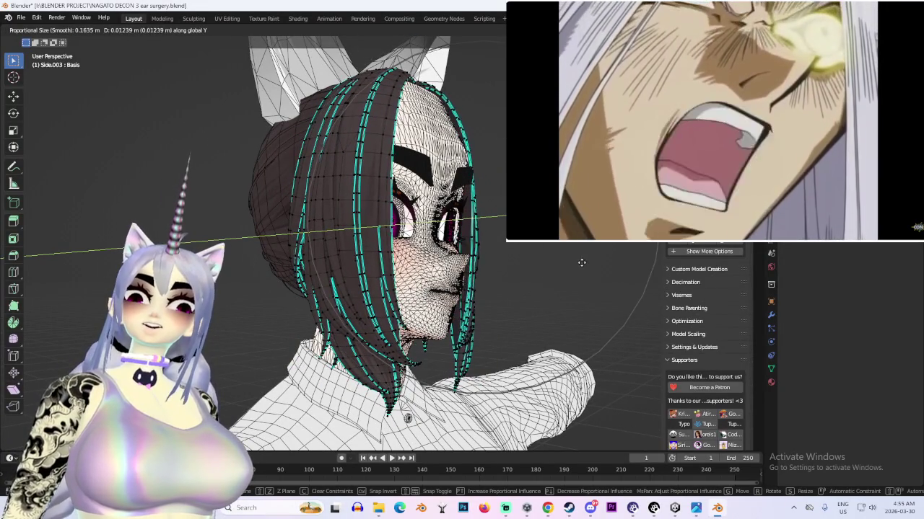
{"action": "left_click", "coordinate": [577, 262]}
Soften the hair shape with a proportional-editing move along Y
{"action": "mouse_move", "coordinate": [578, 263]}
{"action": "middle_mouse_down"}
{"action": "mouse_move", "coordinate": [475, 279]}
{"action": "mouse_move", "coordinate": [549, 272]}
{"action": "middle_mouse_up"}
{"action": "scroll", "coordinate": [552, 268], "scroll_direction": "up", "scroll_amount": 4}
{"action": "scroll", "coordinate": [520, 275], "scroll_direction": "up", "scroll_amount": 2}
{"action": "scroll", "coordinate": [464, 277], "scroll_direction": "down", "scroll_amount": 5}
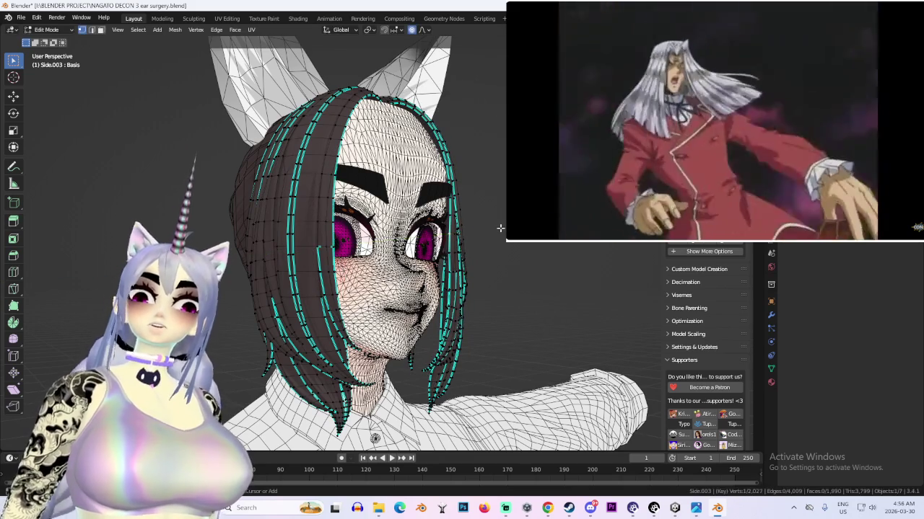
{"action": "mouse_move", "coordinate": [469, 289]}
{"action": "middle_mouse_down"}
{"action": "mouse_move", "coordinate": [455, 243]}
{"action": "mouse_move", "coordinate": [411, 253]}
{"action": "middle_mouse_up"}
{"action": "key", "text": "g"}
{"action": "key", "text": "y"}
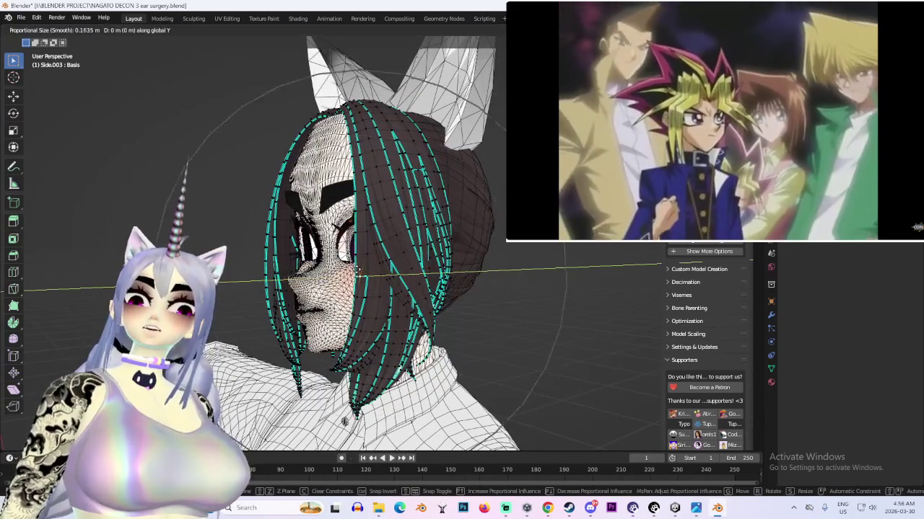
{"action": "left_click", "coordinate": [369, 267]}
Switch the Side.003 hair copy to Sculpt Mode from a right side view
{"action": "key", "text": "KP_3"}
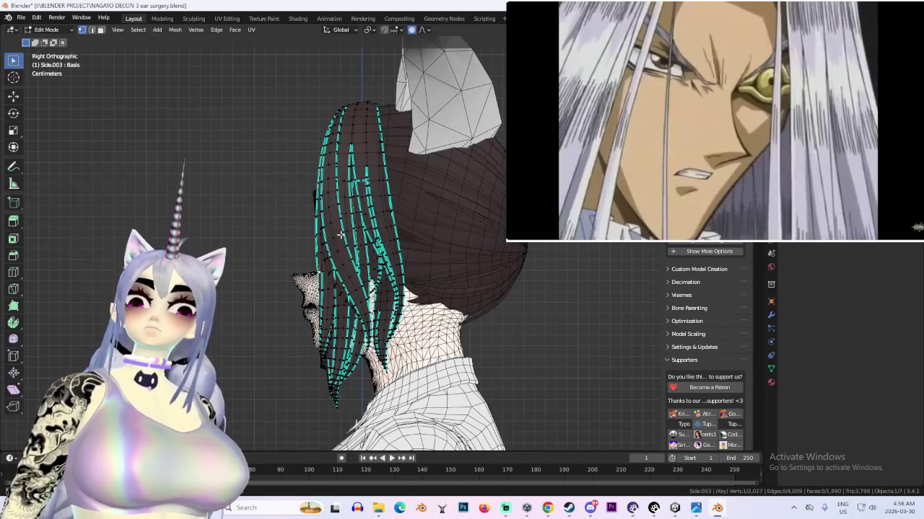
{"action": "left_click", "coordinate": [46, 29]}
{"action": "left_click", "coordinate": [43, 61]}
{"action": "middle_click_drag", "start_coordinate": [288, 216], "coordinate": [436, 215]}
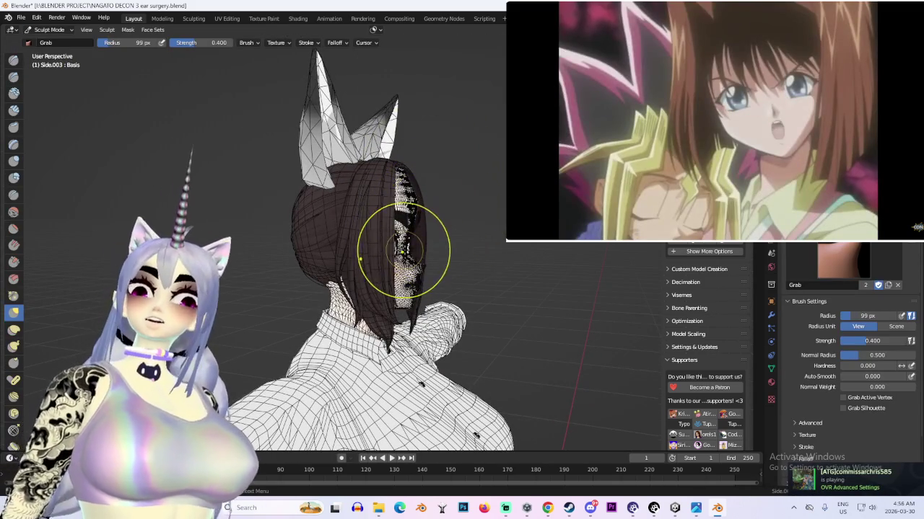
Enlarge the Grab brush radius to 342 px and start pulling the hair toward the head
{"action": "key", "text": "f"}
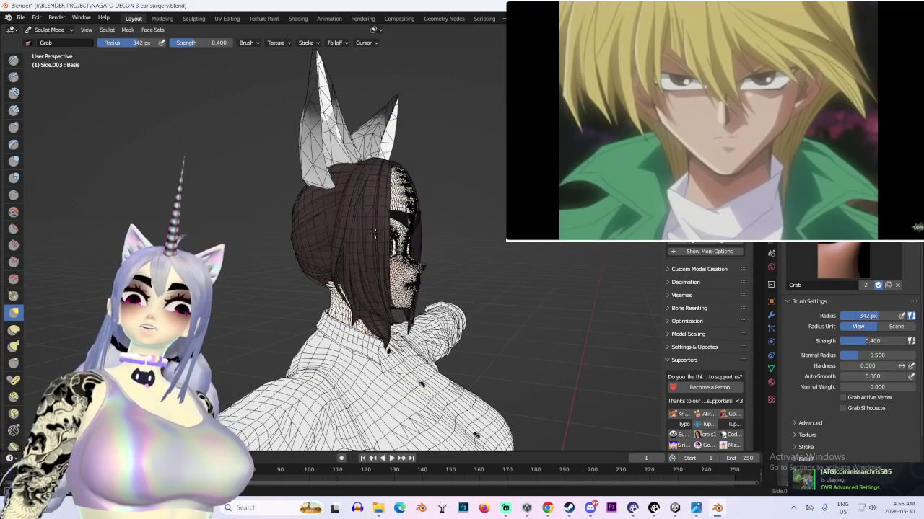
{"action": "mouse_move", "coordinate": [372, 230]}
{"action": "middle_mouse_down"}
{"action": "mouse_move", "coordinate": [406, 246]}
{"action": "mouse_move", "coordinate": [442, 215]}
{"action": "middle_mouse_up"}
{"action": "mouse_move", "coordinate": [404, 263]}
{"action": "middle_mouse_down"}
{"action": "mouse_move", "coordinate": [412, 268]}
{"action": "mouse_move", "coordinate": [398, 211]}
{"action": "middle_mouse_up"}
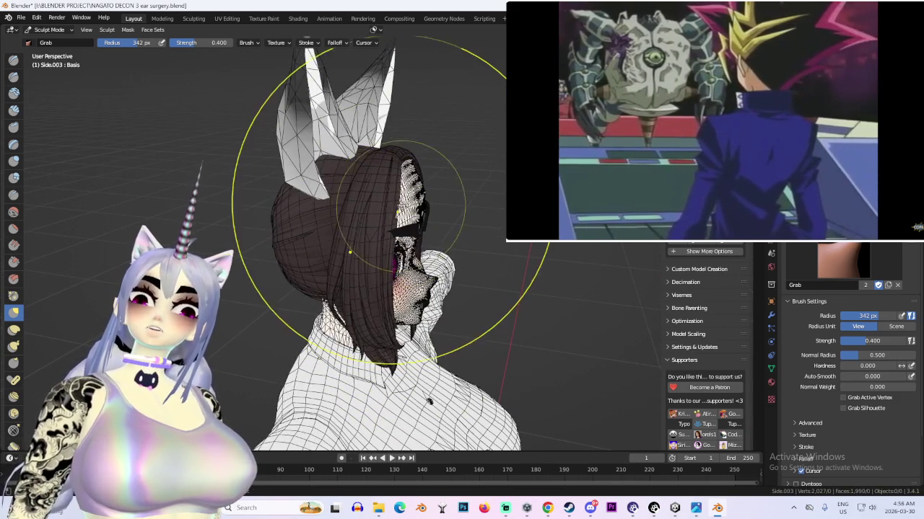
{"action": "scroll", "coordinate": [398, 211], "scroll_direction": "up", "scroll_amount": 3}
{"action": "mouse_move", "coordinate": [398, 211]}
{"action": "middle_mouse_down"}
{"action": "mouse_move", "coordinate": [431, 226]}
{"action": "mouse_move", "coordinate": [413, 232]}
{"action": "mouse_move", "coordinate": [368, 113]}
{"action": "mouse_move", "coordinate": [405, 278]}
{"action": "middle_mouse_up"}
{"action": "scroll", "coordinate": [404, 278], "scroll_direction": "up", "scroll_amount": 2}
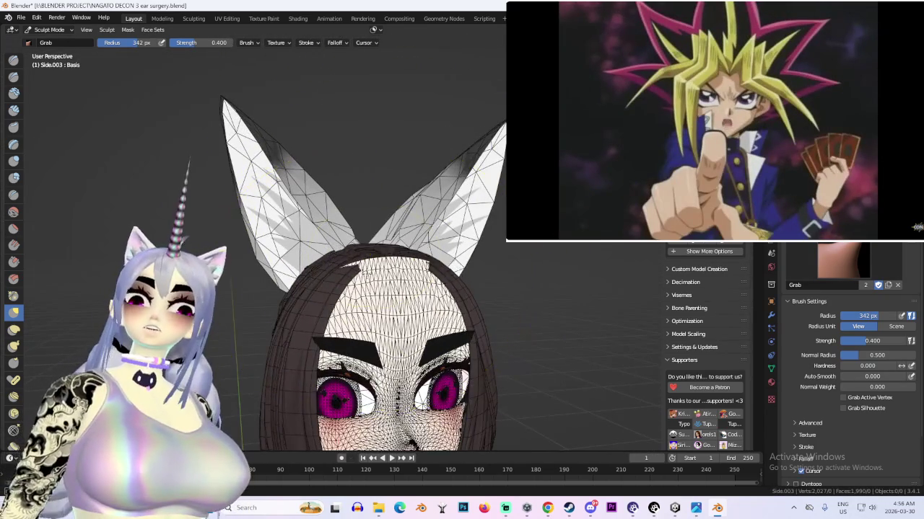
{"action": "scroll", "coordinate": [362, 231], "scroll_direction": "up", "scroll_amount": 2}
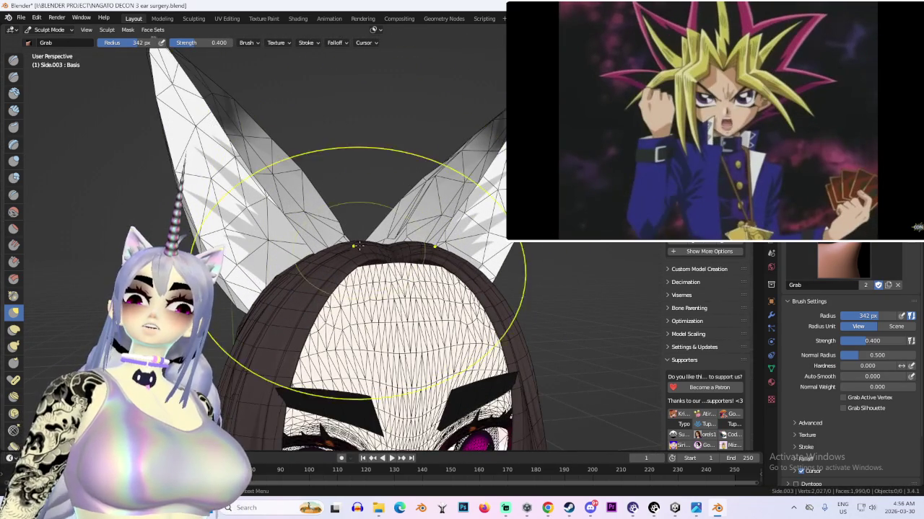
{"action": "middle_click_drag", "start_coordinate": [358, 245], "coordinate": [386, 172]}
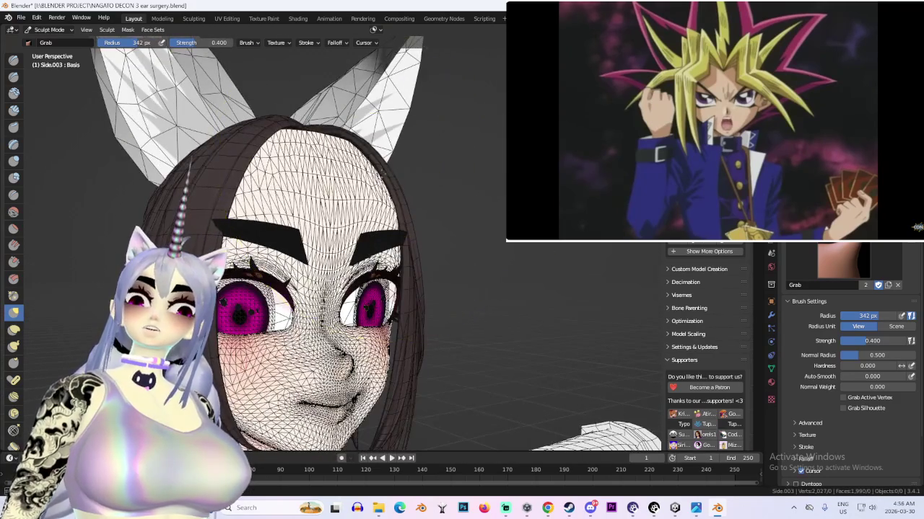
{"action": "scroll", "coordinate": [375, 181], "scroll_direction": "down", "scroll_amount": 3}
Keep grabbing the side hair onto the head from front, side and rear angles
{"action": "mouse_move", "coordinate": [375, 180]}
{"action": "middle_mouse_down"}
{"action": "mouse_move", "coordinate": [346, 387]}
{"action": "mouse_move", "coordinate": [354, 247]}
{"action": "mouse_move", "coordinate": [404, 238]}
{"action": "mouse_move", "coordinate": [382, 231]}
{"action": "mouse_move", "coordinate": [349, 265]}
{"action": "middle_mouse_up"}
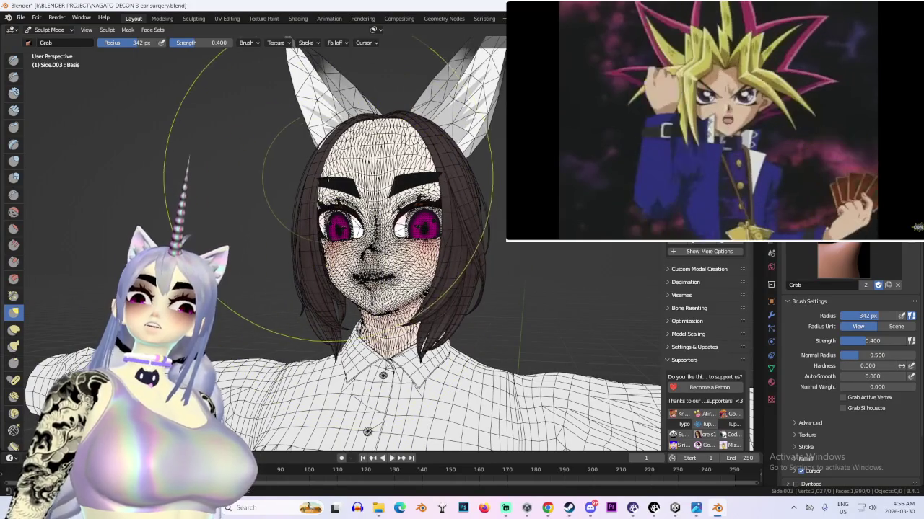
{"action": "middle_click_drag", "start_coordinate": [329, 191], "coordinate": [322, 192]}
{"action": "middle_click_drag", "start_coordinate": [316, 155], "coordinate": [274, 158]}
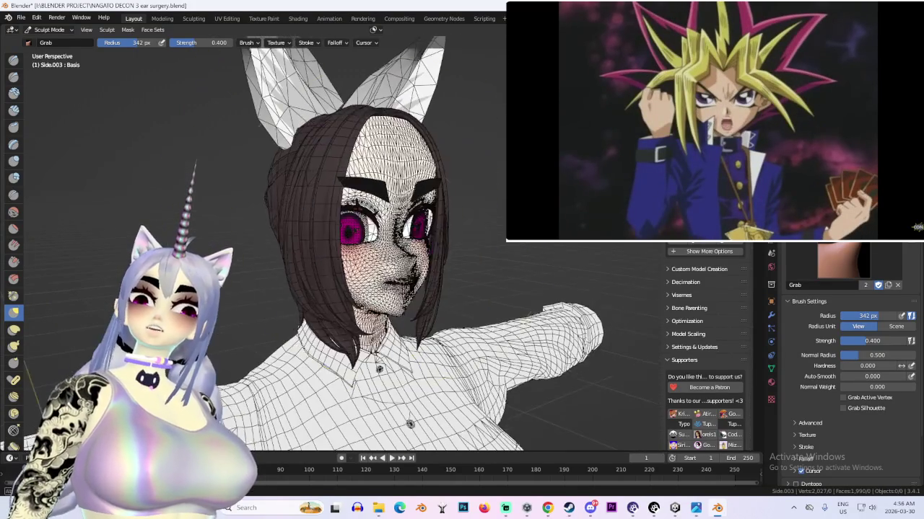
{"action": "middle_click_drag", "start_coordinate": [454, 304], "coordinate": [448, 289]}
{"action": "scroll", "coordinate": [365, 234], "scroll_direction": "up", "scroll_amount": 2}
{"action": "mouse_move", "coordinate": [375, 238]}
{"action": "middle_mouse_down"}
{"action": "mouse_move", "coordinate": [401, 236]}
{"action": "mouse_move", "coordinate": [416, 283]}
{"action": "mouse_move", "coordinate": [422, 271]}
{"action": "mouse_move", "coordinate": [382, 287]}
{"action": "mouse_move", "coordinate": [505, 230]}
{"action": "middle_mouse_up"}
{"action": "key", "text": "KP_3"}
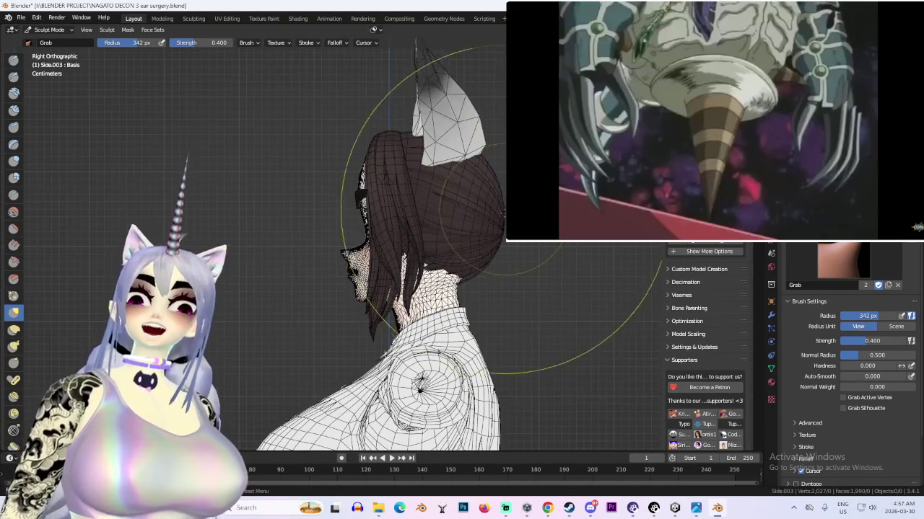
{"action": "middle_click_drag", "start_coordinate": [360, 145], "coordinate": [366, 205]}
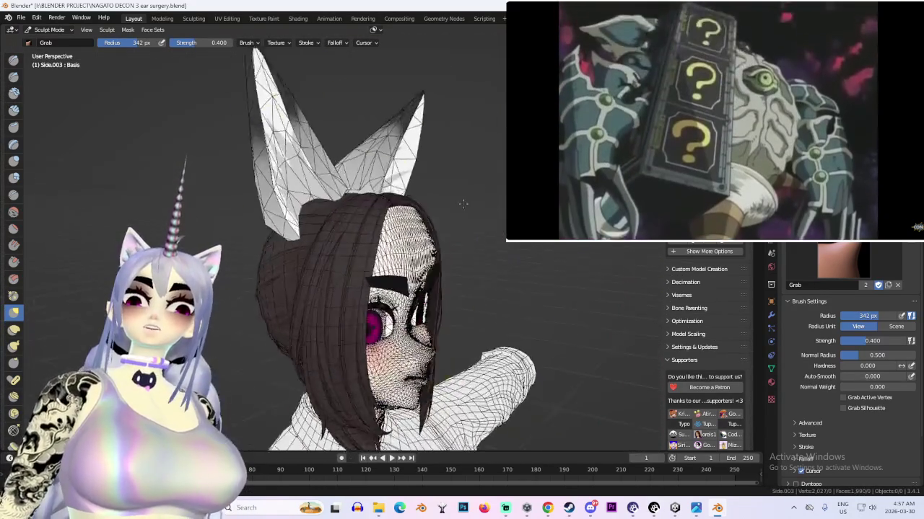